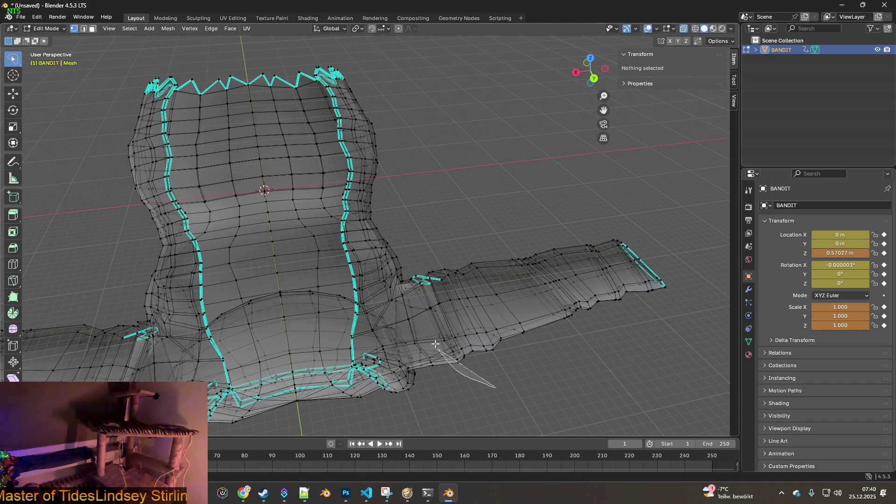
- Lasso-select the coat's left sleeve in Edit Mode
{"action": "mouse_move", "coordinate": [408, 283]}
{"action": "left_mouse_down"}
{"action": "mouse_move", "coordinate": [644, 243]}
{"action": "mouse_move", "coordinate": [665, 323]}
{"action": "left_mouse_up"}
{"action": "mouse_move", "coordinate": [486, 387]}
{"action": "left_mouse_down"}
{"action": "mouse_move", "coordinate": [423, 341]}
{"action": "mouse_move", "coordinate": [409, 280]}
{"action": "mouse_move", "coordinate": [574, 231]}
{"action": "mouse_move", "coordinate": [697, 313]}
{"action": "left_mouse_up"}
{"action": "mouse_move", "coordinate": [698, 314]}
{"action": "middle_mouse_down"}
{"action": "mouse_move", "coordinate": [443, 257]}
{"action": "mouse_move", "coordinate": [392, 266]}
{"action": "mouse_move", "coordinate": [456, 280]}
{"action": "mouse_move", "coordinate": [472, 298]}
{"action": "mouse_move", "coordinate": [420, 210]}
{"action": "mouse_move", "coordinate": [434, 197]}
{"action": "mouse_move", "coordinate": [398, 228]}
{"action": "middle_mouse_up"}
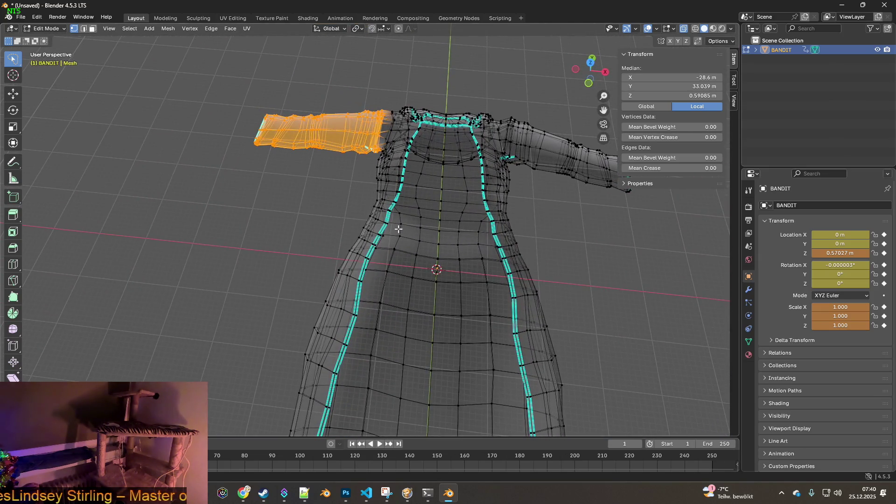
- Rotate the left sleeve about Z and shift it along X so it angles down from the shoulder
{"action": "middle_click_drag", "start_coordinate": [355, 195], "coordinate": [366, 202]}
{"action": "key", "text": "r"}
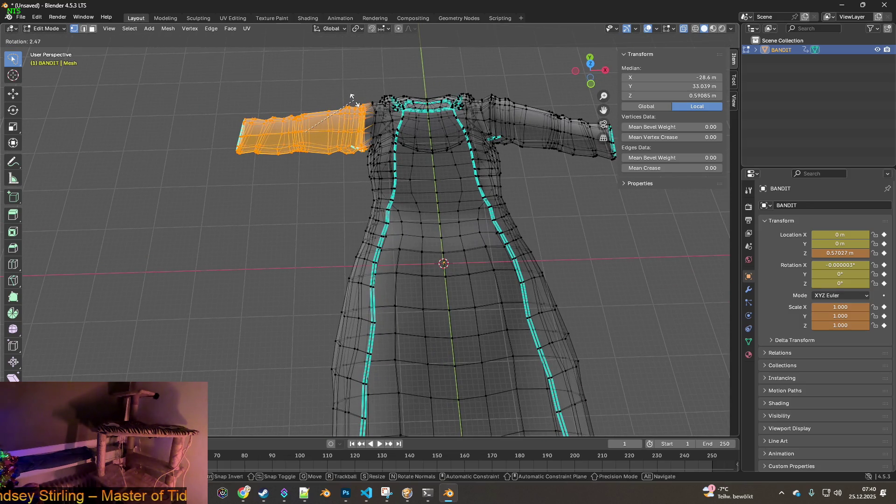
{"action": "key", "text": "y"}
{"action": "key", "text": "x"}
{"action": "key", "text": "z"}
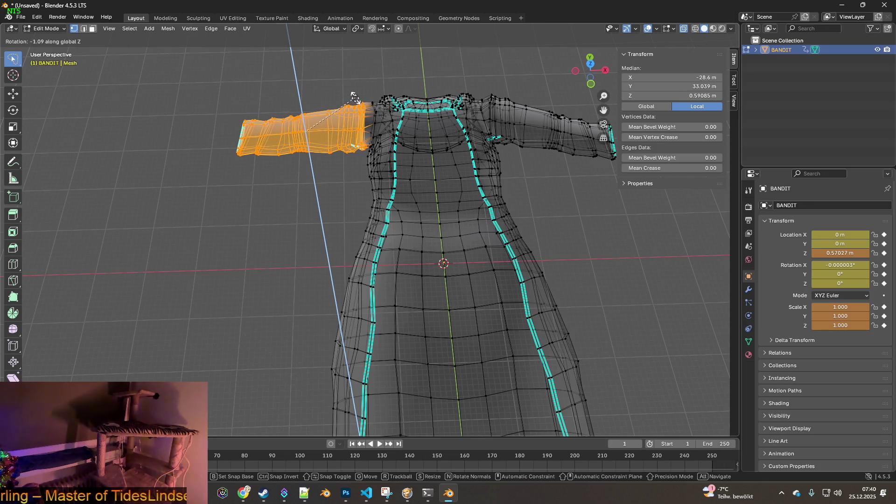
{"action": "key", "text": "g"}
{"action": "key", "text": "x"}
{"action": "key", "text": "r"}
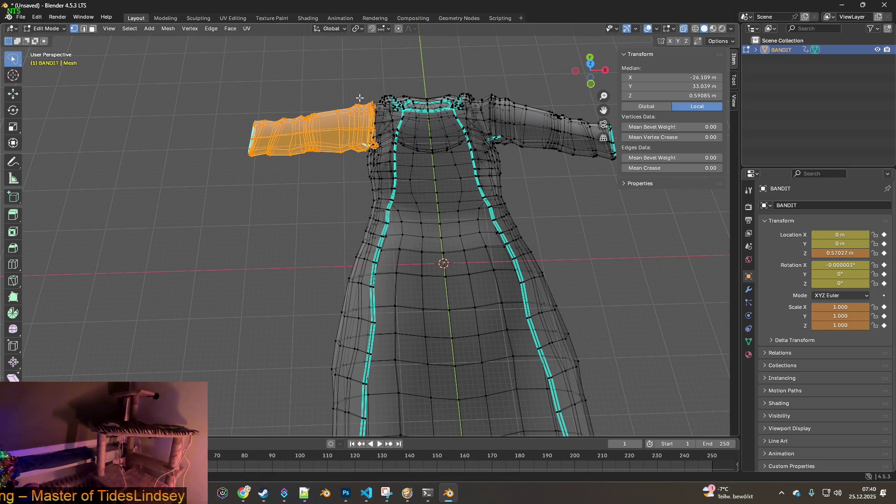
{"action": "key", "text": "z"}
{"action": "key", "text": "g"}
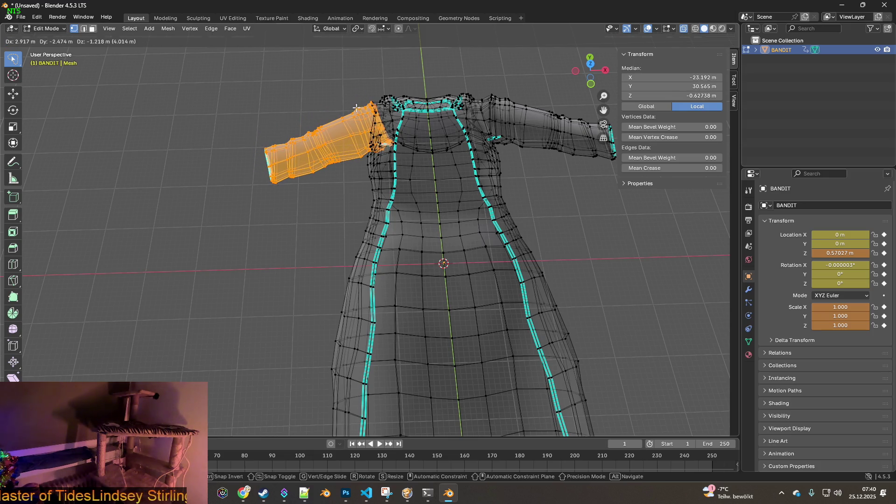
{"action": "left_click", "coordinate": [356, 107]}
- Adjust the sleeve's height along Z, then clear the selection
{"action": "middle_click_drag", "start_coordinate": [338, 180], "coordinate": [396, 175]}
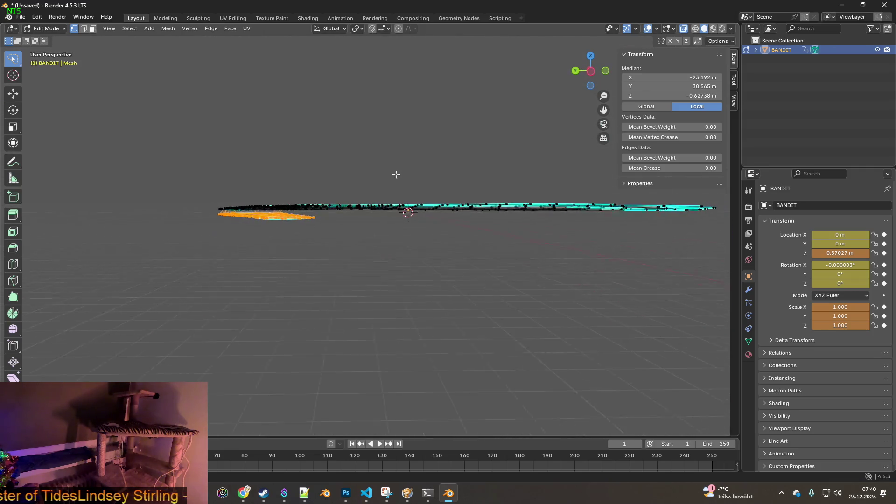
{"action": "key", "text": "g"}
{"action": "key", "text": "z"}
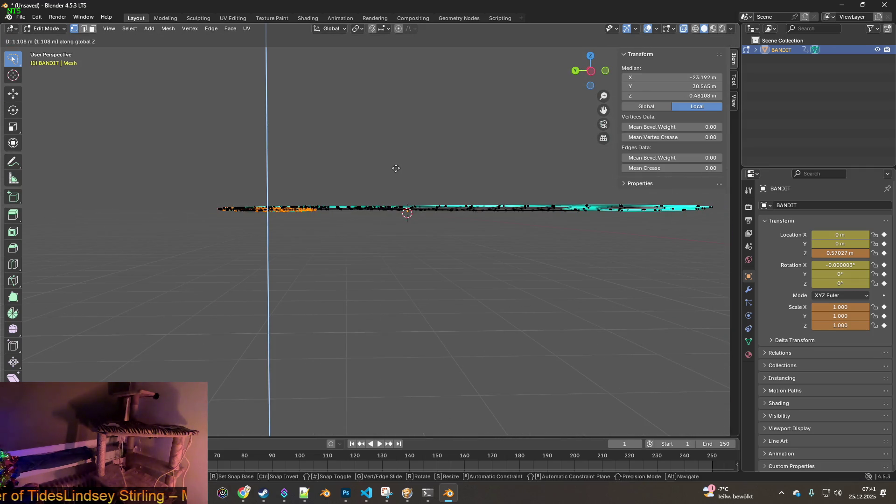
{"action": "left_click", "coordinate": [396, 168]}
{"action": "mouse_move", "coordinate": [395, 168]}
{"action": "middle_mouse_down"}
{"action": "mouse_move", "coordinate": [387, 211]}
{"action": "mouse_move", "coordinate": [406, 233]}
{"action": "mouse_move", "coordinate": [440, 260]}
{"action": "mouse_move", "coordinate": [474, 239]}
{"action": "mouse_move", "coordinate": [392, 228]}
{"action": "middle_mouse_up"}
{"action": "left_click", "coordinate": [276, 196]}
- Select the left skirt strip and move it inward, undoing a trial rotation
{"action": "mouse_move", "coordinate": [347, 232]}
{"action": "left_mouse_down"}
{"action": "mouse_move", "coordinate": [322, 401]}
{"action": "mouse_move", "coordinate": [303, 433]}
{"action": "mouse_move", "coordinate": [194, 320]}
{"action": "left_mouse_up"}
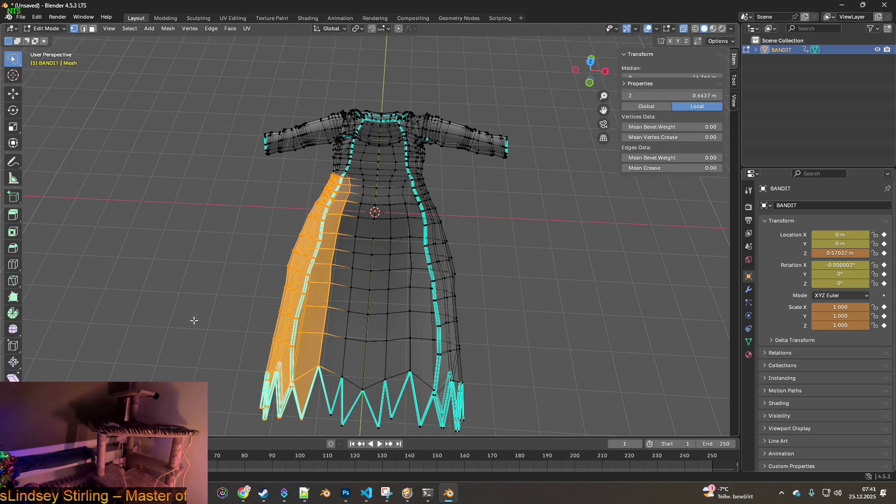
{"action": "key", "text": "g"}
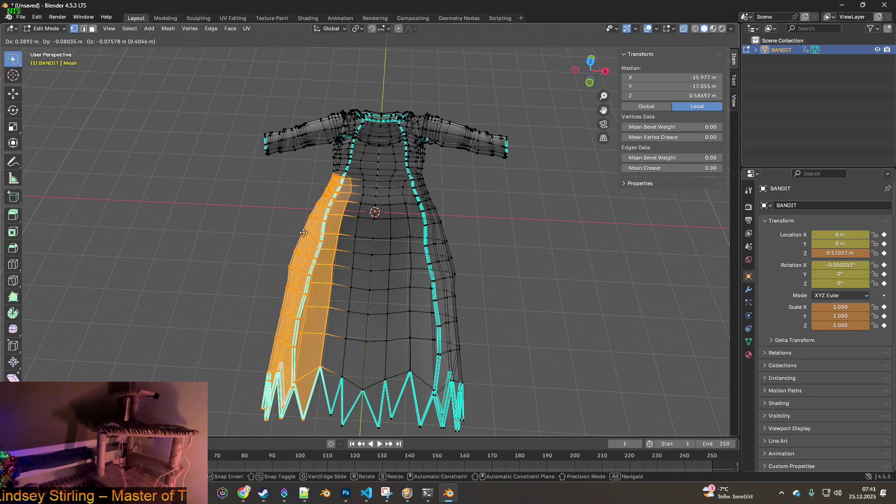
{"action": "left_click", "coordinate": [314, 230]}
{"action": "key", "text": "r"}
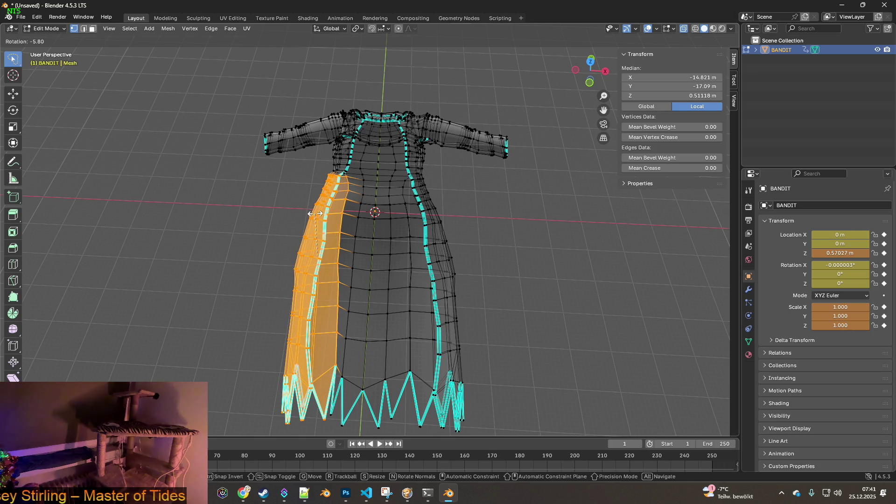
{"action": "left_click", "coordinate": [327, 221]}
{"action": "mouse_move", "coordinate": [333, 228]}
{"action": "middle_mouse_down"}
{"action": "mouse_move", "coordinate": [309, 225]}
{"action": "mouse_move", "coordinate": [319, 189]}
{"action": "mouse_move", "coordinate": [308, 162]}
{"action": "middle_mouse_up"}
{"action": "key", "text": "ctrl+z"}
- Turn on Smooth proportional editing and scale the coat's left half inward
{"action": "mouse_move", "coordinate": [238, 82]}
{"action": "left_mouse_down"}
{"action": "mouse_move", "coordinate": [356, 154]}
{"action": "mouse_move", "coordinate": [191, 371]}
{"action": "mouse_move", "coordinate": [236, 84]}
{"action": "left_mouse_up"}
{"action": "left_click", "coordinate": [405, 30]}
{"action": "left_click", "coordinate": [400, 29]}
{"action": "key", "text": "g"}
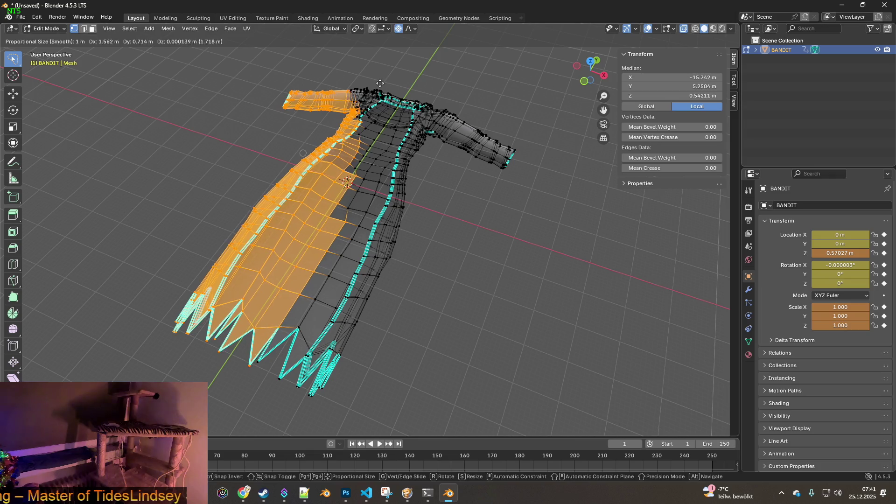
{"action": "key", "text": "s"}
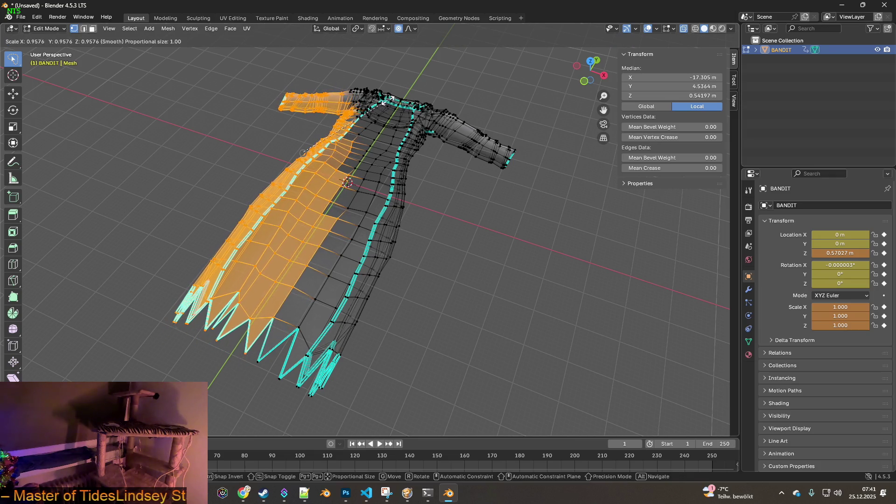
{"action": "left_click", "coordinate": [303, 152]}
{"action": "middle_click_drag", "start_coordinate": [303, 152], "coordinate": [426, 113]}
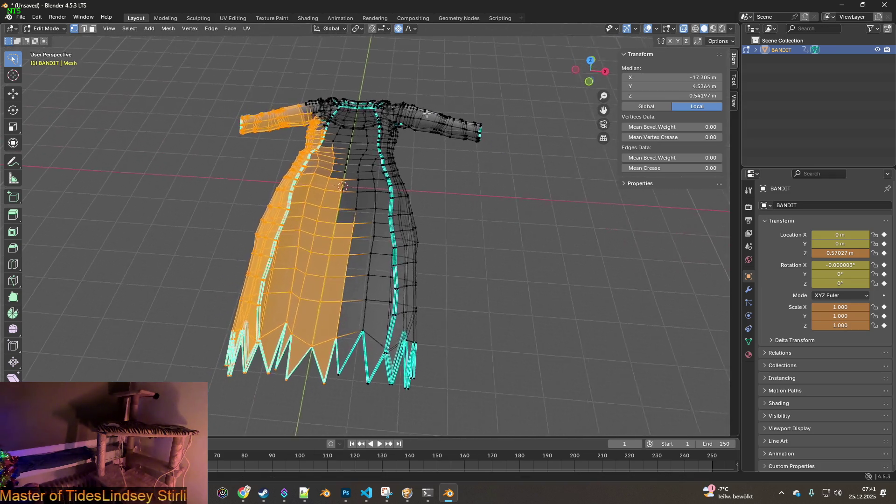
{"action": "left_click", "coordinate": [288, 145]}
- Reselect the left skirt strip and pull it inward with smooth falloff
{"action": "mouse_move", "coordinate": [325, 163]}
{"action": "left_mouse_down"}
{"action": "mouse_move", "coordinate": [285, 383]}
{"action": "mouse_move", "coordinate": [171, 353]}
{"action": "mouse_move", "coordinate": [239, 253]}
{"action": "left_mouse_up"}
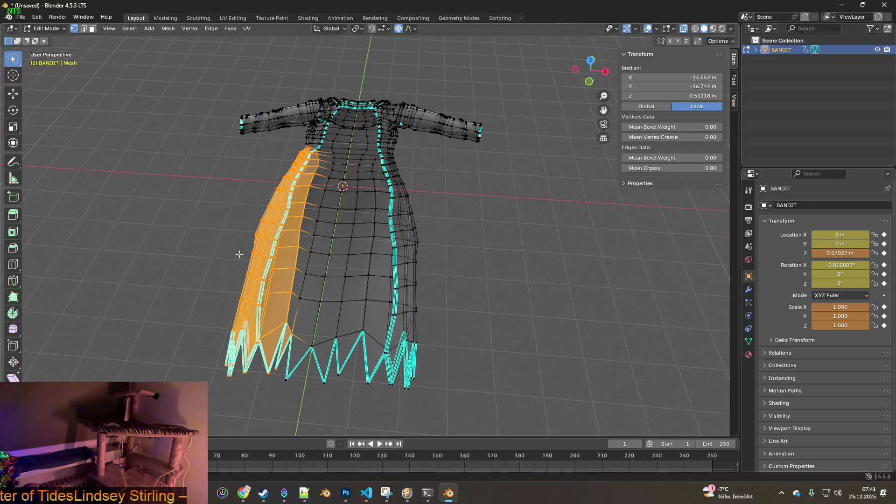
{"action": "key", "text": "g"}
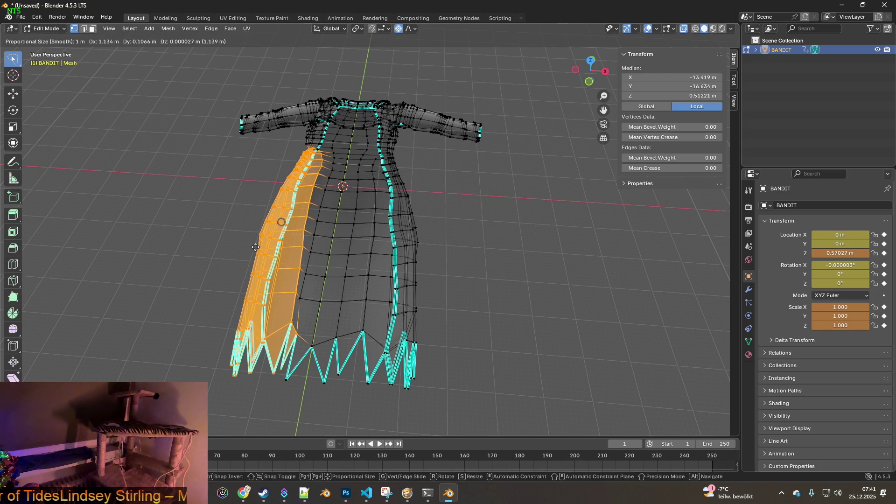
{"action": "left_click", "coordinate": [257, 247]}
{"action": "middle_click_drag", "start_coordinate": [257, 247], "coordinate": [305, 203]}
{"action": "left_click", "coordinate": [424, 171]}
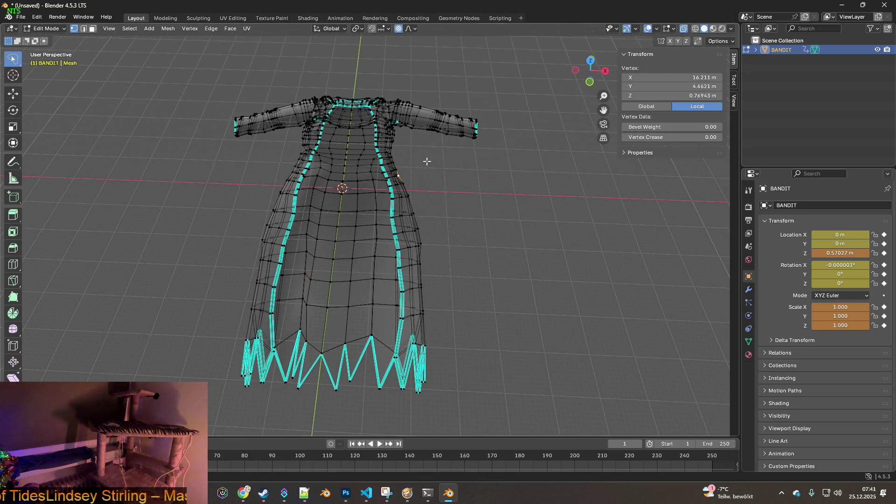
- Select the right skirt strip and tilt it slightly about the X axis
{"action": "mouse_move", "coordinate": [369, 179]}
{"action": "right_mouse_down", "text": "ctrl"}
{"action": "mouse_move", "coordinate": [368, 345]}
{"action": "mouse_move", "coordinate": [536, 311]}
{"action": "mouse_move", "coordinate": [536, 254]}
{"action": "right_mouse_up", "text": "ctrl"}
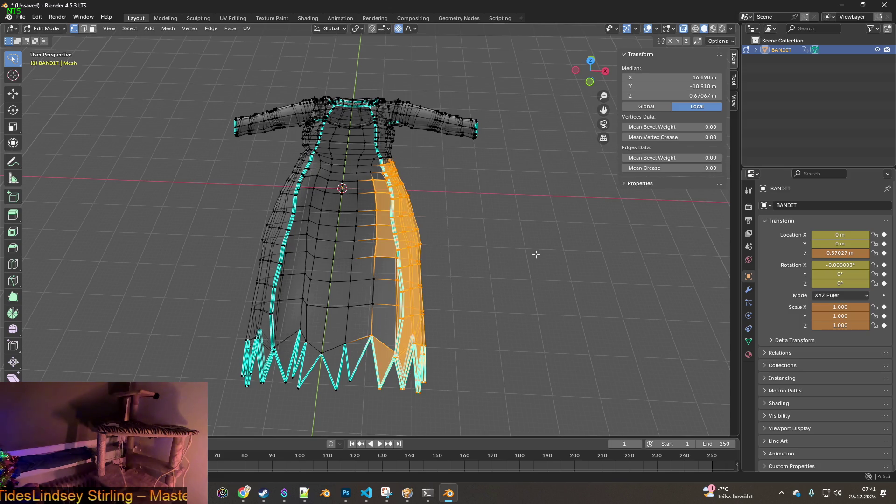
{"action": "key", "text": "r"}
{"action": "key", "text": "x"}
{"action": "key", "text": "x"}
{"action": "key", "text": "x"}
{"action": "key", "text": "x"}
{"action": "left_click", "coordinate": [526, 243]}
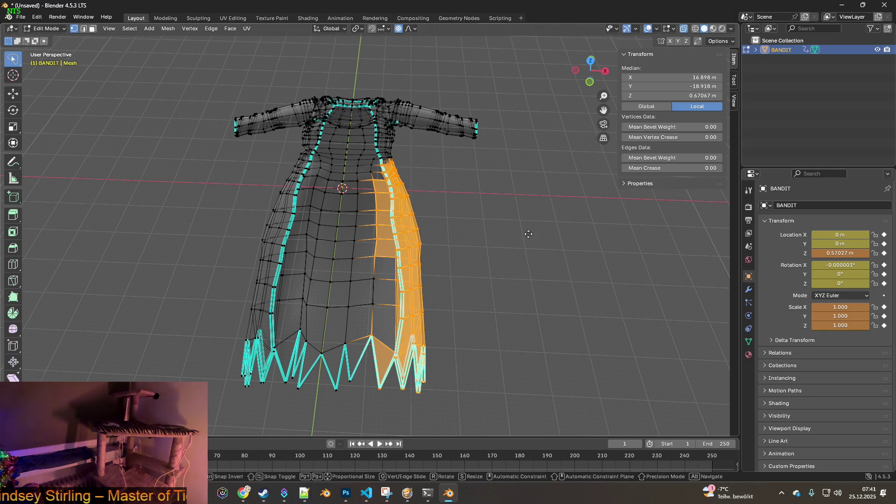
- Try moving along X and rotating about Z, then cancel and clear the selection
{"action": "key", "text": "g"}
{"action": "key", "text": "y"}
{"action": "key", "text": "x"}
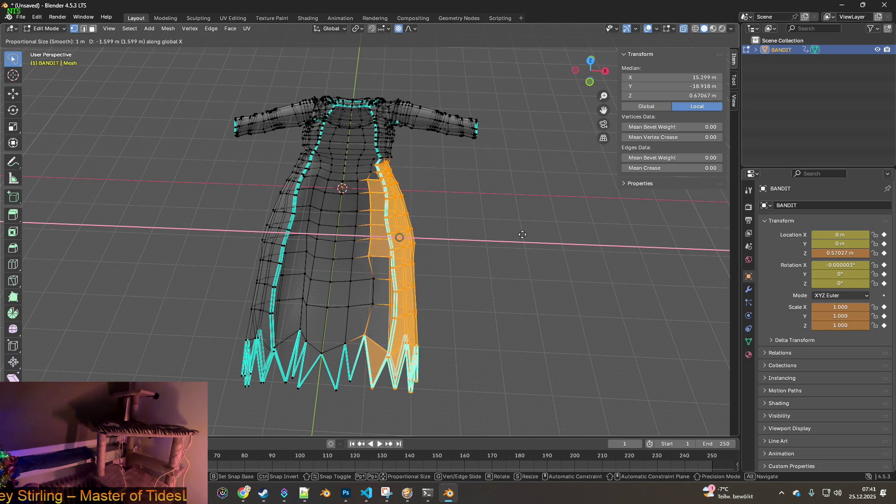
{"action": "key", "text": "r"}
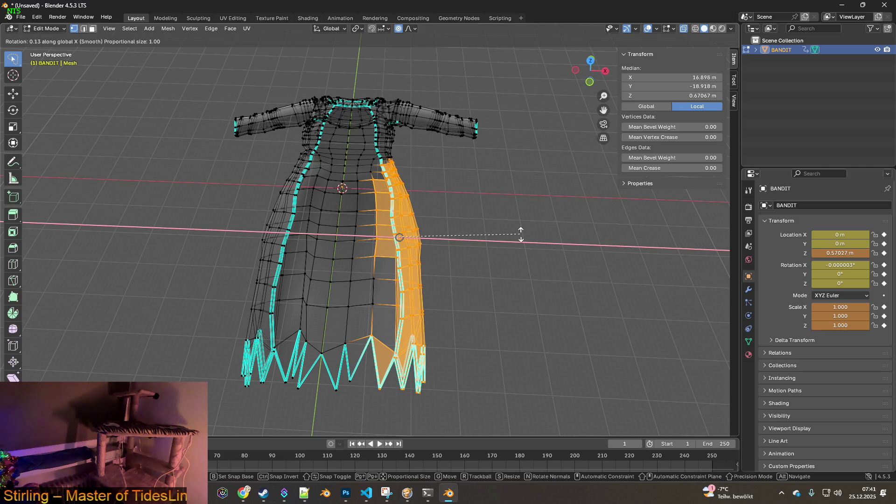
{"action": "key", "text": "z"}
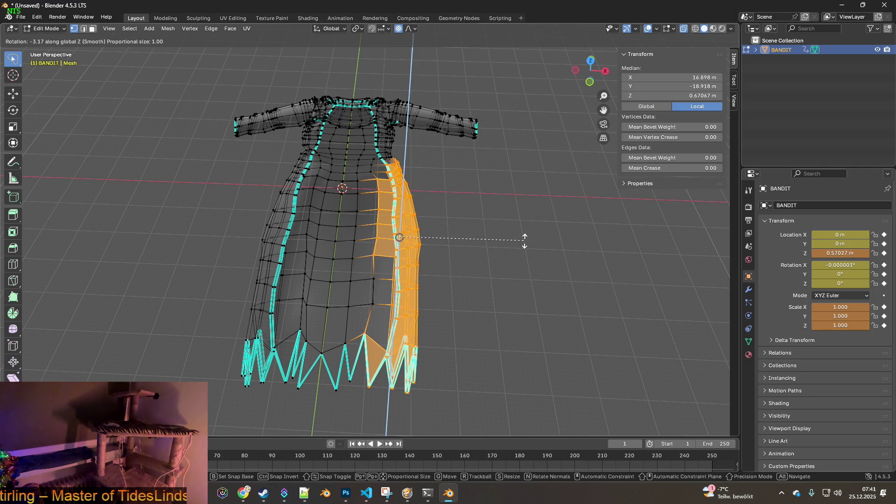
{"action": "key", "text": "g"}
{"action": "key", "text": "x"}
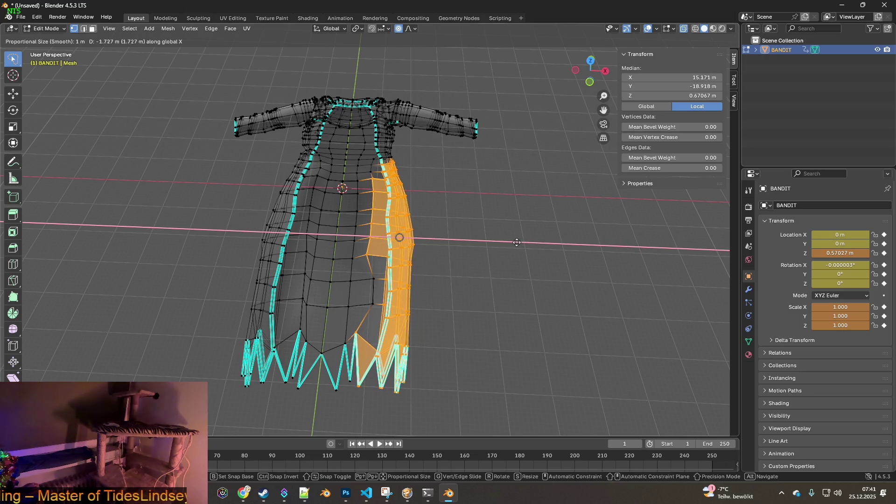
{"action": "right_click", "coordinate": [515, 242]}
{"action": "middle_click_drag", "start_coordinate": [515, 242], "coordinate": [476, 243]}
{"action": "left_click", "coordinate": [494, 233]}
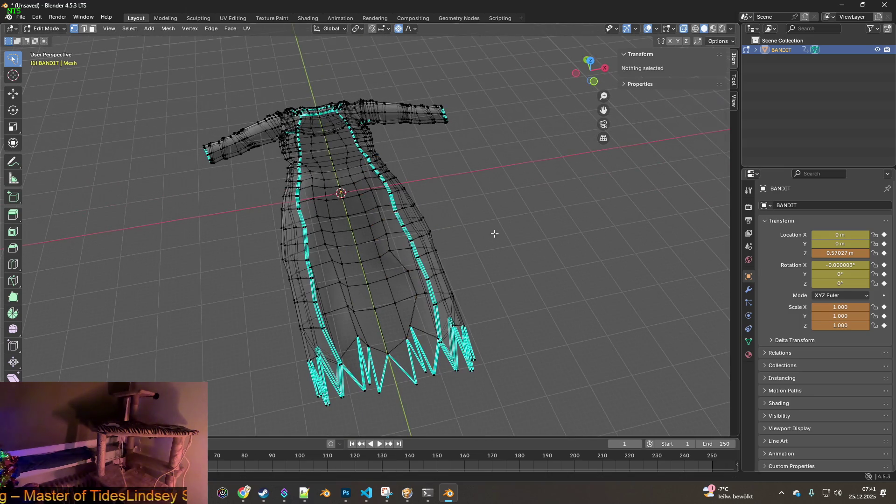
- Clear the selection and toggle to Object Mode and back to Edit Mode
{"action": "left_click_drag", "start_coordinate": [369, 174], "coordinate": [371, 174]}
{"action": "mouse_move", "coordinate": [371, 174]}
{"action": "middle_mouse_down"}
{"action": "mouse_move", "coordinate": [459, 192]}
{"action": "mouse_move", "coordinate": [471, 151]}
{"action": "mouse_move", "coordinate": [362, 193]}
{"action": "mouse_move", "coordinate": [449, 189]}
{"action": "mouse_move", "coordinate": [442, 182]}
{"action": "mouse_move", "coordinate": [435, 197]}
{"action": "mouse_move", "coordinate": [505, 227]}
{"action": "mouse_move", "coordinate": [413, 211]}
{"action": "mouse_move", "coordinate": [465, 206]}
{"action": "mouse_move", "coordinate": [376, 163]}
{"action": "middle_mouse_up"}
{"action": "left_click", "coordinate": [440, 173]}
{"action": "left_click", "coordinate": [466, 206]}
{"action": "key", "text": "Tab"}
{"action": "mouse_move", "coordinate": [139, 84]}
{"action": "middle_mouse_down"}
{"action": "mouse_move", "coordinate": [337, 147]}
{"action": "mouse_move", "coordinate": [302, 150]}
{"action": "middle_mouse_up"}
{"action": "left_click", "coordinate": [64, 27]}
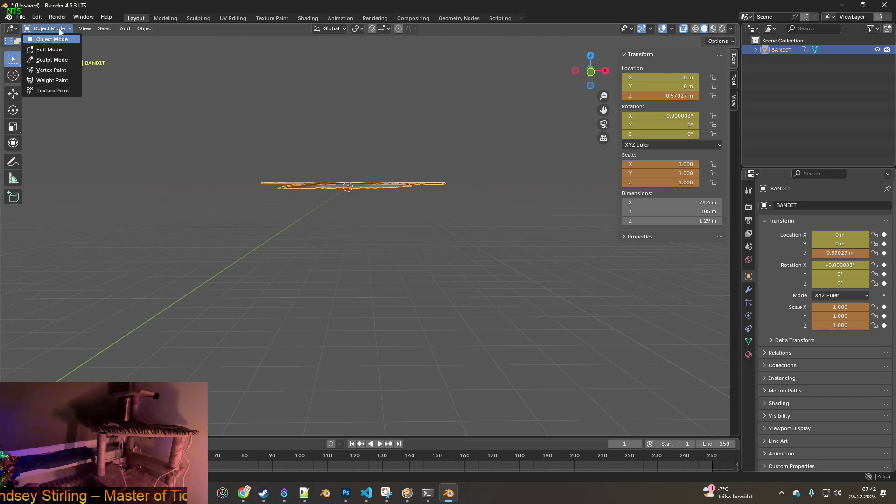
{"action": "left_click", "coordinate": [47, 49]}
- Select the entire coat mesh and raise it along Z
{"action": "middle_click_drag", "start_coordinate": [210, 185], "coordinate": [417, 243]}
{"action": "left_click_drag", "start_coordinate": [302, 254], "coordinate": [536, 142]}
{"action": "mouse_move", "coordinate": [536, 142]}
{"action": "middle_mouse_down"}
{"action": "mouse_move", "coordinate": [500, 175]}
{"action": "mouse_move", "coordinate": [442, 192]}
{"action": "mouse_move", "coordinate": [461, 200]}
{"action": "middle_mouse_up"}
{"action": "key", "text": "g"}
{"action": "key", "text": "z"}
{"action": "left_click", "coordinate": [368, 192]}
- Bring the mod's media/scripts folder window to the front with Alt+Tab
{"action": "middle_click_drag", "start_coordinate": [368, 192], "coordinate": [412, 204]}
{"action": "key", "text": "alt+Tab"}
{"action": "key", "text": "Tab"}
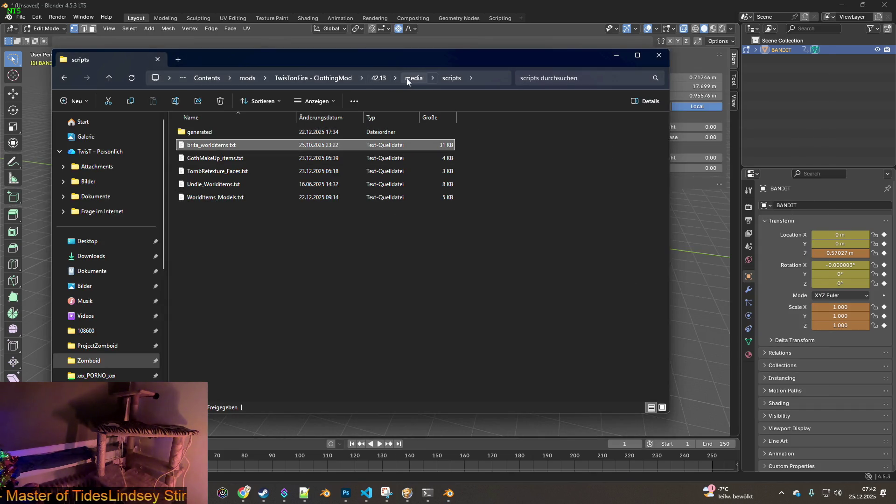
- Cycle windows to bring the Clothingmod_WORKSHOP blender folder to the front
{"action": "key", "text": "alt+Tab"}
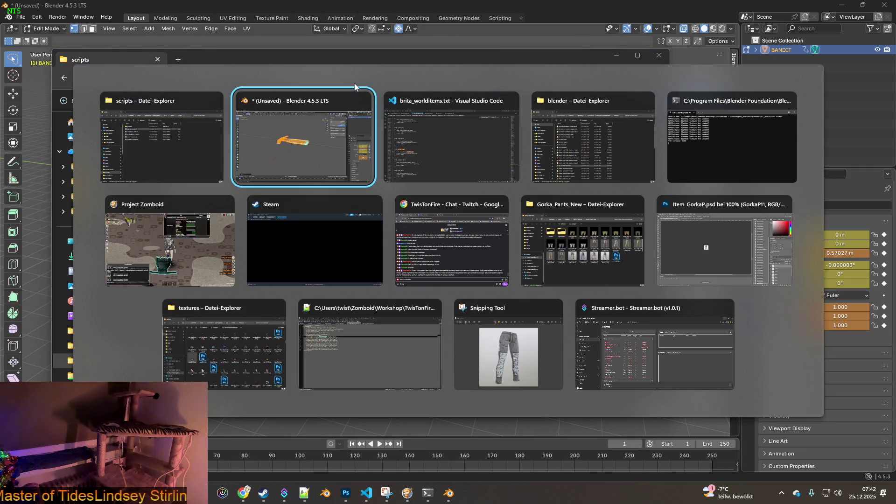
{"action": "key", "text": "Tab"}
{"action": "key", "text": "Tab"}
{"action": "key", "text": "Tab"}
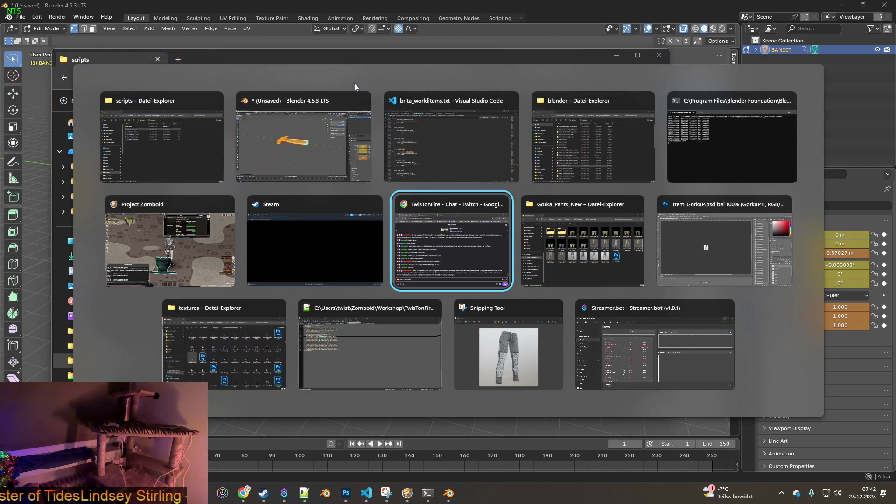
{"action": "key", "text": "Tab"}
{"action": "key", "text": "Tab"}
{"action": "key", "text": "Tab"}
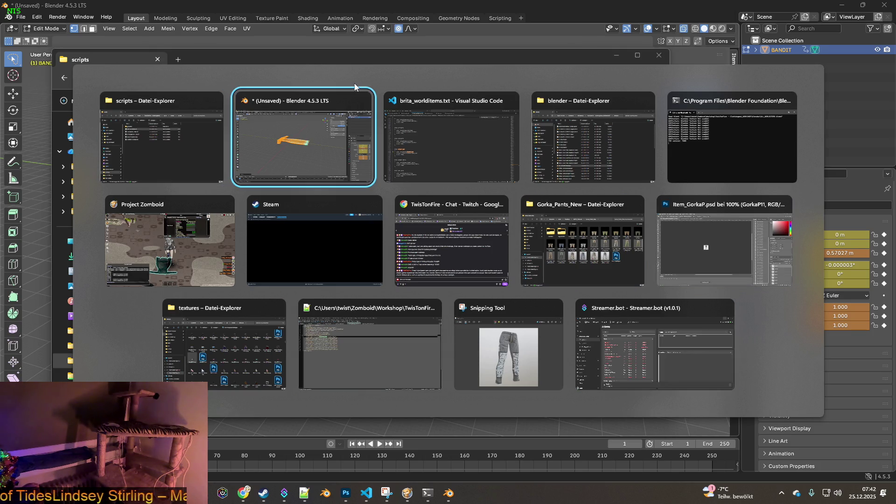
{"action": "key", "text": "Tab"}
{"action": "key", "text": "Tab"}
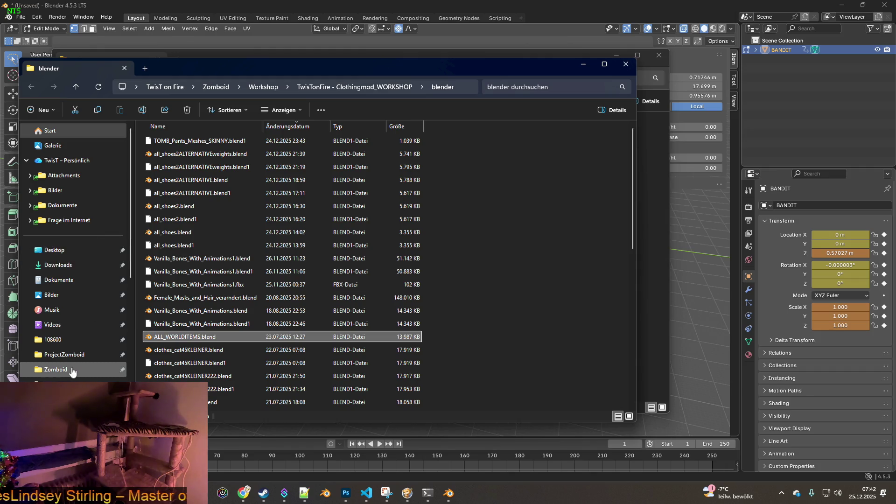
- Open Zomboid > Workshop > Clothingmod_WORKSHOP > … > models_X > WorldItems in a new window
{"action": "right_click", "coordinate": [72, 394]}
{"action": "left_click", "coordinate": [123, 216]}
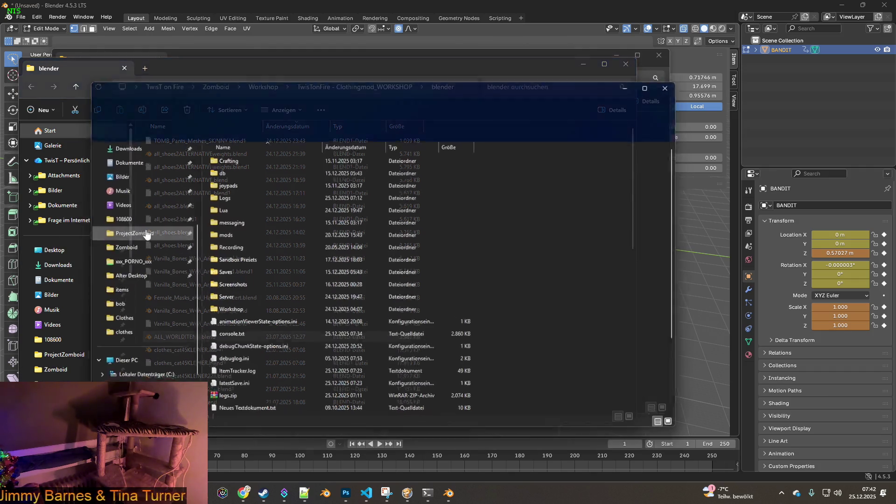
{"action": "double_click", "coordinate": [226, 313]}
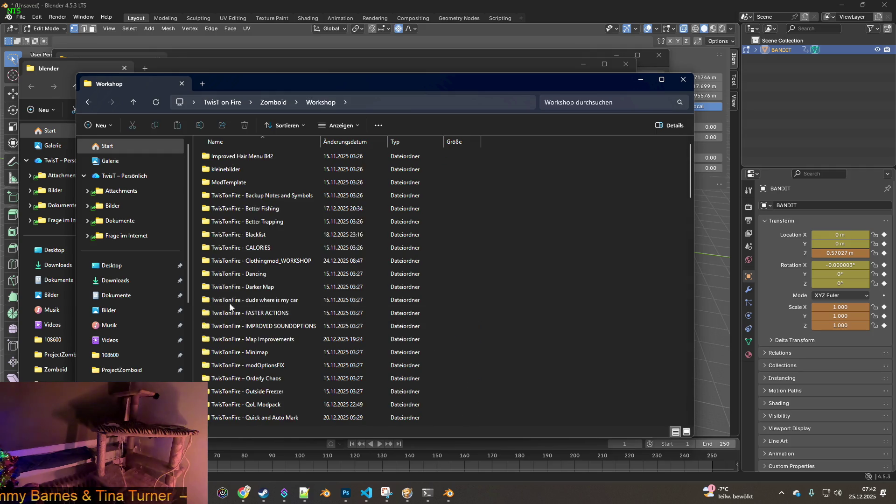
{"action": "double_click", "coordinate": [260, 262]}
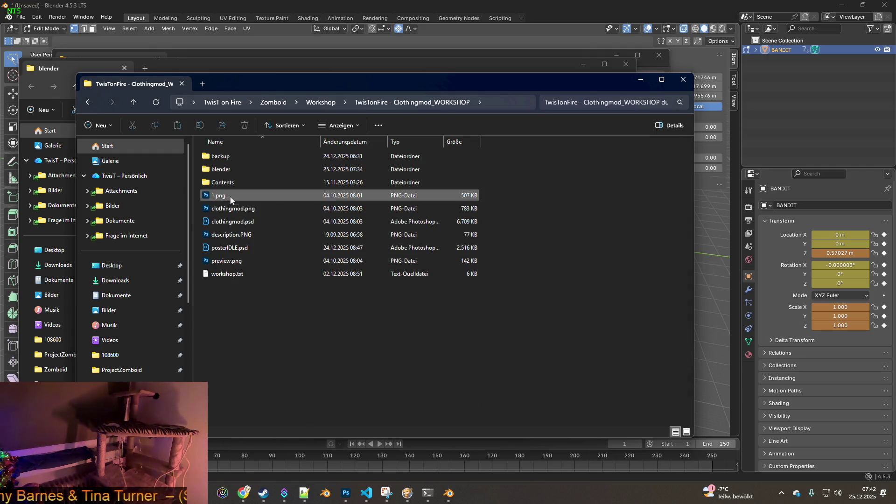
{"action": "double_click", "coordinate": [226, 182]}
{"action": "double_click", "coordinate": [226, 157]}
{"action": "double_click", "coordinate": [252, 171]}
{"action": "double_click", "coordinate": [226, 182]}
{"action": "double_click", "coordinate": [228, 169]}
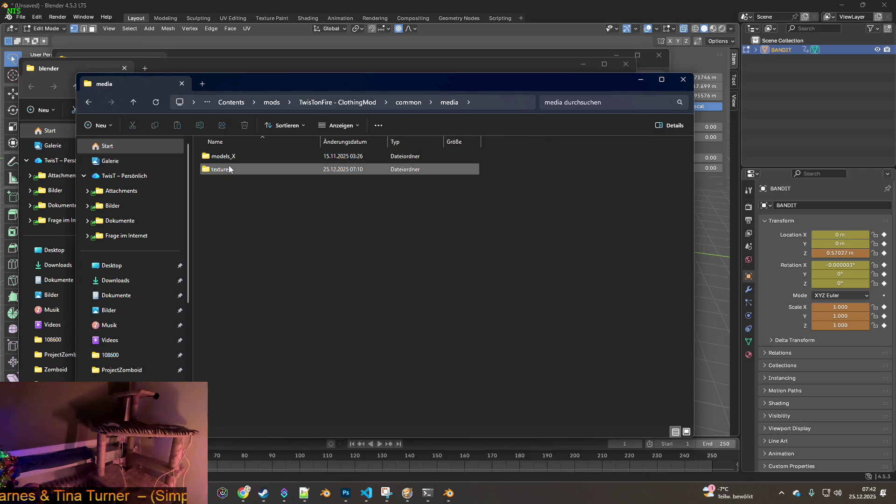
{"action": "double_click", "coordinate": [225, 157]}
{"action": "double_click", "coordinate": [225, 182]}
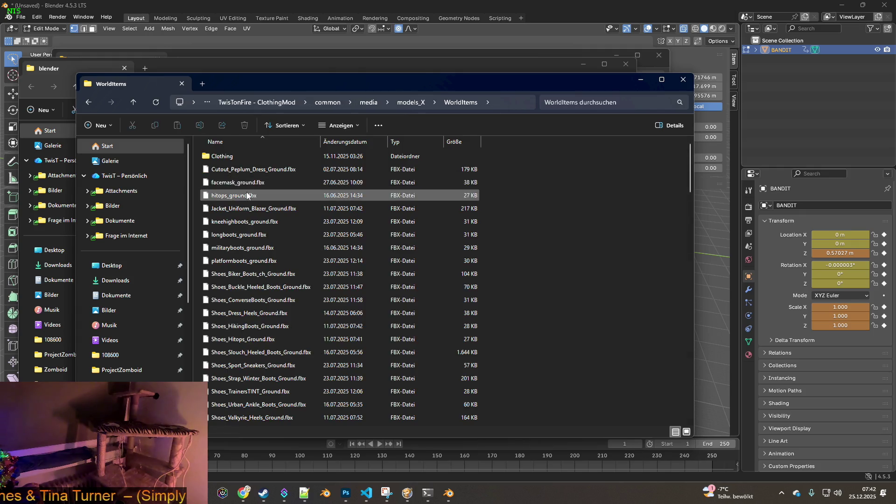
- Back up W_Bandit_Coat.fbx into W_Bandit_Coat.rar with WinRAR
{"action": "left_click", "coordinate": [597, 102]}
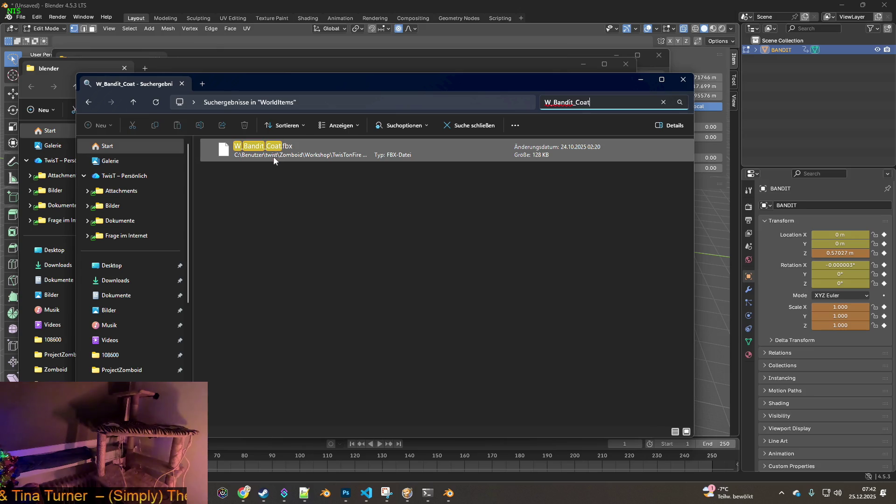
{"action": "left_click", "coordinate": [290, 157]}
{"action": "right_click", "coordinate": [264, 146]}
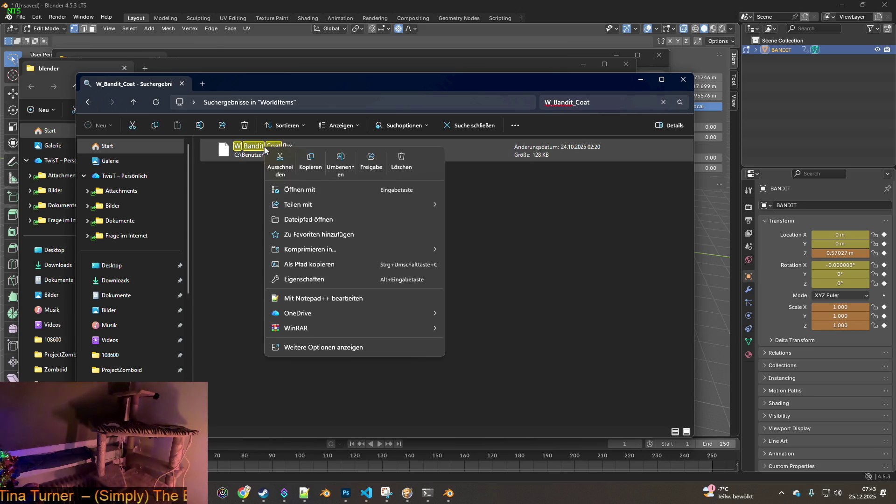
{"action": "mouse_move", "coordinate": [305, 331]}
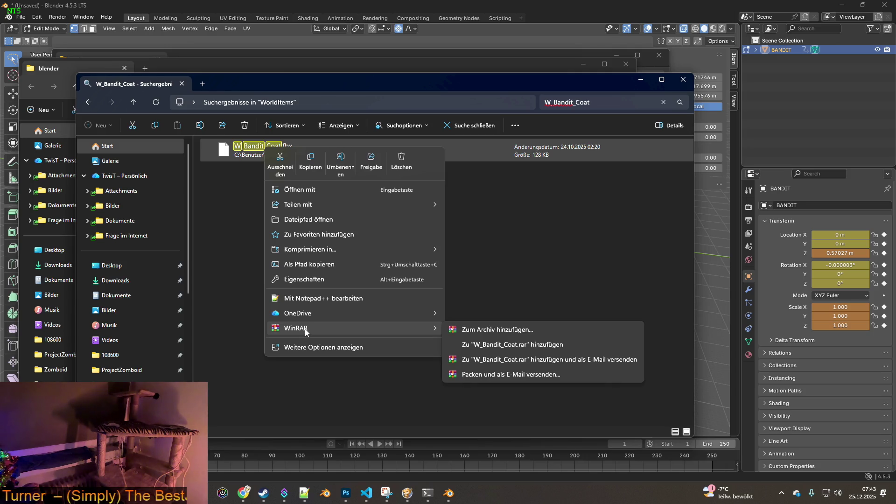
{"action": "left_click", "coordinate": [524, 345]}
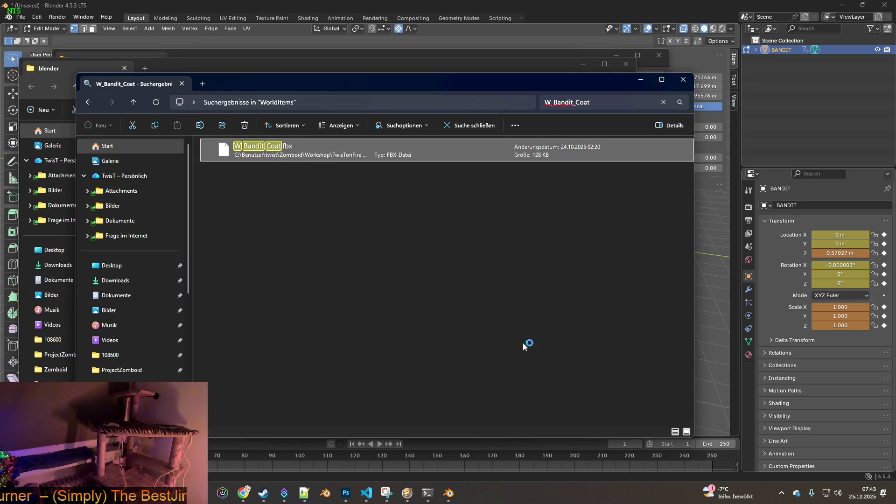
- Return to the WorldItems folder, then switch back to Blender
{"action": "key", "text": "alt+Left"}
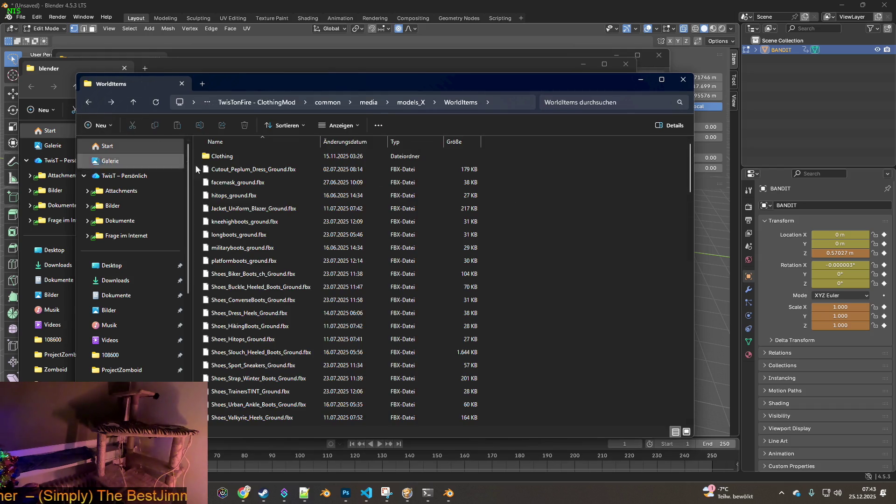
{"action": "scroll", "coordinate": [320, 281], "scroll_direction": "down", "scroll_amount": 4}
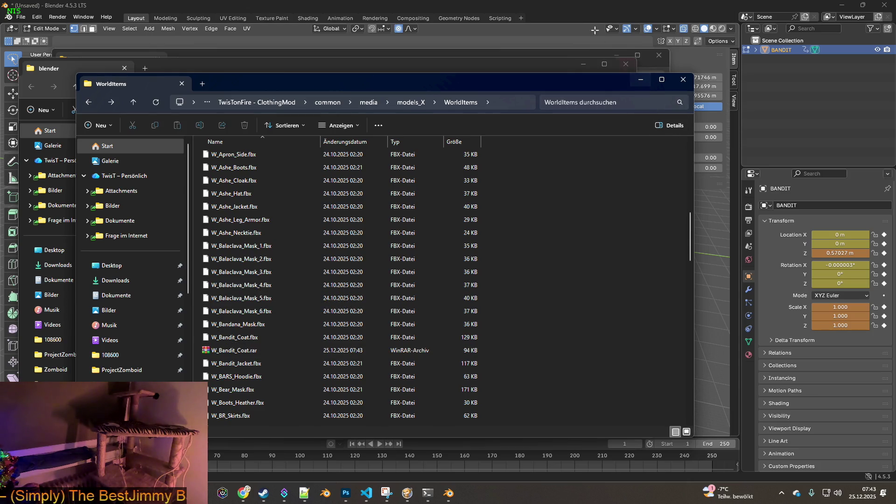
{"action": "left_click", "coordinate": [551, 13]}
{"action": "mouse_move", "coordinate": [452, 166]}
{"action": "middle_mouse_down"}
{"action": "mouse_move", "coordinate": [403, 147]}
{"action": "mouse_move", "coordinate": [376, 196]}
{"action": "mouse_move", "coordinate": [362, 192]}
{"action": "mouse_move", "coordinate": [358, 204]}
{"action": "mouse_move", "coordinate": [393, 232]}
{"action": "mouse_move", "coordinate": [398, 219]}
{"action": "mouse_move", "coordinate": [388, 219]}
{"action": "middle_mouse_up"}
- Switch Blender to Object Mode
{"action": "scroll", "coordinate": [388, 219], "scroll_direction": "down", "scroll_amount": 3}
{"action": "left_click", "coordinate": [51, 29]}
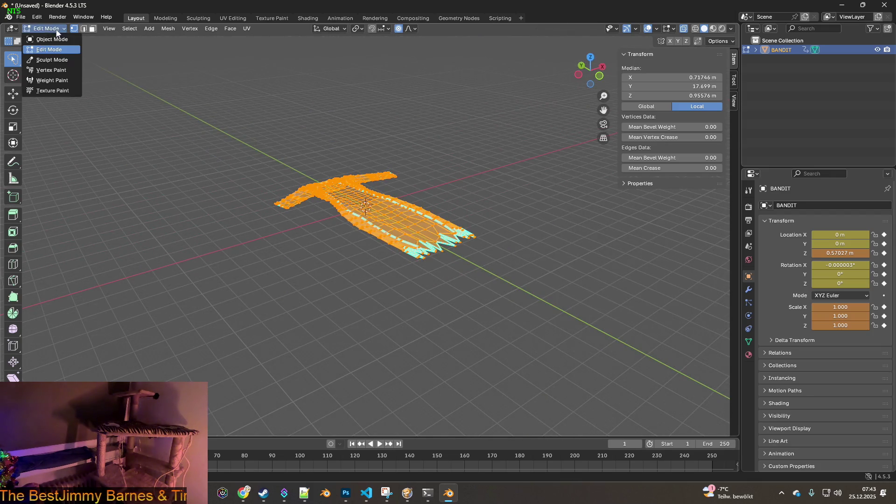
{"action": "left_click", "coordinate": [49, 39]}
{"action": "mouse_move", "coordinate": [255, 130]}
{"action": "middle_mouse_down"}
{"action": "mouse_move", "coordinate": [331, 160]}
{"action": "mouse_move", "coordinate": [374, 163]}
{"action": "middle_mouse_up"}
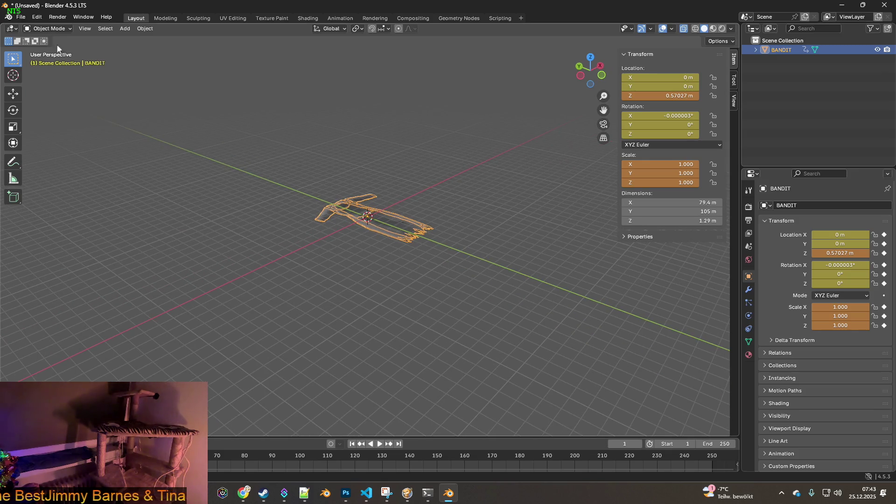
- Save the scene as NEWWORLDITEMS.blend in the workshop's blender folder
{"action": "left_click", "coordinate": [21, 17]}
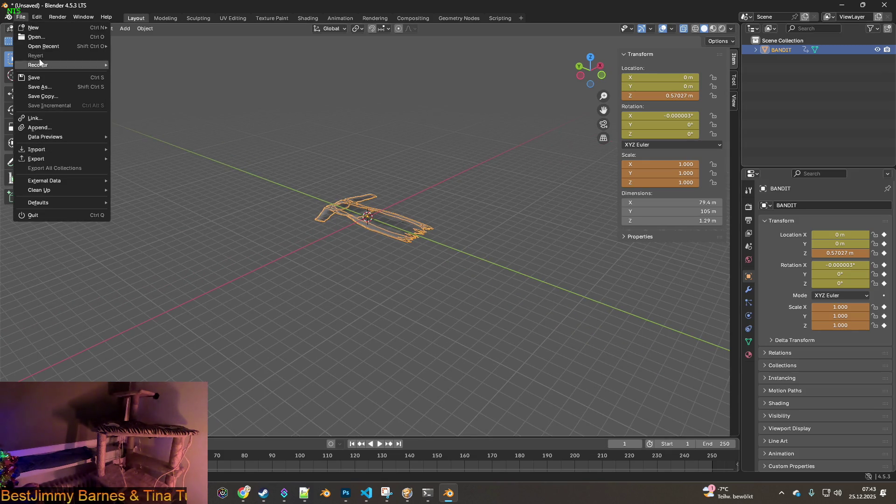
{"action": "left_click", "coordinate": [40, 87]}
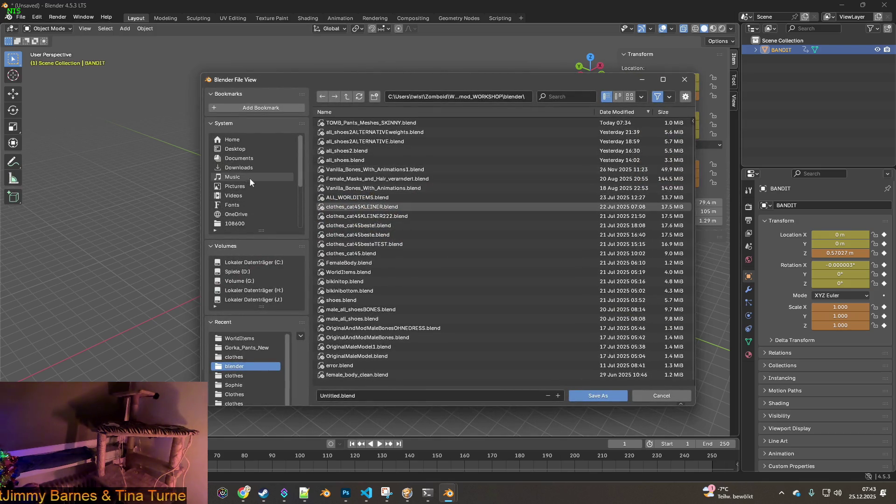
{"action": "scroll", "coordinate": [246, 205], "scroll_direction": "down", "scroll_amount": 2}
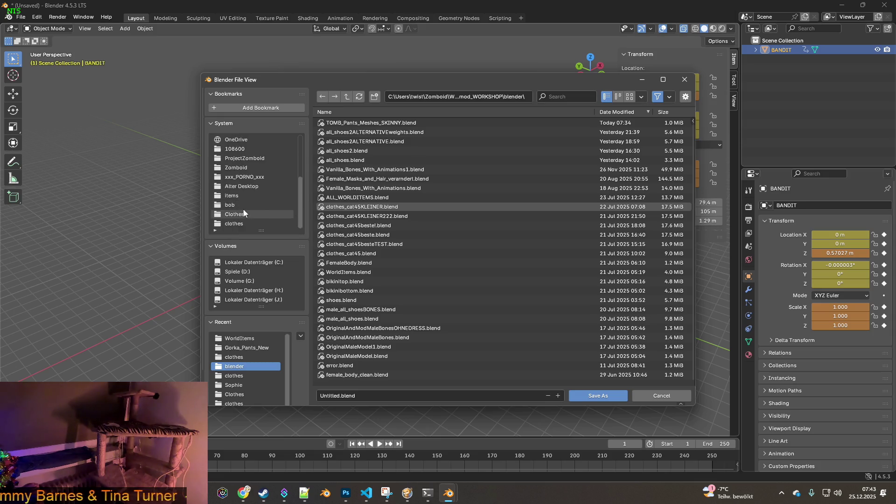
{"action": "scroll", "coordinate": [257, 212], "scroll_direction": "up", "scroll_amount": 2}
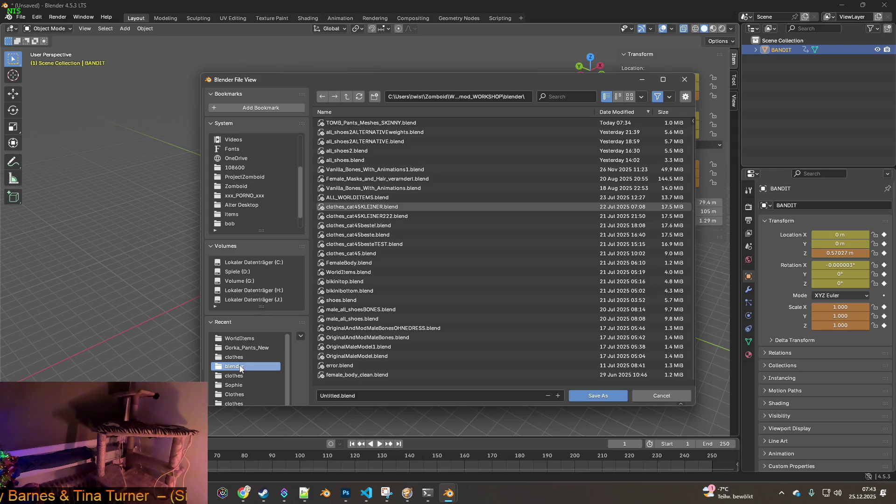
{"action": "left_click", "coordinate": [338, 396]}
{"action": "type", "text": "NEWWORLDITEMS"}
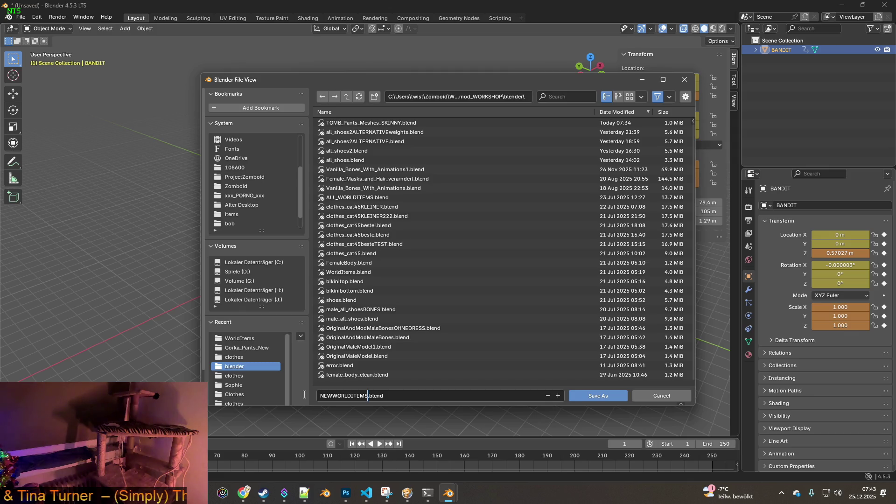
{"action": "left_click", "coordinate": [588, 397]}
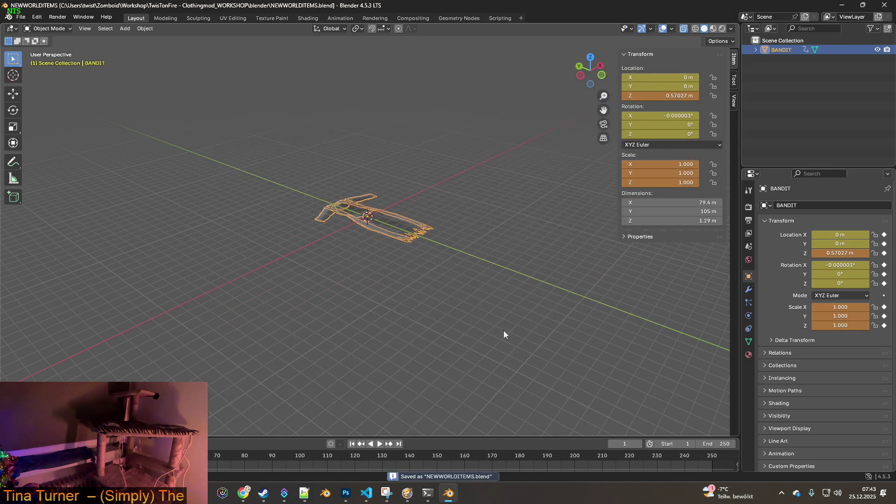
- Start an FBX export using the 'scale 0 10 only visible' preset
{"action": "mouse_move", "coordinate": [475, 251]}
{"action": "middle_mouse_down"}
{"action": "mouse_move", "coordinate": [435, 225]}
{"action": "mouse_move", "coordinate": [401, 232]}
{"action": "mouse_move", "coordinate": [429, 239]}
{"action": "middle_mouse_up"}
{"action": "mouse_move", "coordinate": [252, 176]}
{"action": "middle_mouse_down"}
{"action": "mouse_move", "coordinate": [292, 201]}
{"action": "mouse_move", "coordinate": [292, 224]}
{"action": "middle_mouse_up"}
{"action": "middle_click_drag", "start_coordinate": [492, 221], "coordinate": [471, 191]}
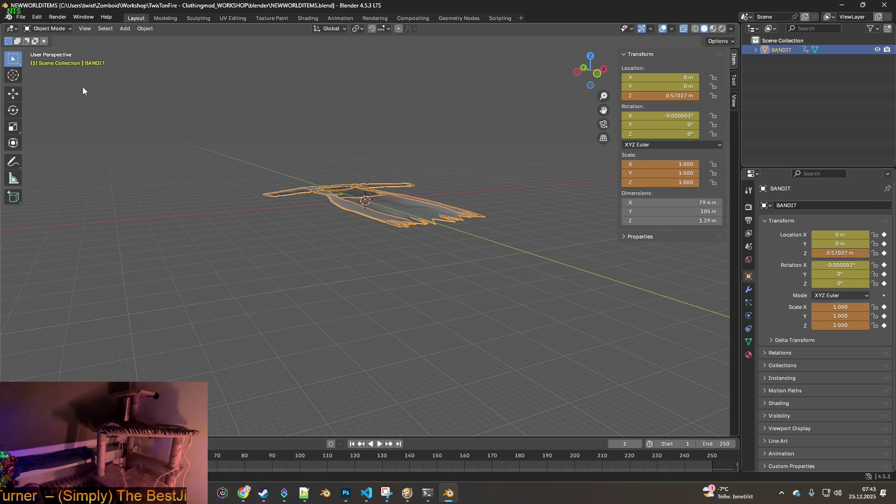
{"action": "left_click", "coordinate": [21, 17]}
{"action": "mouse_move", "coordinate": [42, 160]}
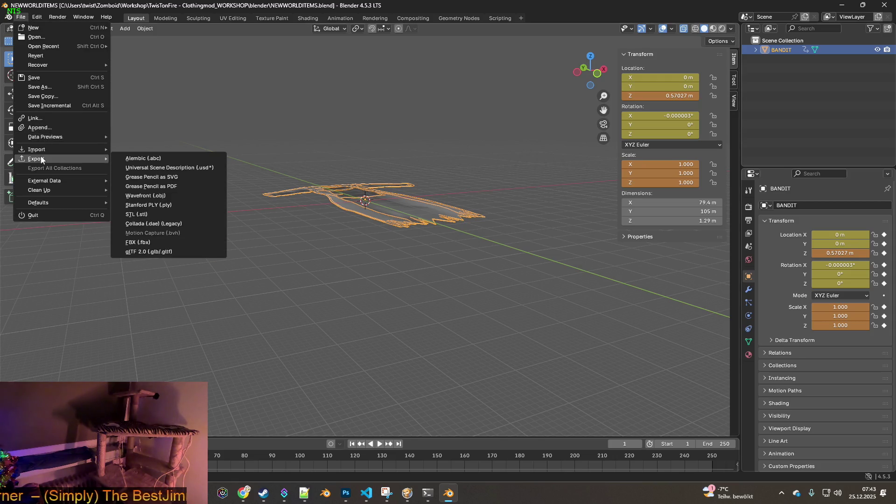
{"action": "left_click", "coordinate": [140, 242]}
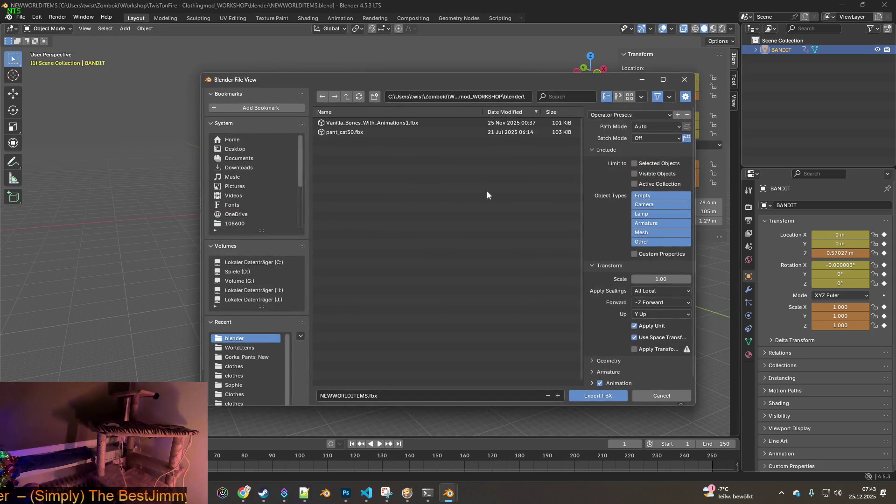
{"action": "left_click", "coordinate": [640, 115]}
{"action": "left_click", "coordinate": [626, 138]}
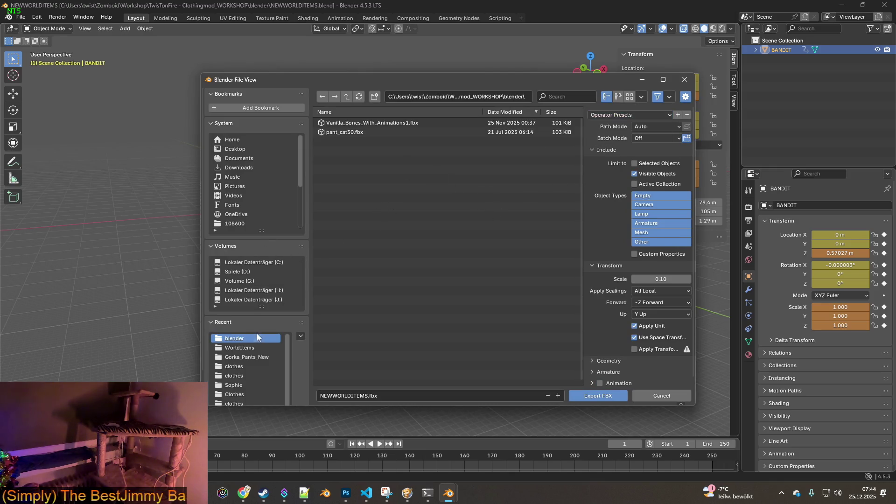
- Export over W_Bandit_Coat.fbx in the WorldItems folder, then switch to Project Zomboid
{"action": "left_click", "coordinate": [248, 348]}
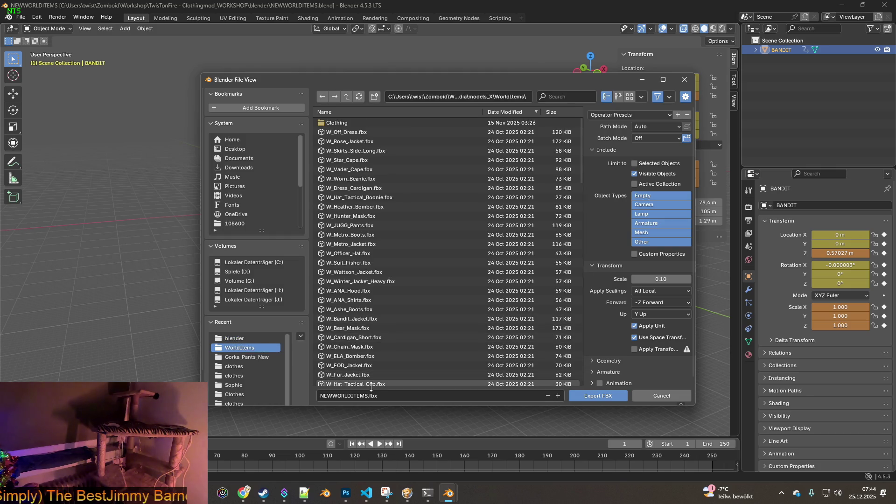
{"action": "left_click", "coordinate": [568, 96]}
{"action": "type", "text": "_Bandit_Coat"}
{"action": "left_click", "coordinate": [355, 123]}
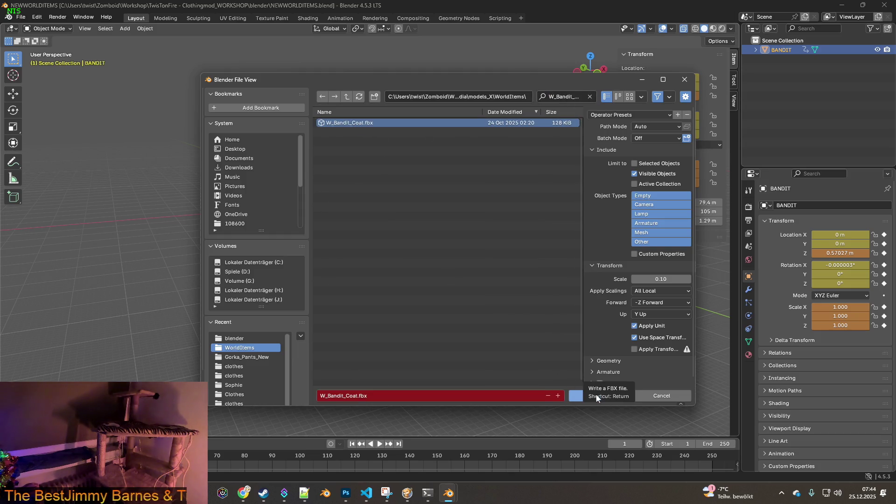
{"action": "left_click", "coordinate": [630, 114]}
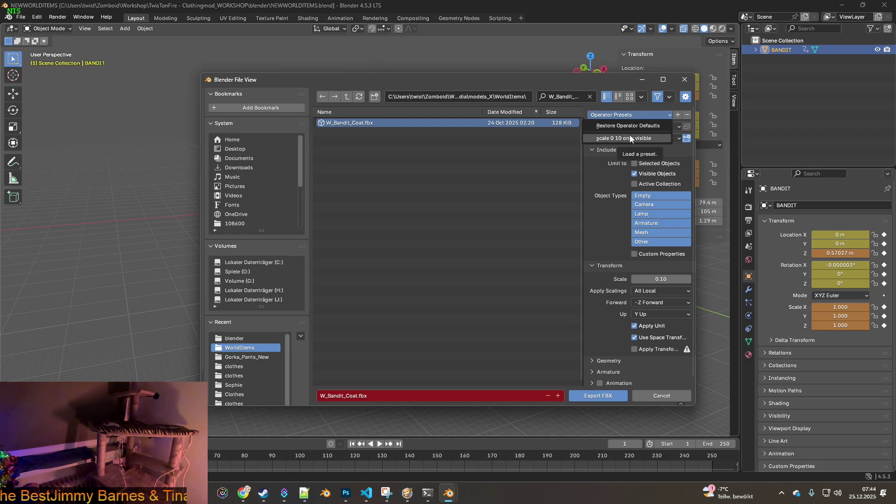
{"action": "left_click", "coordinate": [629, 138]}
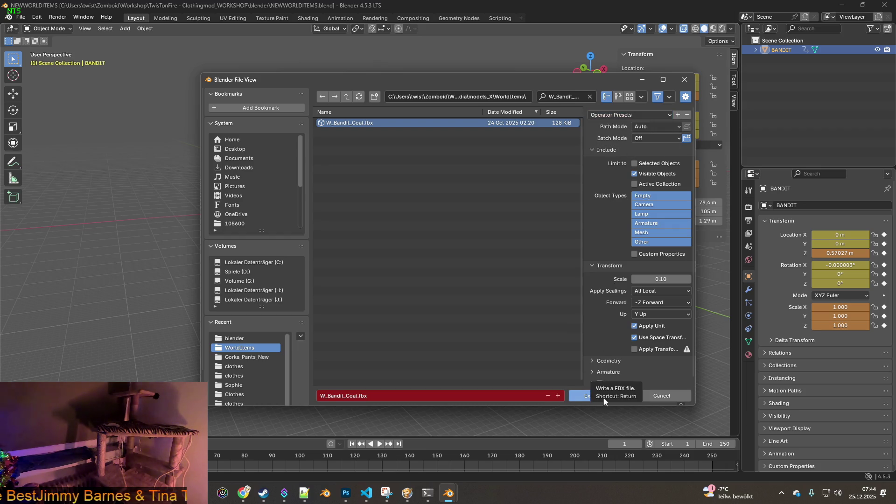
{"action": "left_click", "coordinate": [603, 400]}
{"action": "left_click", "coordinate": [407, 493]}
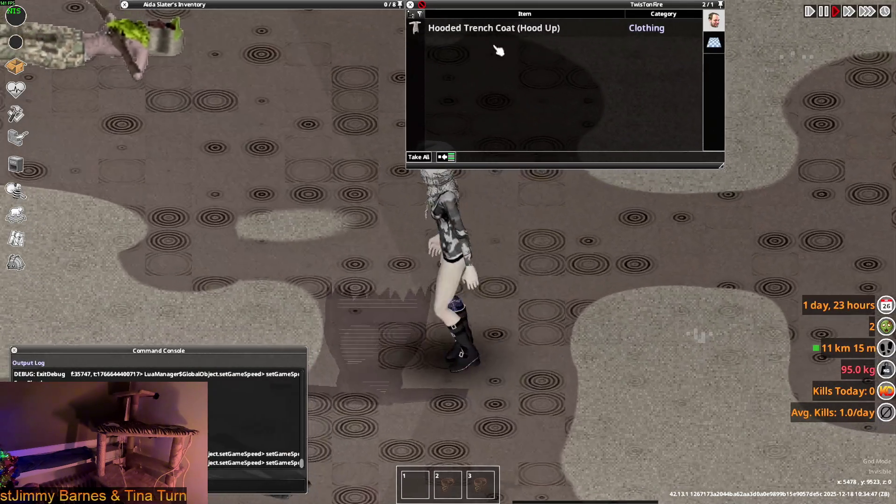
- Drop the Hooded Trench Coat on the ground to view its world model, then pick it up
{"action": "mouse_move", "coordinate": [495, 28]}
{"action": "left_mouse_down"}
{"action": "mouse_move", "coordinate": [336, 19]}
{"action": "mouse_move", "coordinate": [403, 26]}
{"action": "left_mouse_up"}
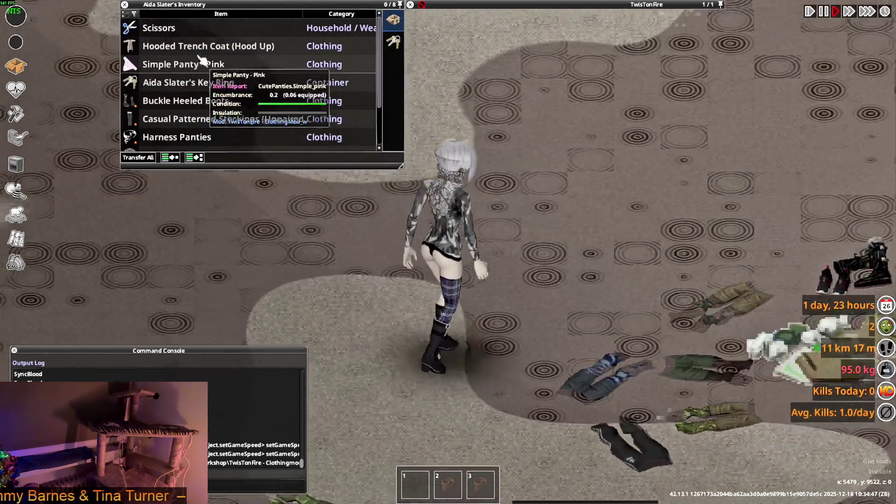
{"action": "mouse_move", "coordinate": [206, 46]}
{"action": "left_mouse_down"}
{"action": "mouse_move", "coordinate": [280, 108]}
{"action": "mouse_move", "coordinate": [574, 294]}
{"action": "left_mouse_up"}
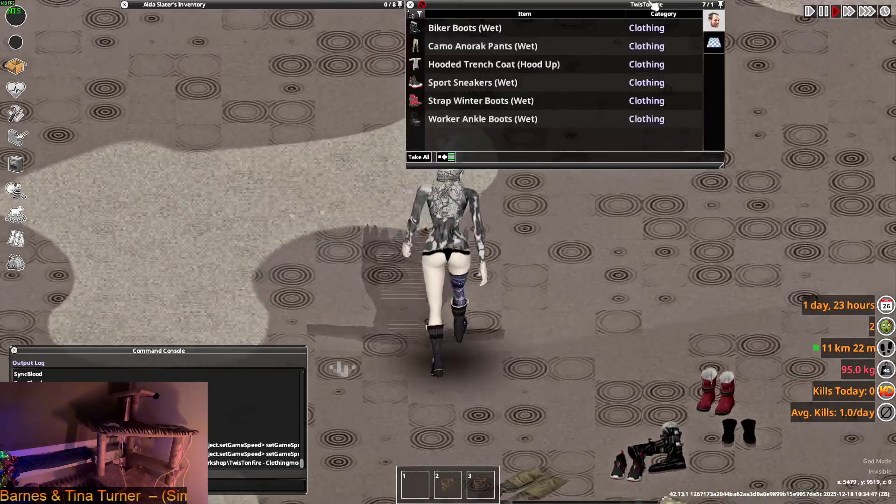
{"action": "double_click", "coordinate": [628, 31]}
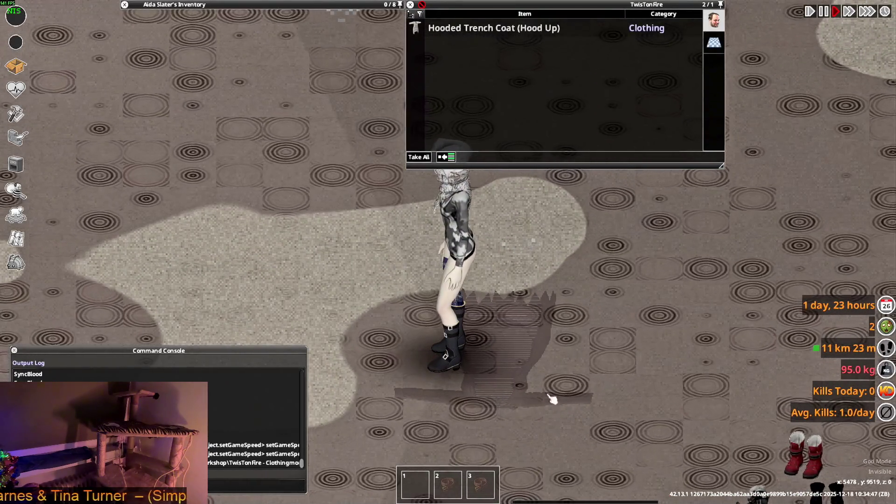
- Quit Project Zomboid to the desktop from the pause menu
{"action": "key", "text": "Escape"}
{"action": "left_click", "coordinate": [173, 364]}
{"action": "left_click", "coordinate": [423, 271]}
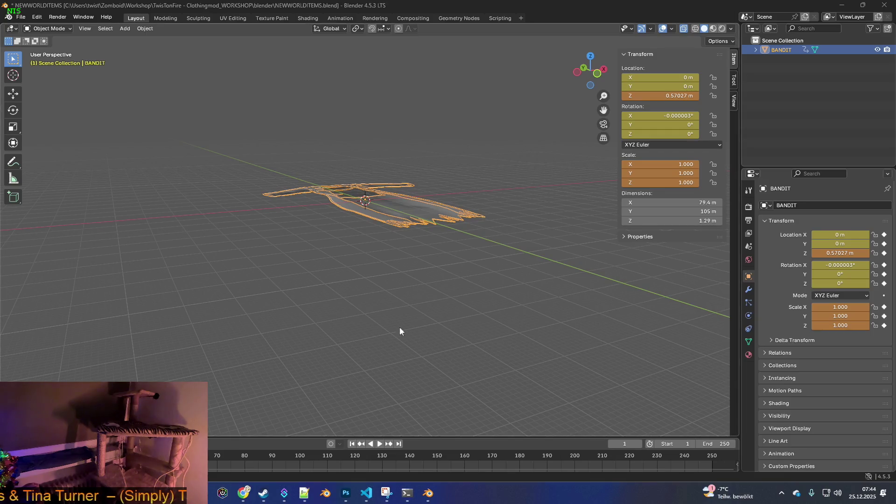
- Relaunch Project Zomboid from the Steam library and enter the game
{"action": "left_click", "coordinate": [263, 492]}
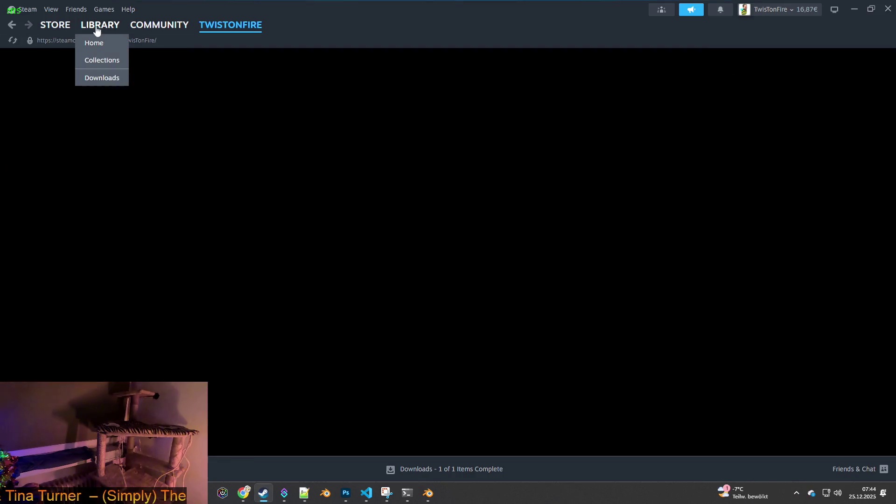
{"action": "left_click", "coordinate": [97, 30]}
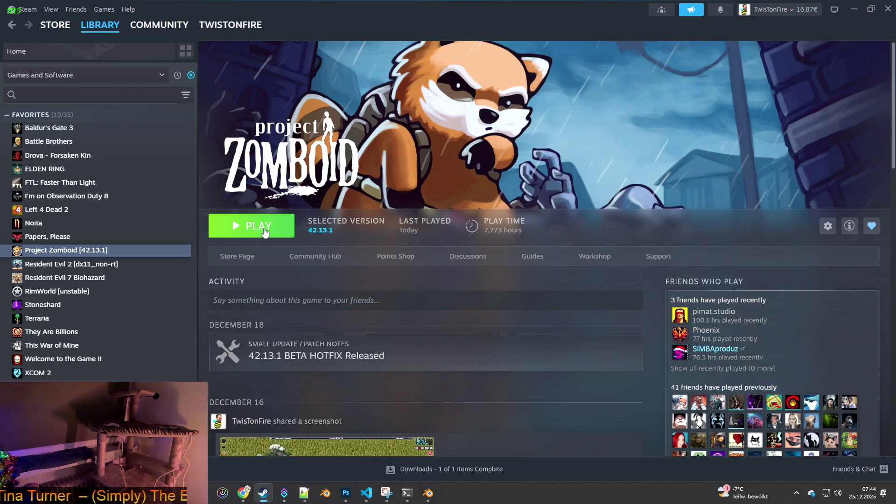
{"action": "left_click", "coordinate": [266, 232]}
{"action": "left_click", "coordinate": [466, 336]}
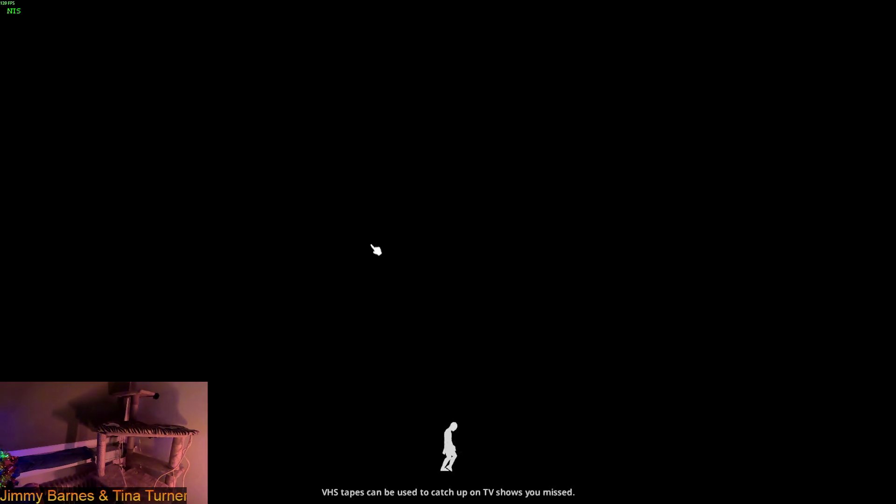
{"action": "left_click", "coordinate": [372, 245]}
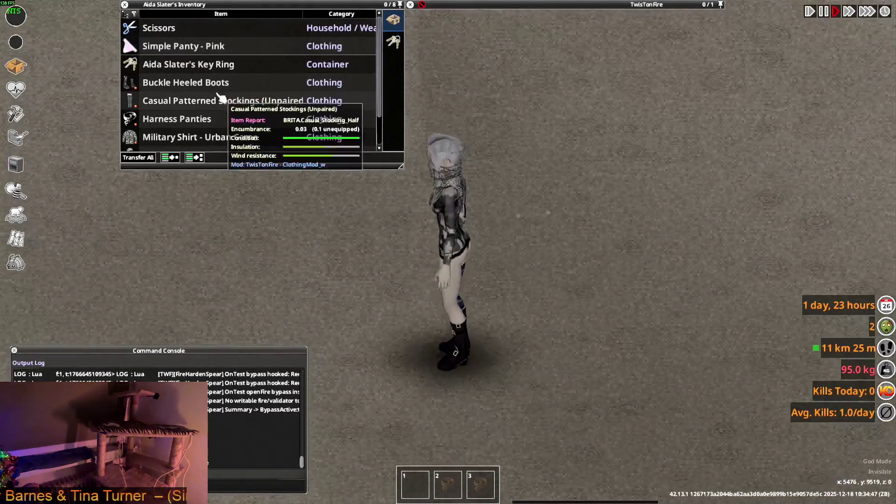
- Move the Hooded Trench Coat between the floor container and the inventory, ending in the inventory
{"action": "scroll", "coordinate": [225, 100], "scroll_direction": "down", "scroll_amount": 2}
{"action": "scroll", "coordinate": [315, 186], "scroll_direction": "down", "scroll_amount": 4}
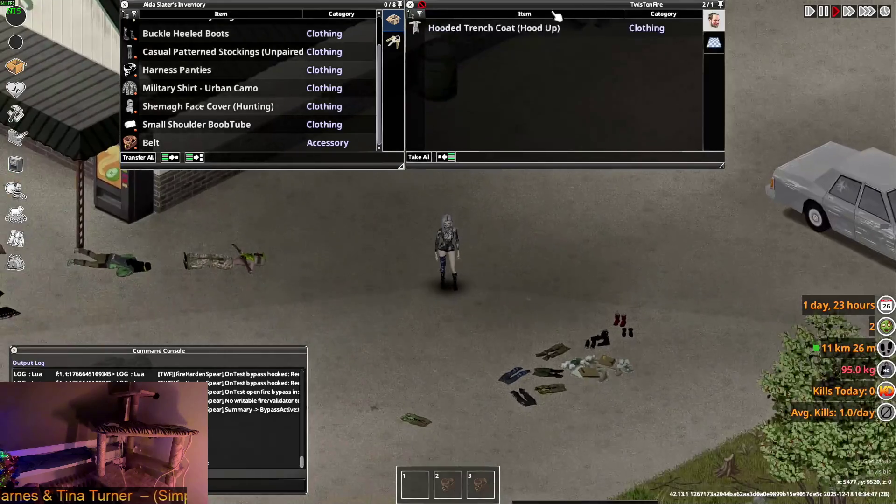
{"action": "left_click_drag", "start_coordinate": [515, 41], "coordinate": [394, 19]}
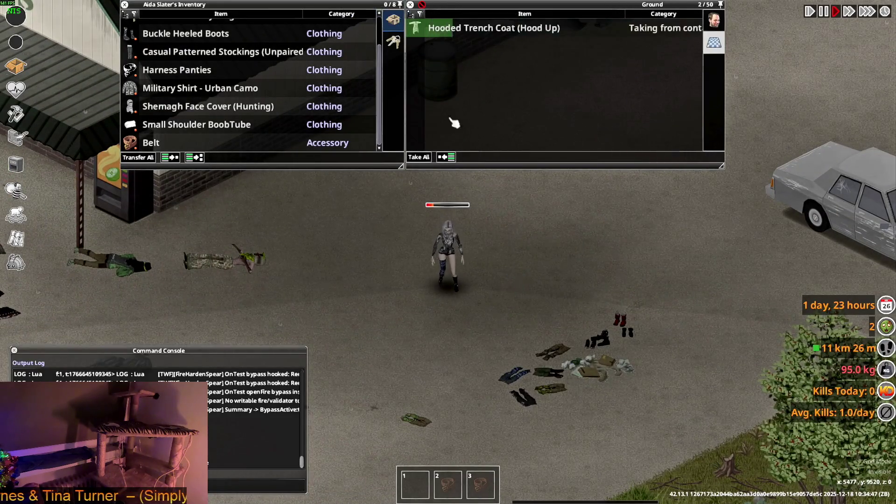
{"action": "scroll", "coordinate": [227, 80], "scroll_direction": "up", "scroll_amount": 2}
{"action": "left_click_drag", "start_coordinate": [208, 46], "coordinate": [583, 286]}
{"action": "scroll", "coordinate": [532, 229], "scroll_direction": "up", "scroll_amount": 4}
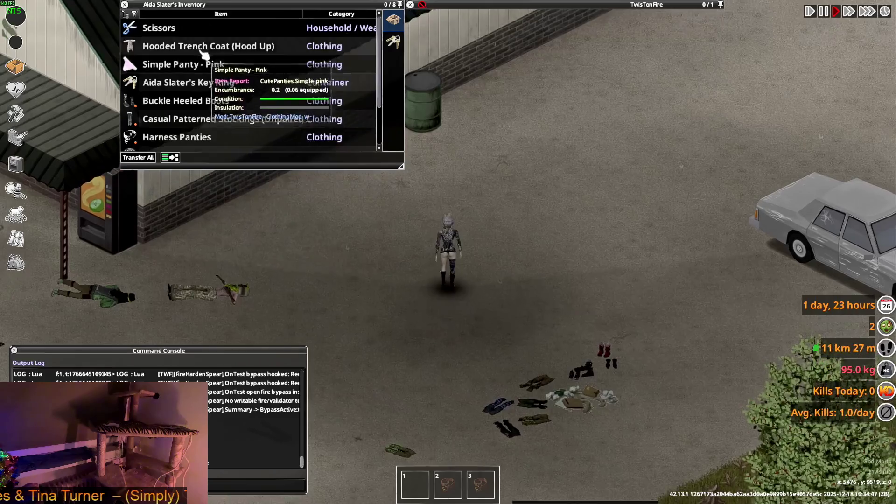
{"action": "mouse_move", "coordinate": [486, 34]}
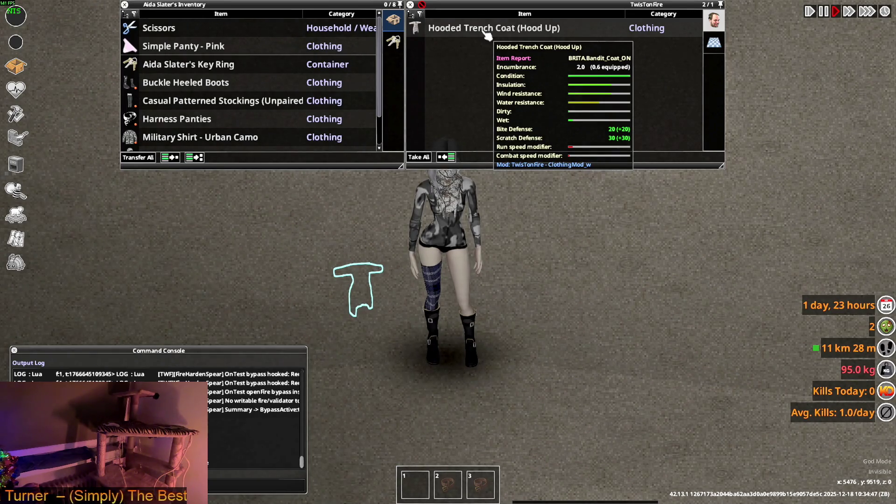
{"action": "left_click_drag", "start_coordinate": [486, 35], "coordinate": [262, 55]}
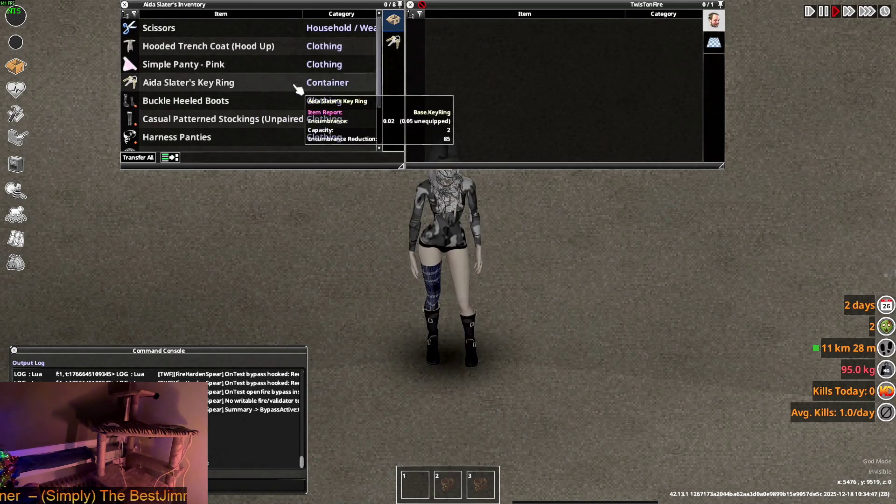
- Pass the trench coat through the TwisTonFire container and back, then choose Place Item on it
{"action": "double_click", "coordinate": [214, 46]}
{"action": "left_click_drag", "start_coordinate": [476, 37], "coordinate": [370, 110]}
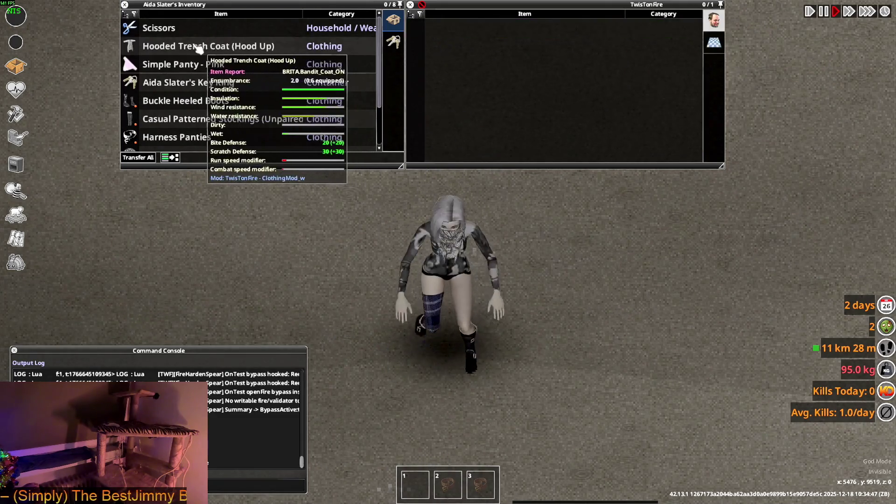
{"action": "right_click", "coordinate": [200, 49]}
{"action": "left_click", "coordinate": [233, 166]}
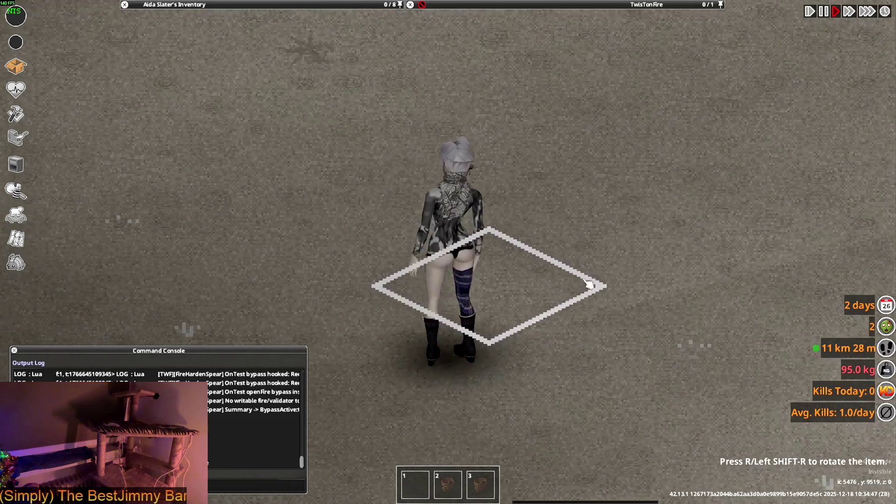
{"action": "key", "text": "alt+Tab"}
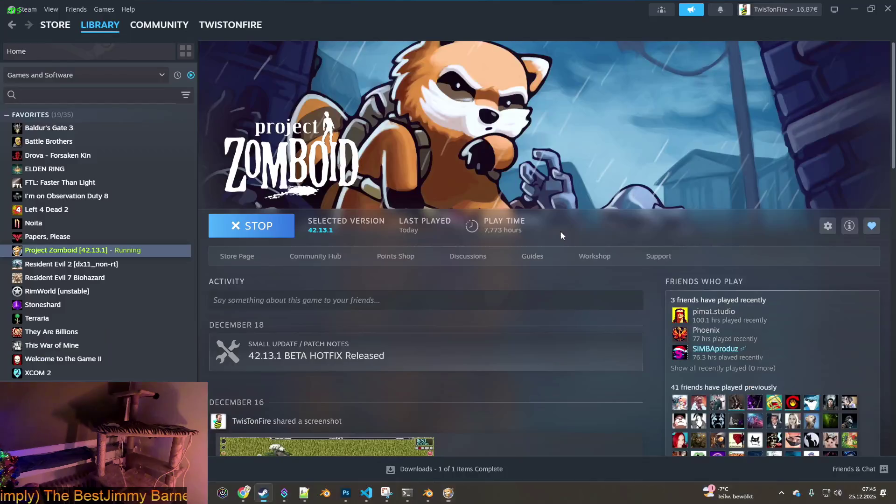
- Inspect the BANDIT coat from several angles, deselect and reselect it, then bring up the WorldItems folder
{"action": "key", "text": "alt+Tab"}
{"action": "key", "text": "Tab"}
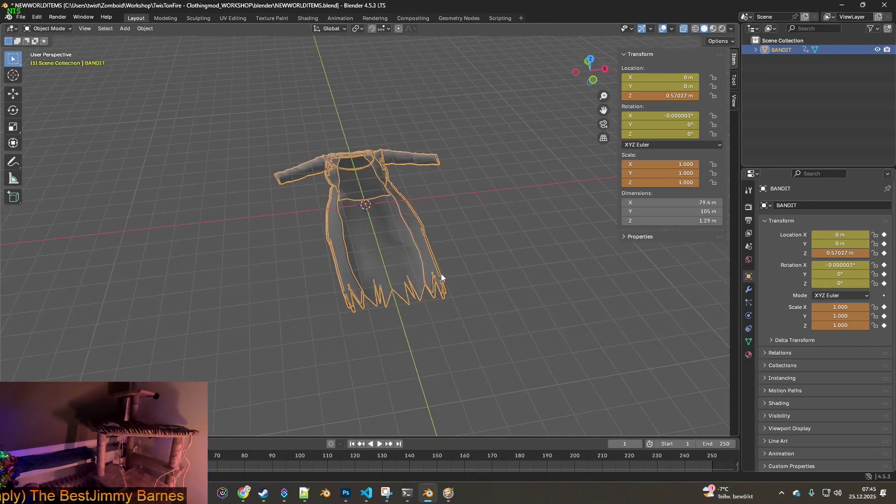
{"action": "middle_click_drag", "start_coordinate": [441, 273], "coordinate": [345, 233]}
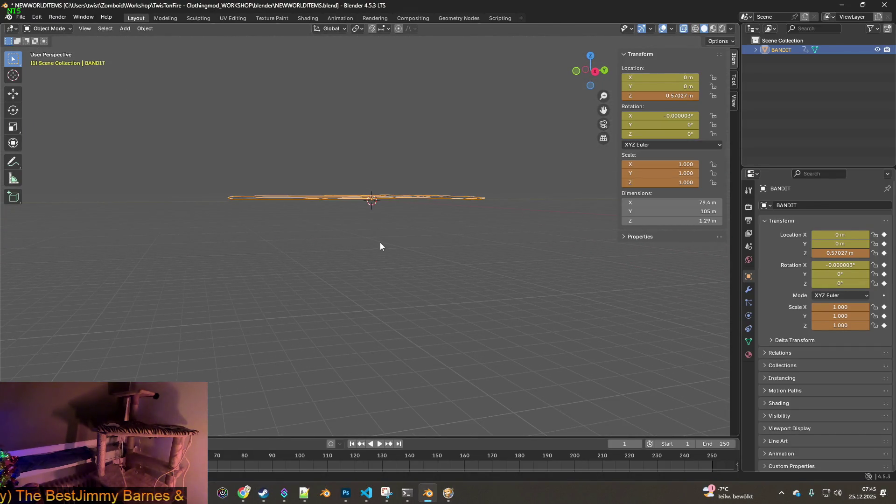
{"action": "left_click", "coordinate": [397, 244]}
{"action": "middle_click_drag", "start_coordinate": [399, 241], "coordinate": [460, 260]}
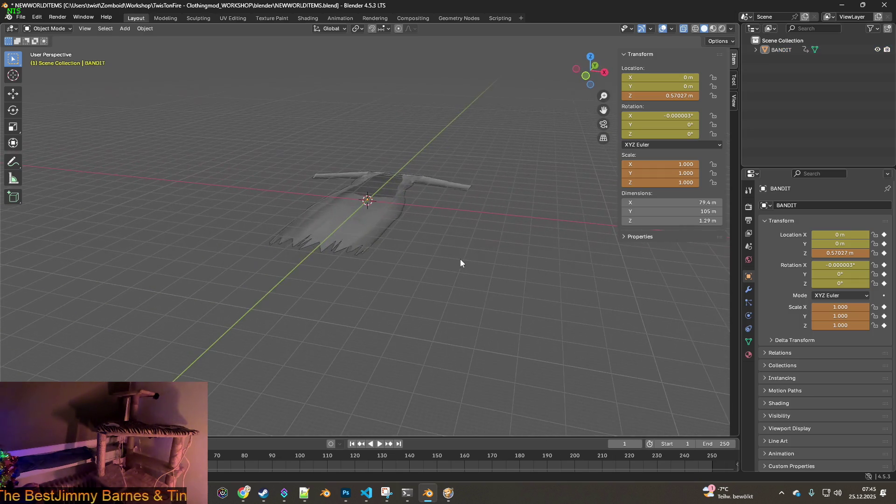
{"action": "left_click", "coordinate": [398, 216]}
{"action": "mouse_move", "coordinate": [421, 226]}
{"action": "middle_mouse_down"}
{"action": "mouse_move", "coordinate": [449, 206]}
{"action": "mouse_move", "coordinate": [495, 232]}
{"action": "middle_mouse_up"}
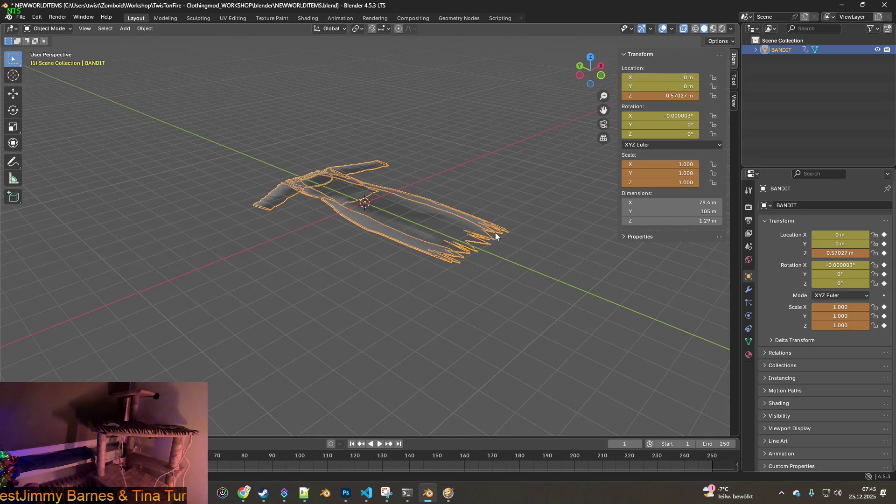
{"action": "key", "text": "alt+Tab"}
{"action": "key", "text": "Tab"}
{"action": "key", "text": "Tab"}
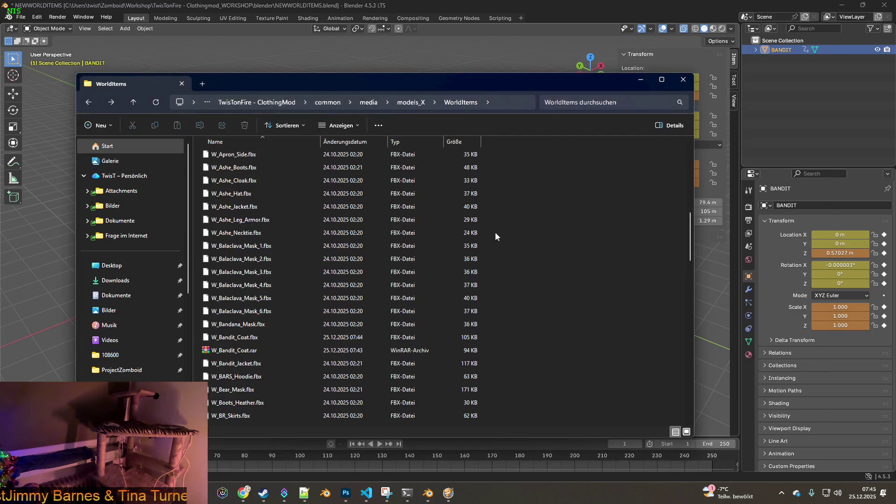
- Confirm W_Bandit_Coat.fbx is the 25.12.2025 07:44 export at about 105 KB
{"action": "left_click", "coordinate": [365, 342]}
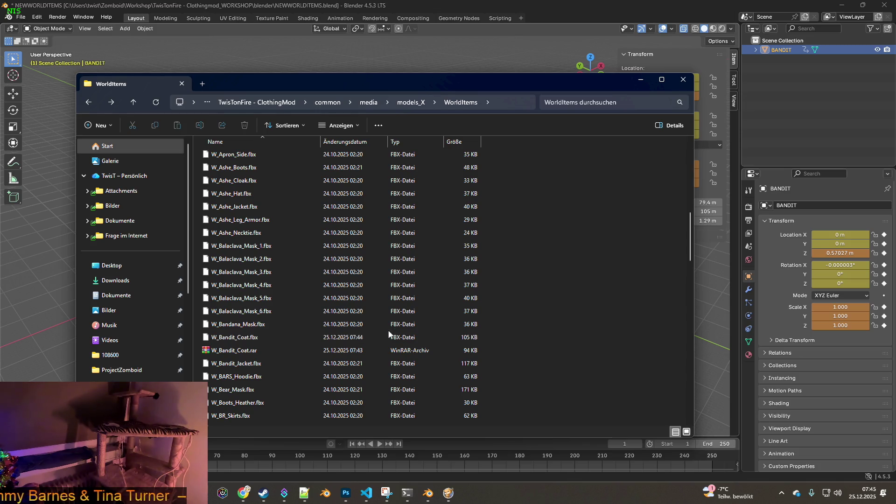
{"action": "left_click", "coordinate": [260, 340]}
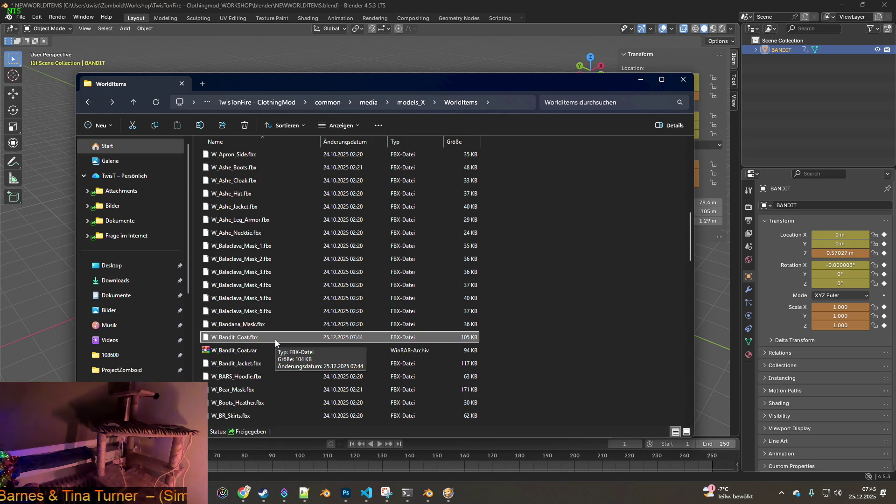
{"action": "left_click", "coordinate": [366, 493]}
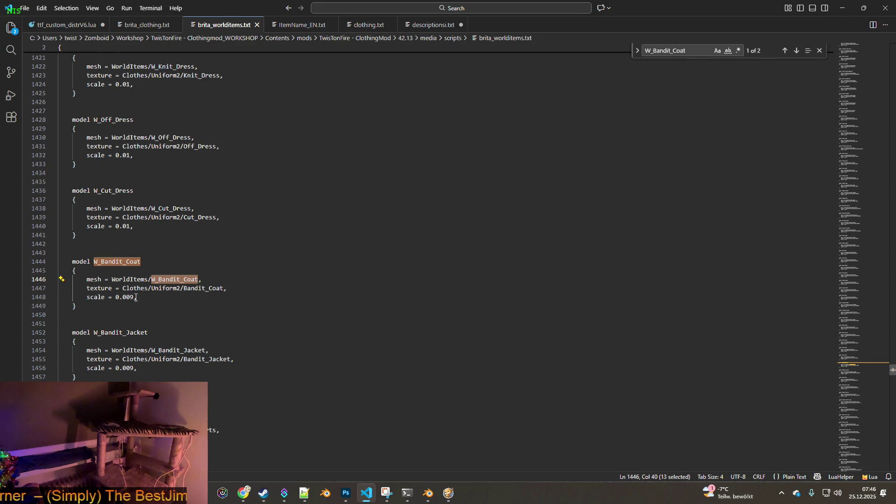
- Remove the 'scale = 0.009,' line from model W_Bandit_Coat in brita_worlditems.txt and save the file
{"action": "left_click_drag", "start_coordinate": [140, 298], "coordinate": [56, 297]}
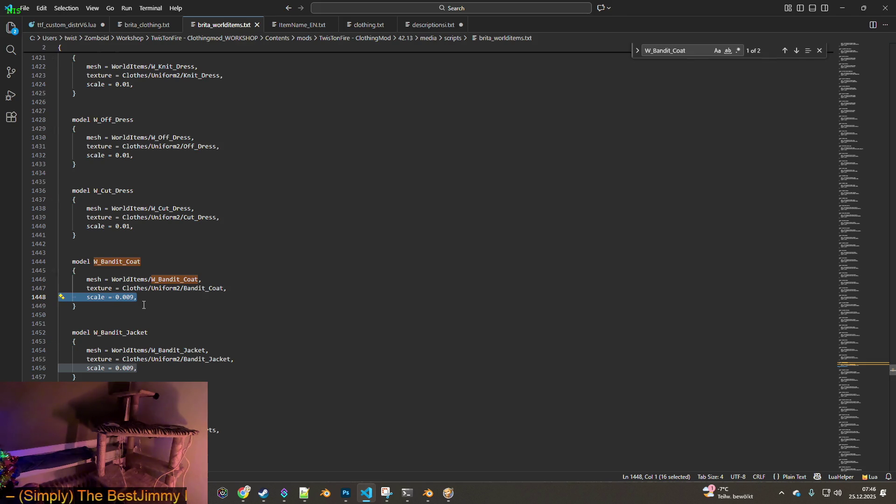
{"action": "key", "text": "BackSpace"}
{"action": "key", "text": "BackSpace"}
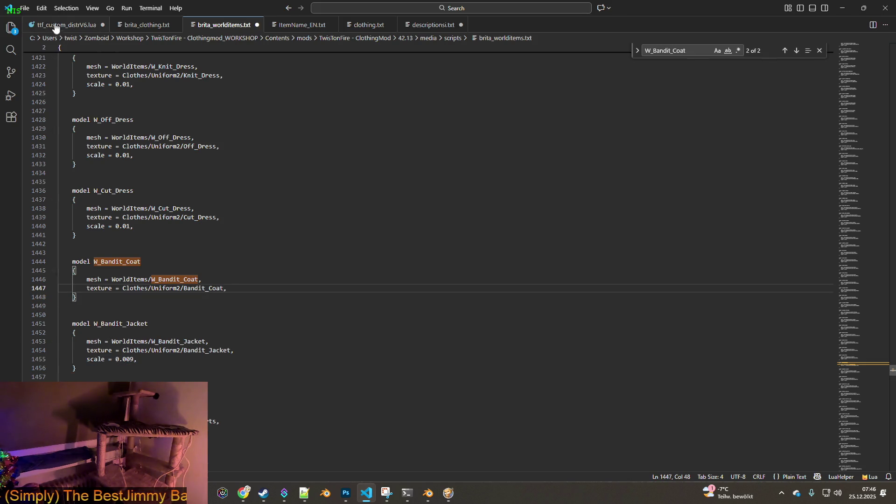
{"action": "left_click", "coordinate": [26, 8]}
{"action": "left_click", "coordinate": [45, 170]}
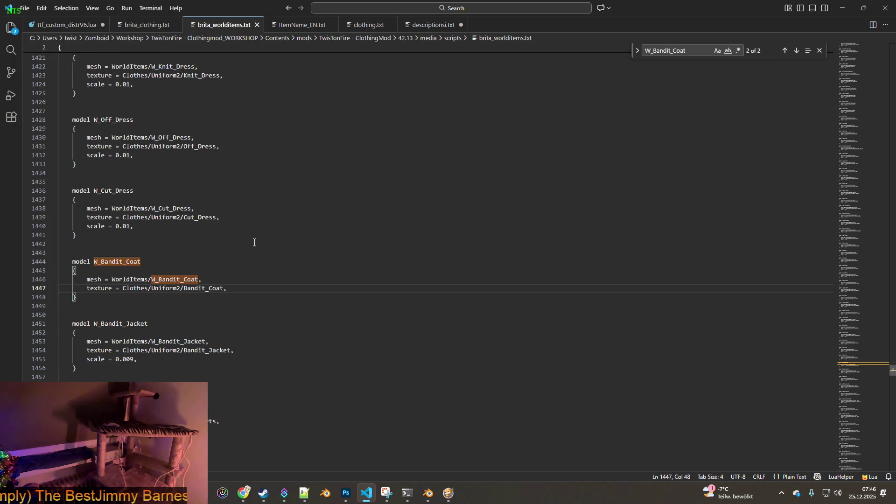
{"action": "key", "text": "alt+Tab"}
{"action": "key", "text": "alt+Tab"}
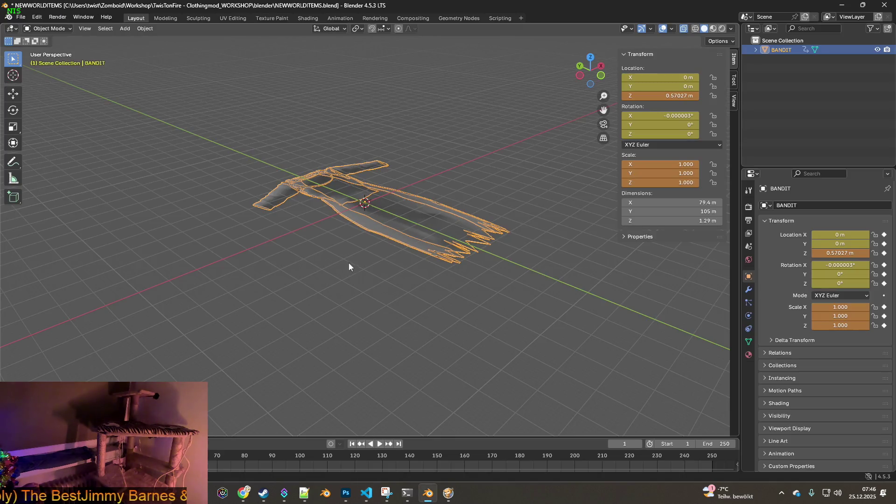
- Quit Project Zomboid to the desktop from its pause menu
{"action": "left_click", "coordinate": [448, 493]}
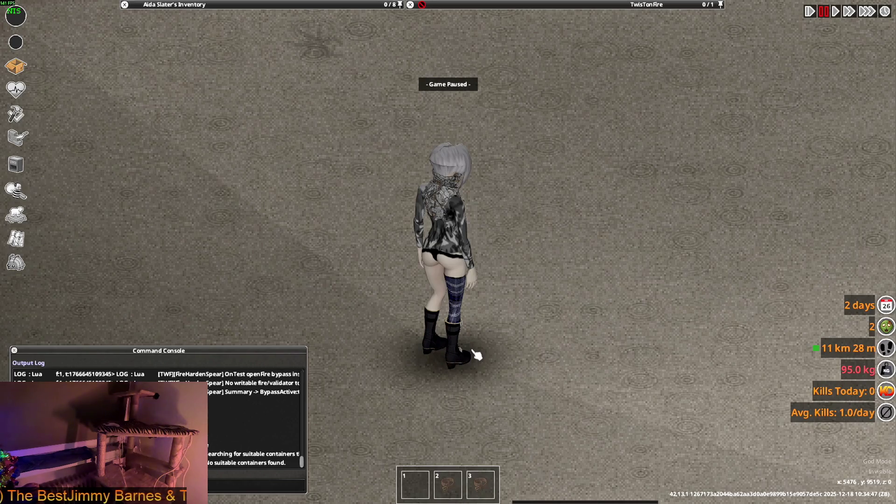
{"action": "key", "text": "Escape"}
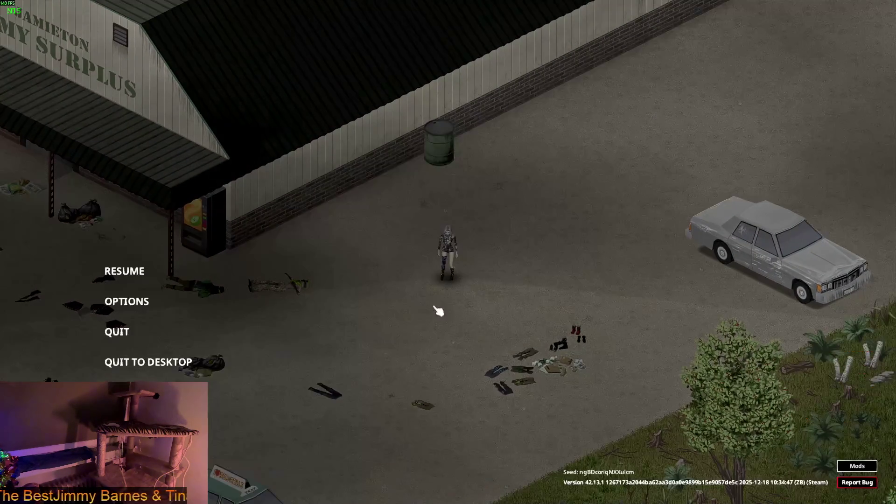
{"action": "left_click", "coordinate": [149, 362]}
{"action": "left_click", "coordinate": [420, 269]}
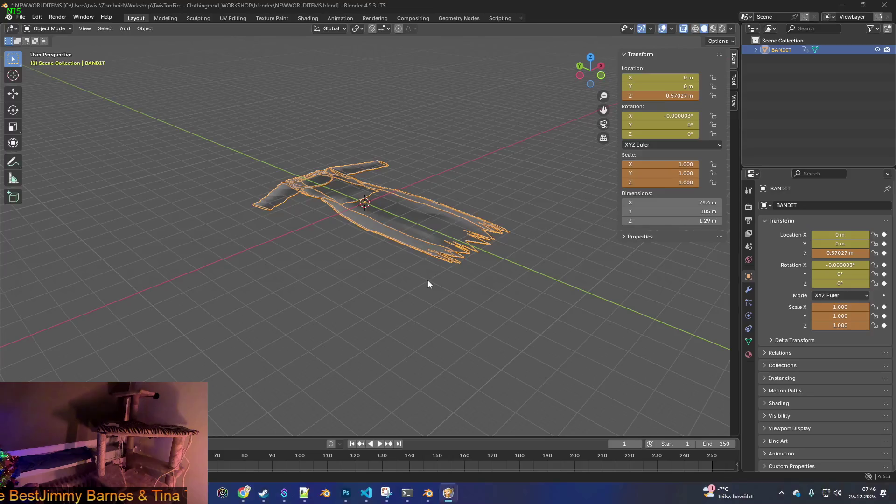
- Relaunch Project Zomboid with PLAY in the Steam library and return to its loading window
{"action": "left_click", "coordinate": [263, 492]}
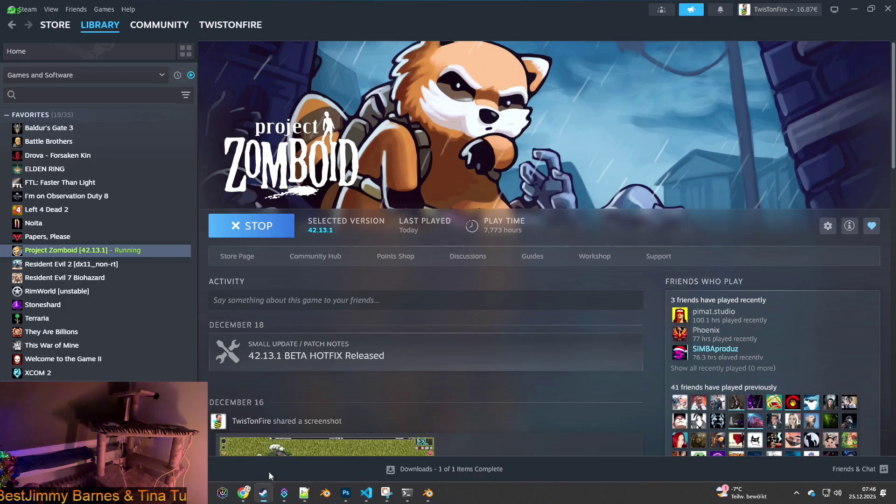
{"action": "left_click", "coordinate": [253, 229]}
{"action": "left_click", "coordinate": [474, 334]}
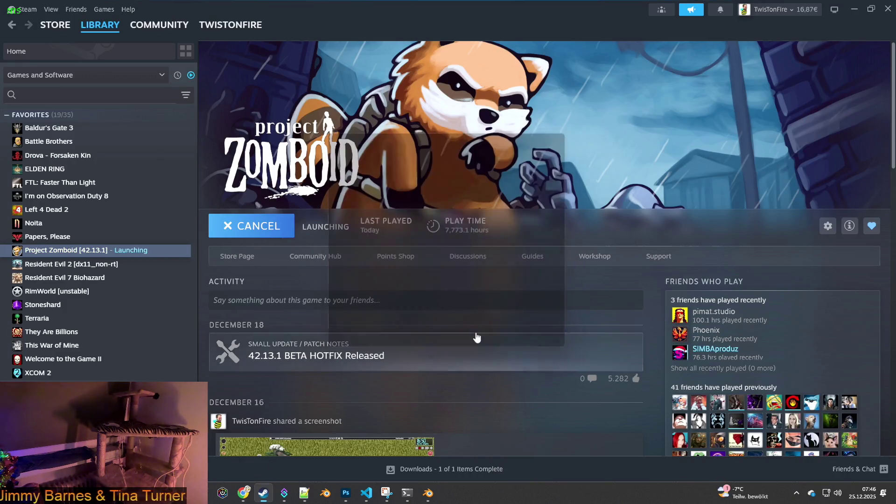
{"action": "left_click", "coordinate": [366, 493]}
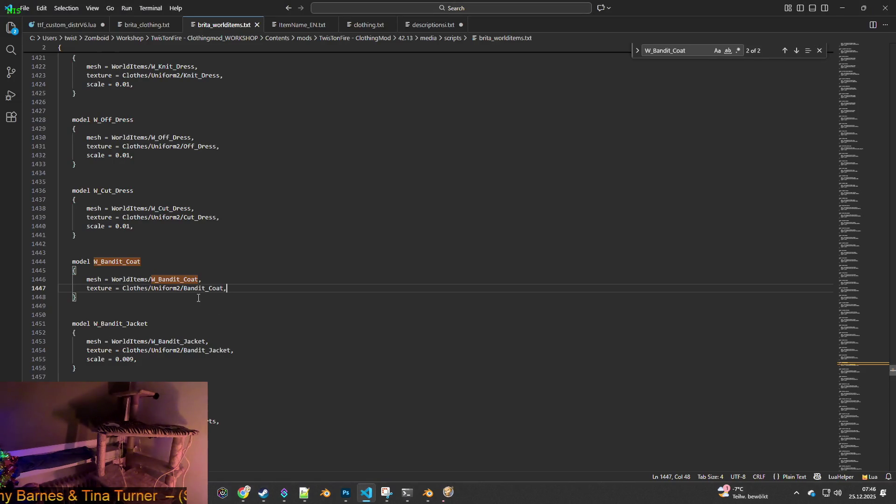
{"action": "left_click", "coordinate": [447, 494]}
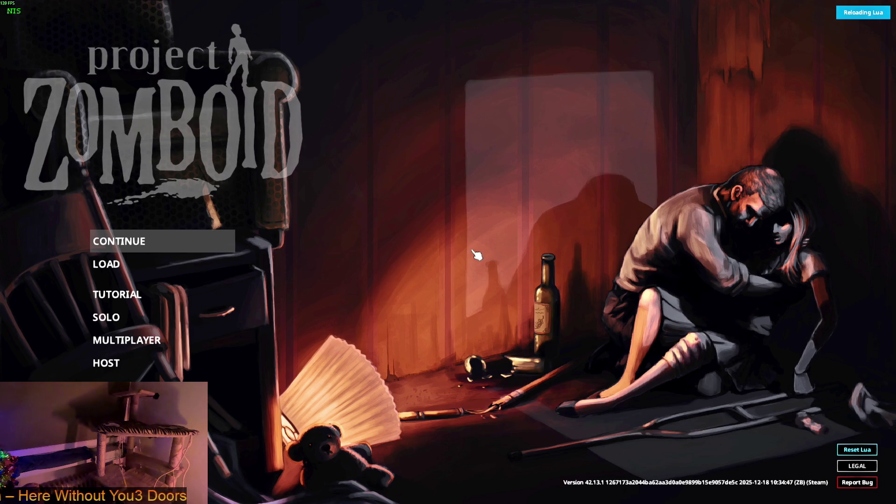
- Continue the latest save and drop the Hooded Trench Coat onto the ground
{"action": "key", "text": "Return"}
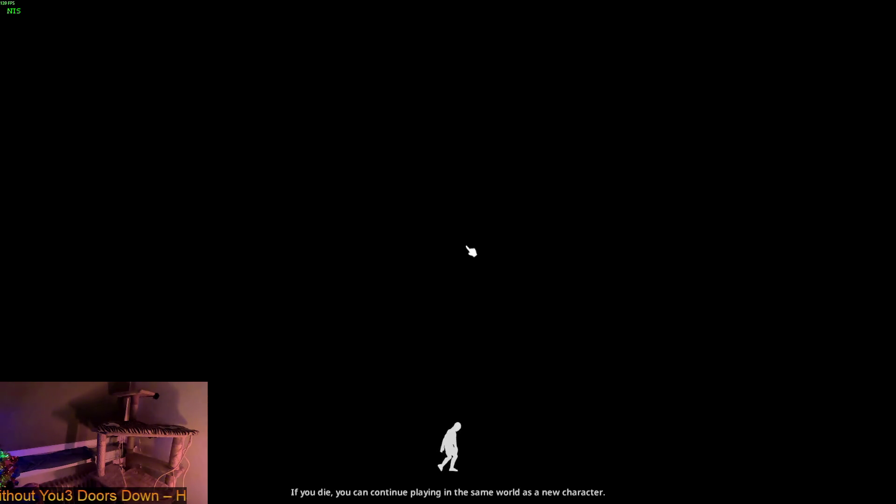
{"action": "left_click", "coordinate": [470, 252]}
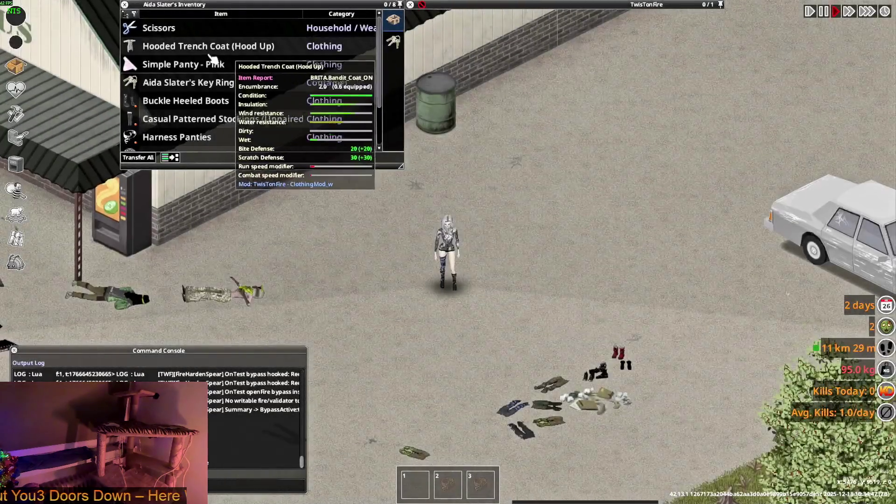
{"action": "mouse_move", "coordinate": [210, 45]}
{"action": "left_mouse_down"}
{"action": "mouse_move", "coordinate": [396, 200]}
{"action": "mouse_move", "coordinate": [531, 286]}
{"action": "left_mouse_up"}
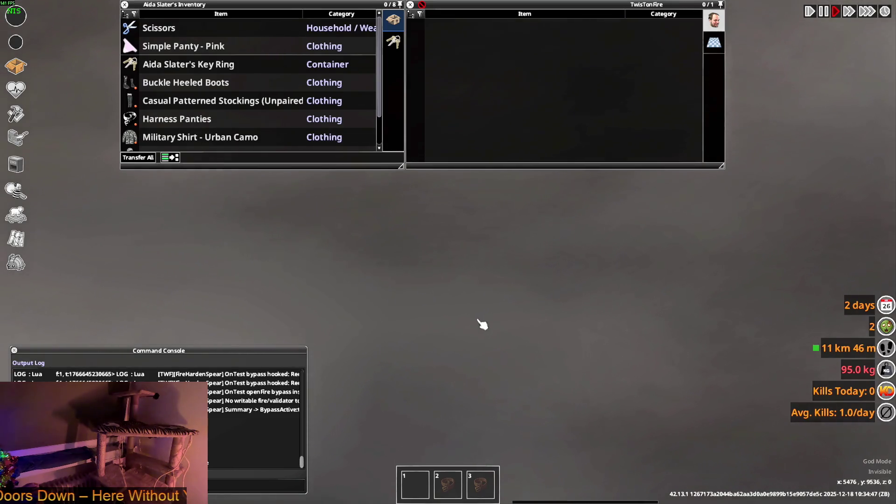
{"action": "scroll", "coordinate": [456, 275], "scroll_direction": "down", "scroll_amount": 2}
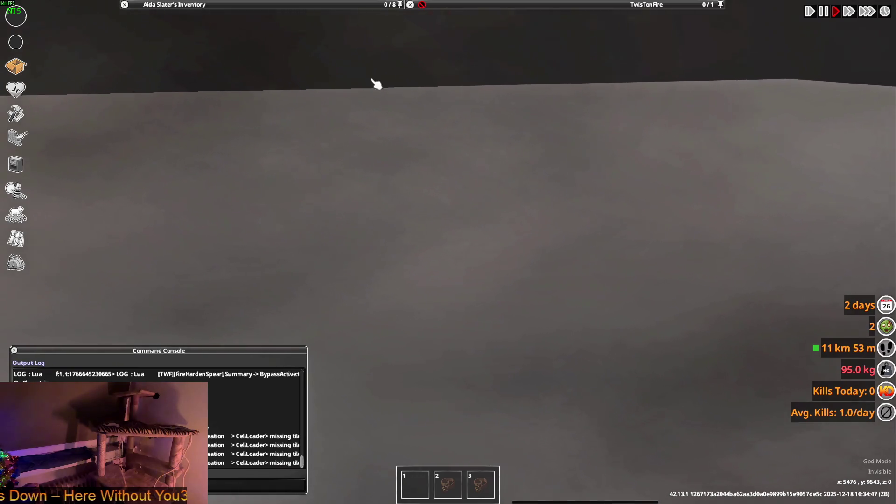
{"action": "scroll", "coordinate": [291, 93], "scroll_direction": "down", "scroll_amount": 2}
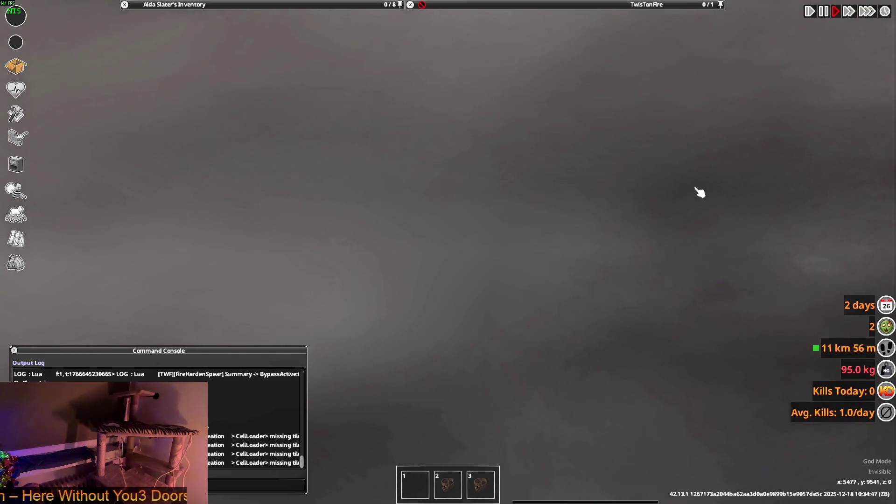
{"action": "key", "text": "alt+Tab"}
{"action": "left_click", "coordinate": [427, 493]}
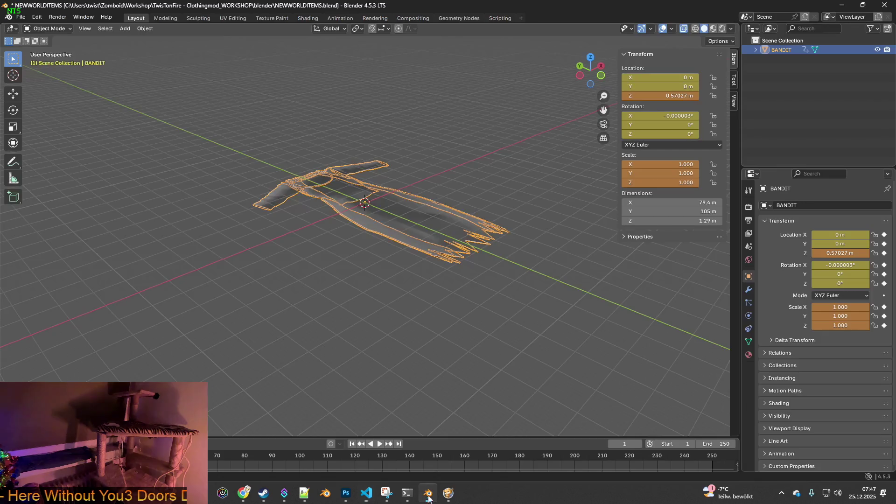
- Select the BANDIT object and apply all its transforms with Ctrl+A
{"action": "left_click", "coordinate": [544, 259]}
{"action": "left_click", "coordinate": [433, 223]}
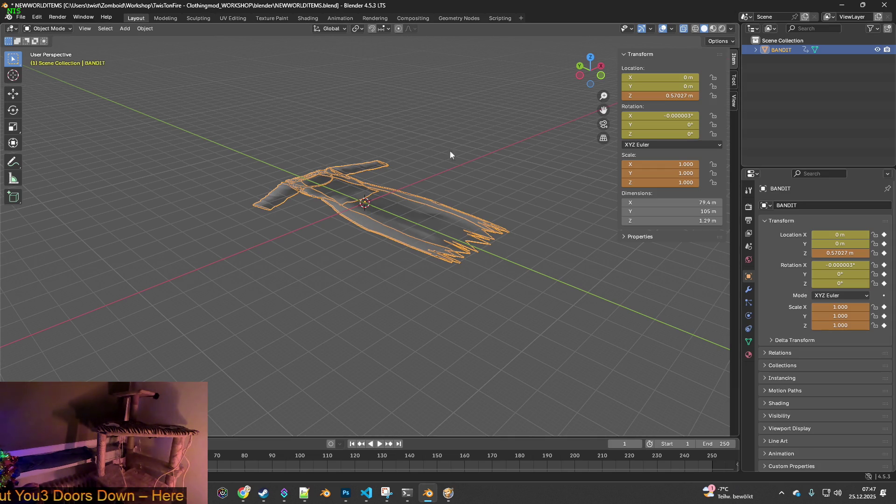
{"action": "left_click", "coordinate": [458, 184]}
{"action": "left_click", "coordinate": [420, 205]}
{"action": "middle_click_drag", "start_coordinate": [424, 205], "coordinate": [446, 194]}
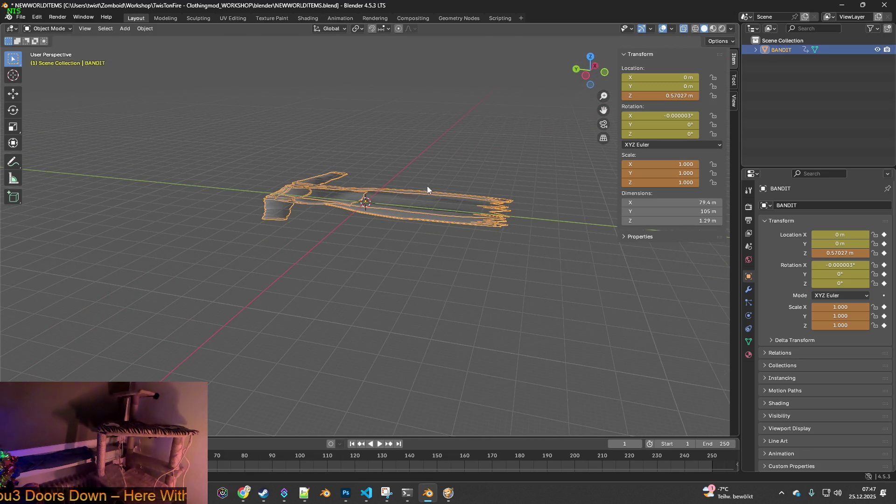
{"action": "key", "text": "ctrl+a"}
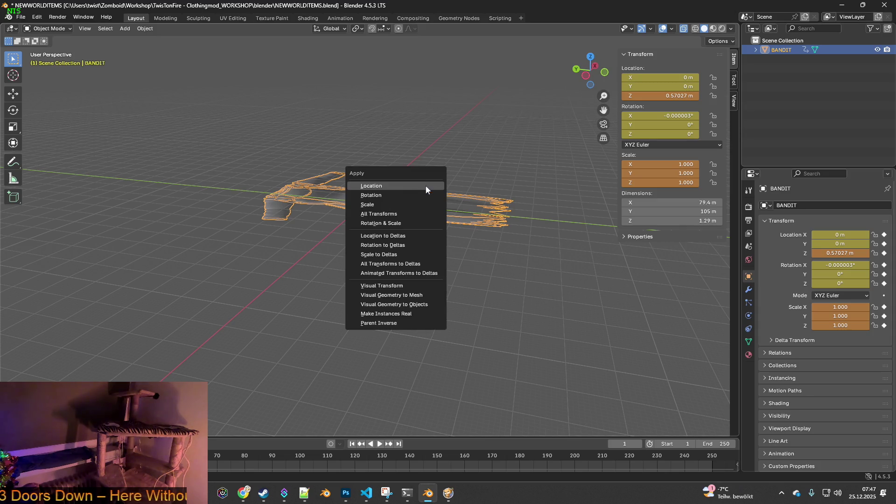
{"action": "left_click", "coordinate": [390, 211]}
{"action": "mouse_move", "coordinate": [554, 183]}
{"action": "middle_mouse_down"}
{"action": "mouse_move", "coordinate": [410, 169]}
{"action": "mouse_move", "coordinate": [532, 183]}
{"action": "middle_mouse_up"}
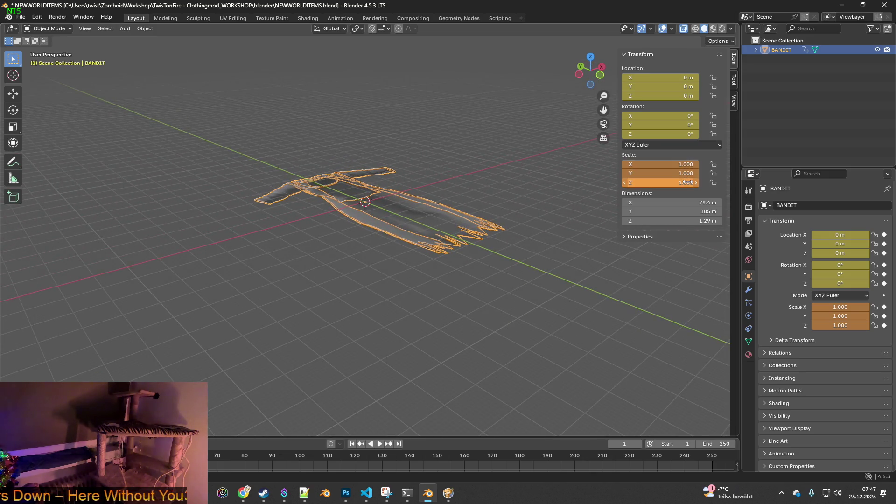
- Export the coat as FBX using the saved operator preset, overwriting W_Bandit_Coat.fbx
{"action": "left_click", "coordinate": [22, 18]}
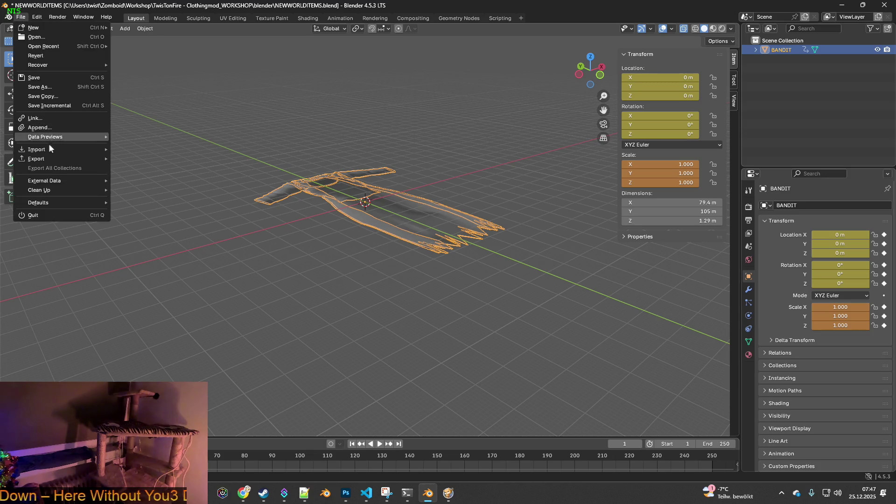
{"action": "mouse_move", "coordinate": [46, 159]}
{"action": "left_click", "coordinate": [149, 243]}
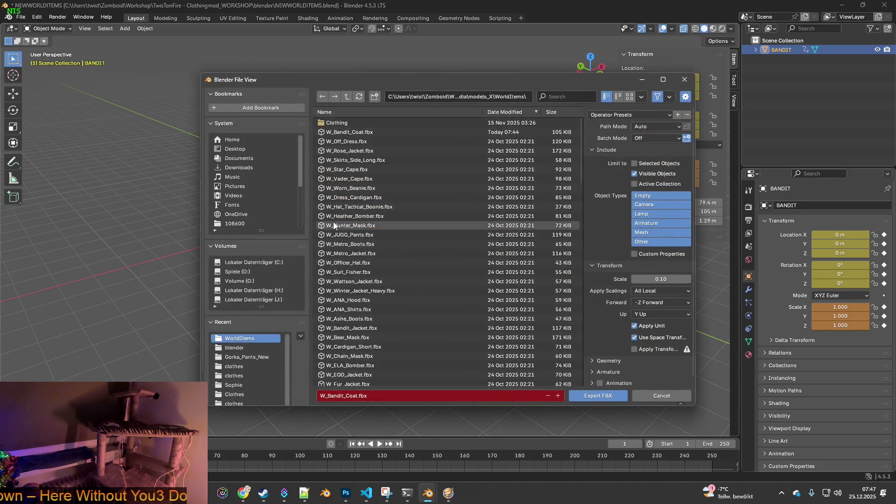
{"action": "left_click", "coordinate": [640, 114]}
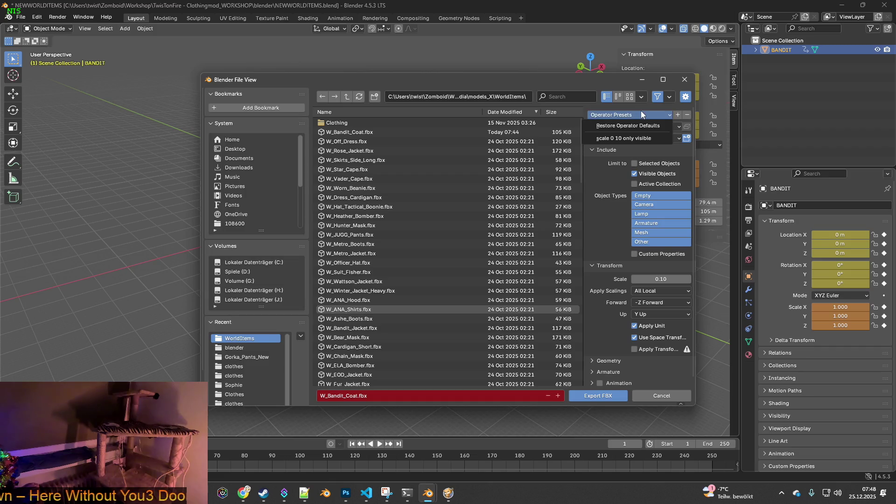
{"action": "left_click", "coordinate": [625, 138]}
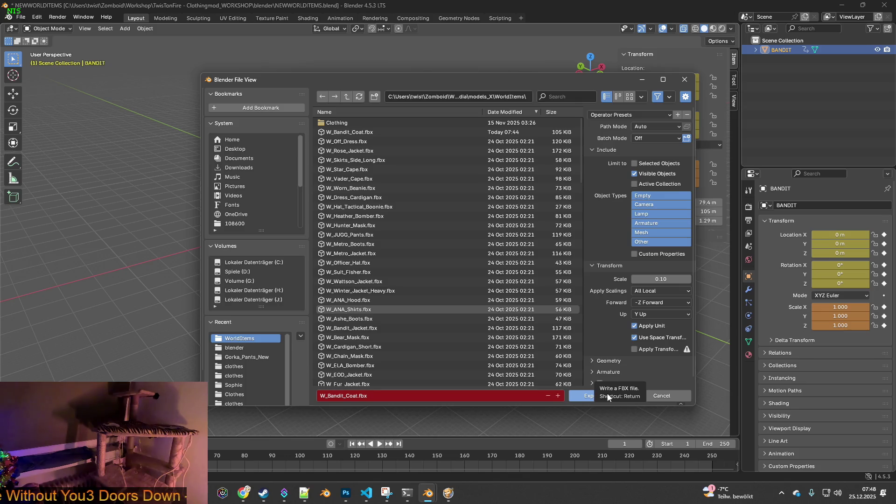
{"action": "left_click", "coordinate": [589, 399]}
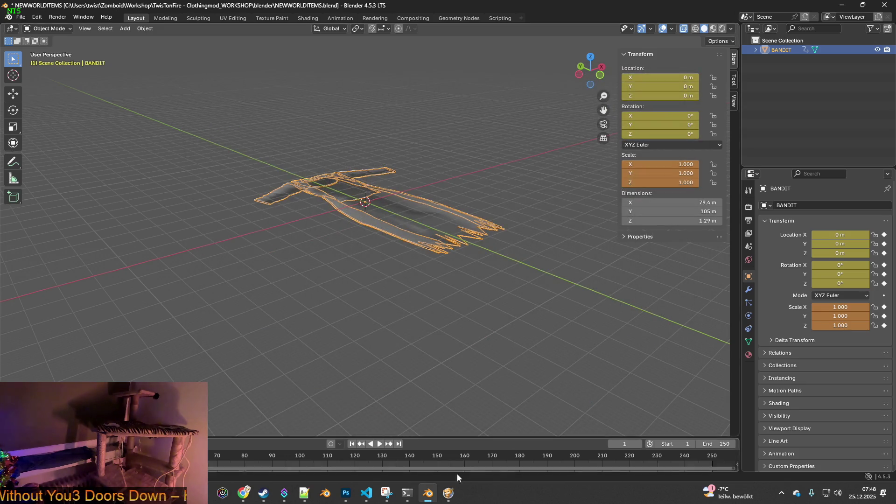
{"action": "left_click", "coordinate": [448, 493]}
- Unpause the game with Space and return to Blender
{"action": "key", "text": "space"}
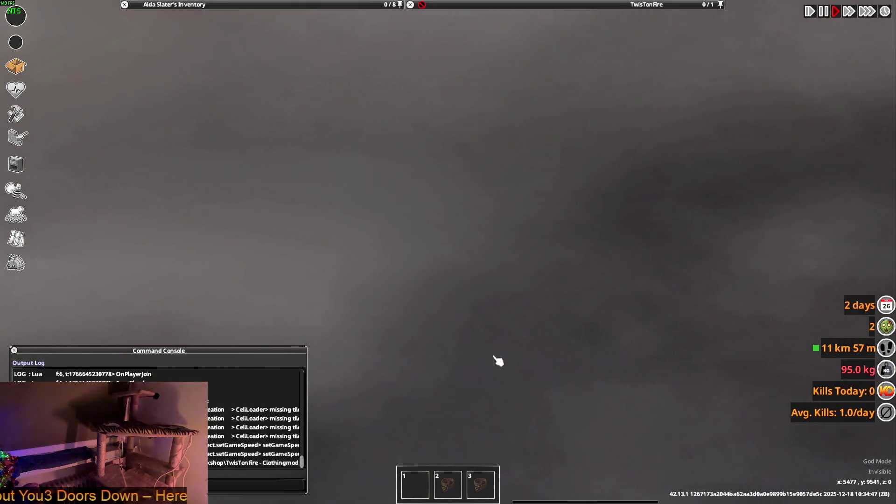
{"action": "key", "text": "alt+Tab"}
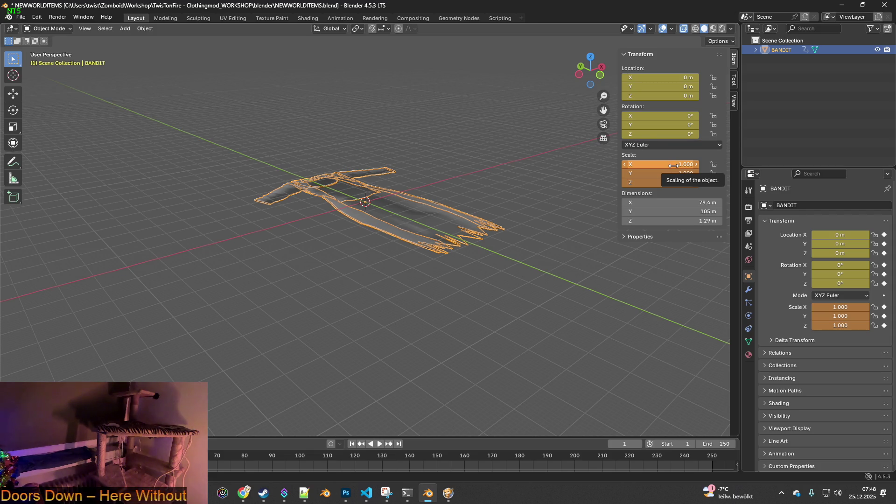
- Begin an FBX export of the coat but close the export window without exporting
{"action": "mouse_move", "coordinate": [513, 194]}
{"action": "middle_mouse_down"}
{"action": "mouse_move", "coordinate": [432, 214]}
{"action": "mouse_move", "coordinate": [500, 207]}
{"action": "middle_mouse_up"}
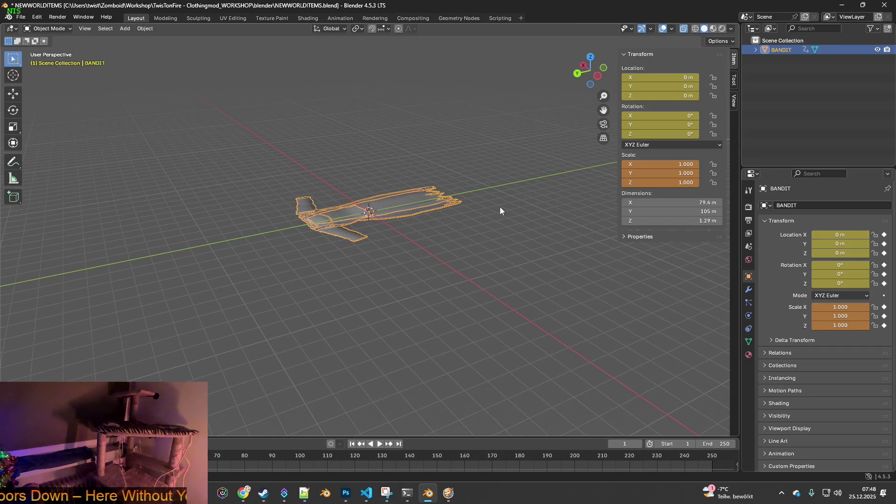
{"action": "scroll", "coordinate": [572, 214], "scroll_direction": "up", "scroll_amount": 2}
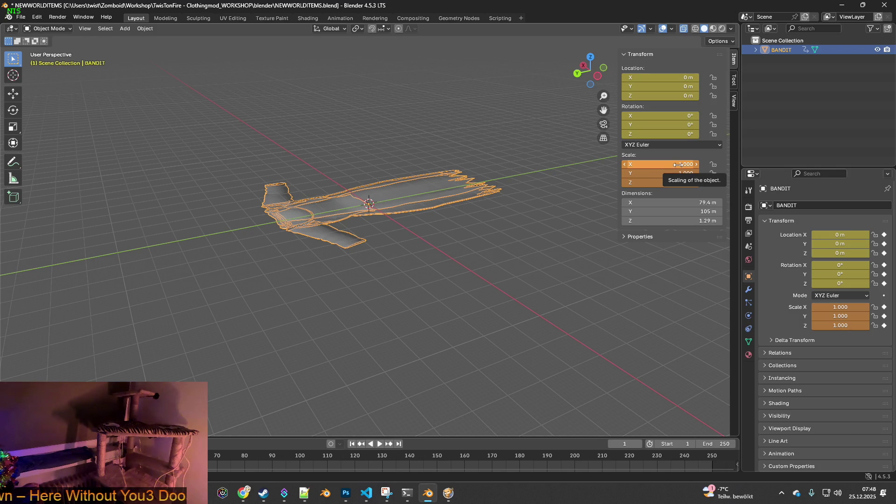
{"action": "left_click", "coordinate": [20, 17]}
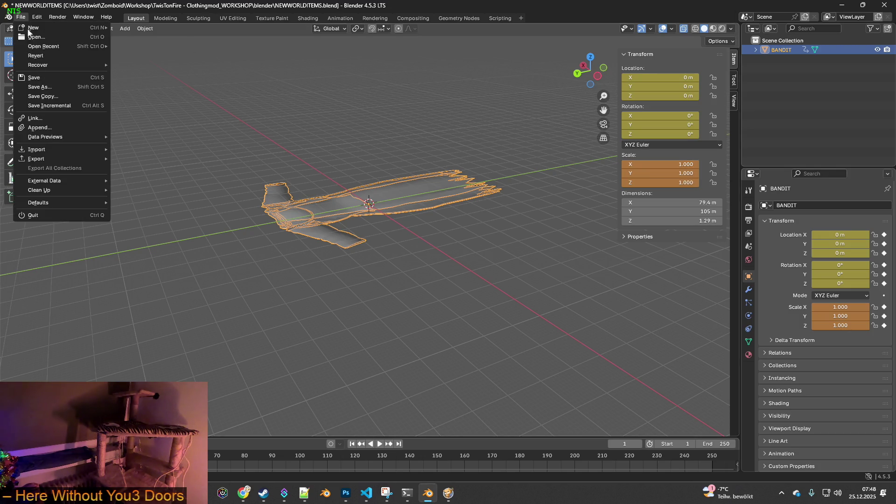
{"action": "mouse_move", "coordinate": [47, 158]}
{"action": "left_click", "coordinate": [159, 238]}
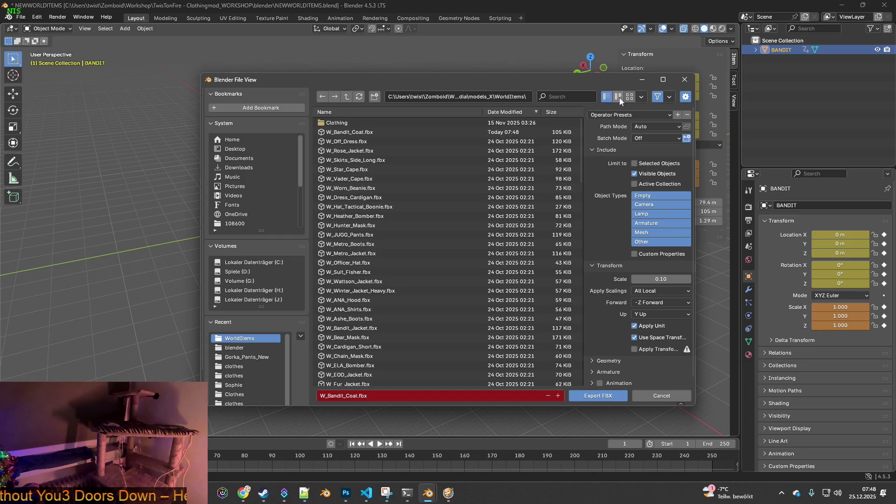
{"action": "left_click", "coordinate": [639, 82]}
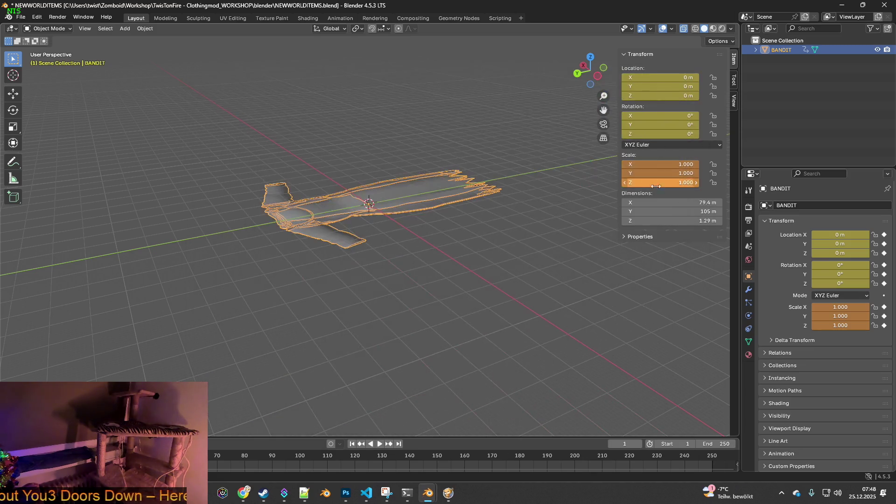
- Set the BANDIT object's scale to 0.1 on X, Y and Z
{"action": "left_click", "coordinate": [679, 165]}
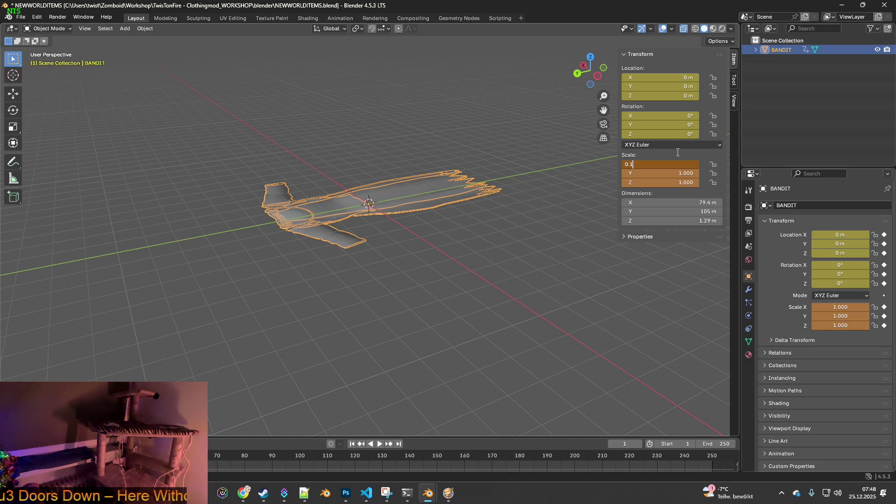
{"action": "key", "text": "Return"}
{"action": "left_click", "coordinate": [680, 173]}
{"action": "type", "text": "0"}
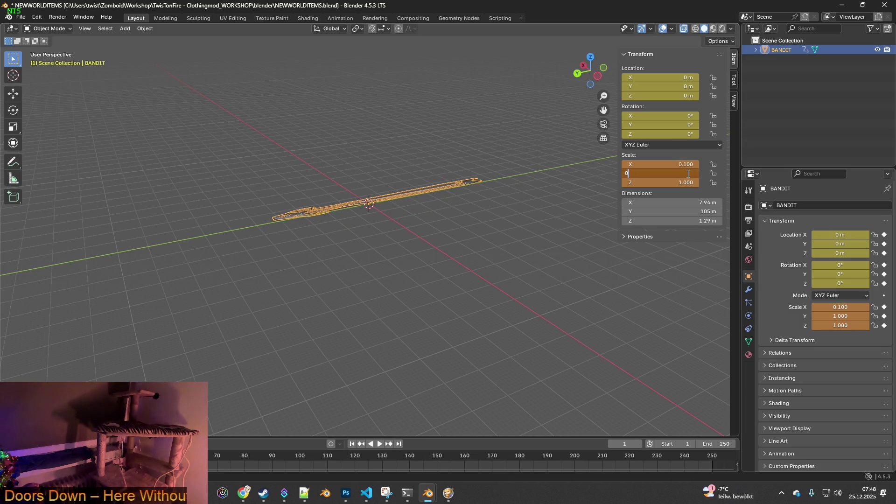
{"action": "key", "text": "Return"}
{"action": "left_click", "coordinate": [682, 182]}
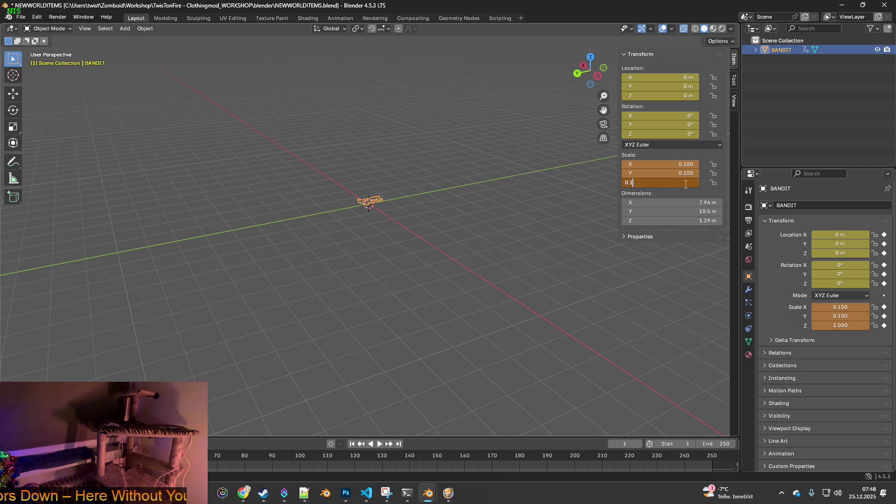
{"action": "key", "text": "Return"}
{"action": "mouse_move", "coordinate": [548, 186]}
{"action": "middle_mouse_down"}
{"action": "mouse_move", "coordinate": [422, 192]}
{"action": "mouse_move", "coordinate": [500, 177]}
{"action": "mouse_move", "coordinate": [429, 211]}
{"action": "mouse_move", "coordinate": [425, 238]}
{"action": "mouse_move", "coordinate": [516, 261]}
{"action": "mouse_move", "coordinate": [446, 207]}
{"action": "mouse_move", "coordinate": [479, 180]}
{"action": "mouse_move", "coordinate": [462, 187]}
{"action": "middle_mouse_up"}
- Export the rescaled coat as FBX over W_Bandit_Coat.fbx
{"action": "left_click", "coordinate": [21, 17]}
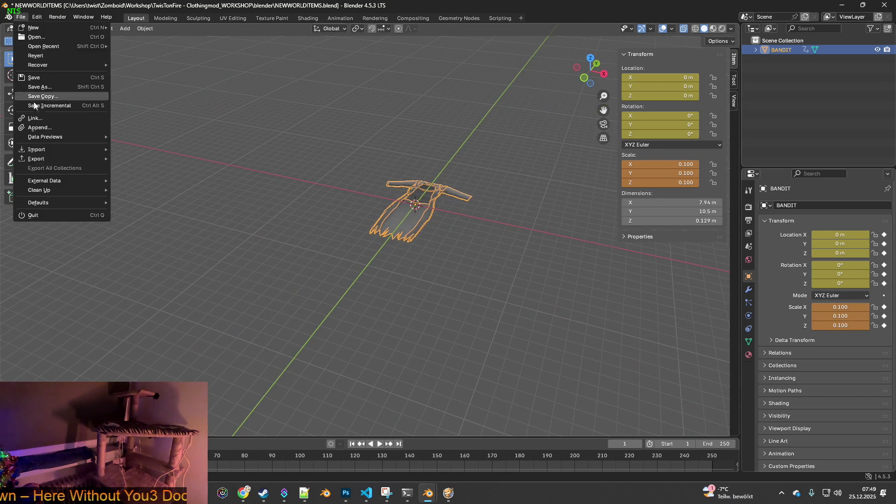
{"action": "mouse_move", "coordinate": [41, 159]}
{"action": "left_click", "coordinate": [196, 240]}
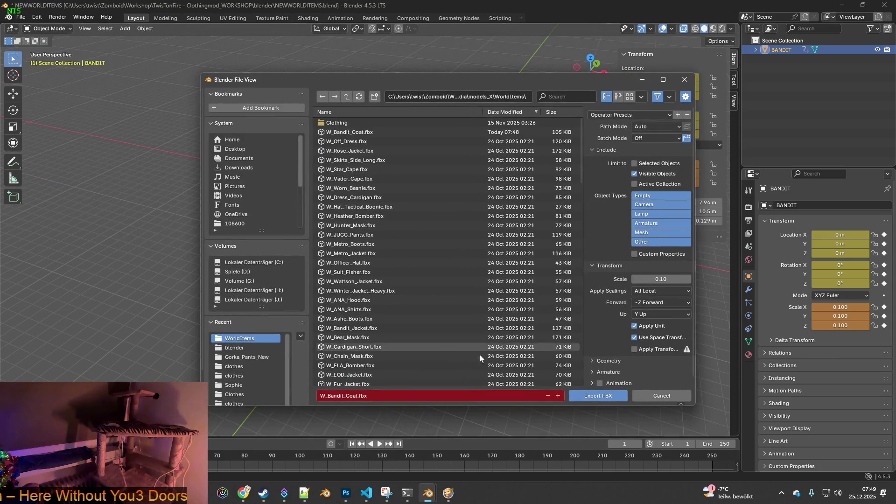
{"action": "left_click", "coordinate": [598, 395]}
{"action": "key", "text": "alt+Tab"}
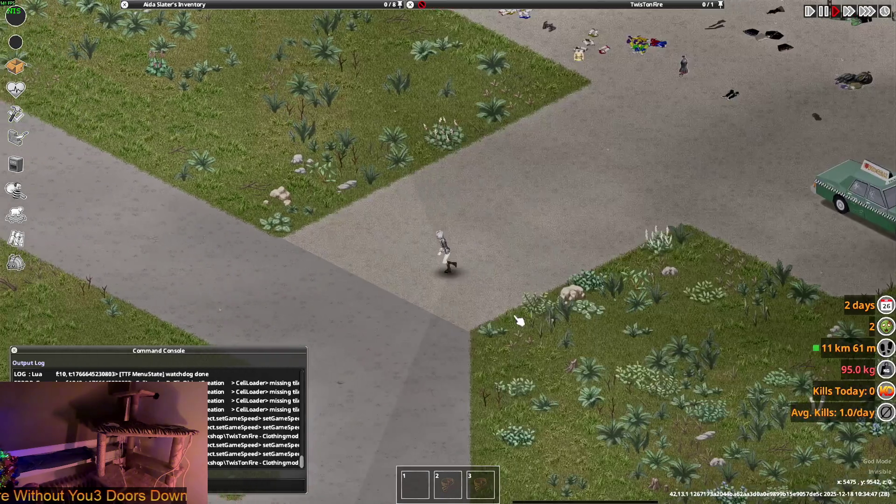
- Run the character along the street, then go back to Blender
{"action": "key", "text": "a"}
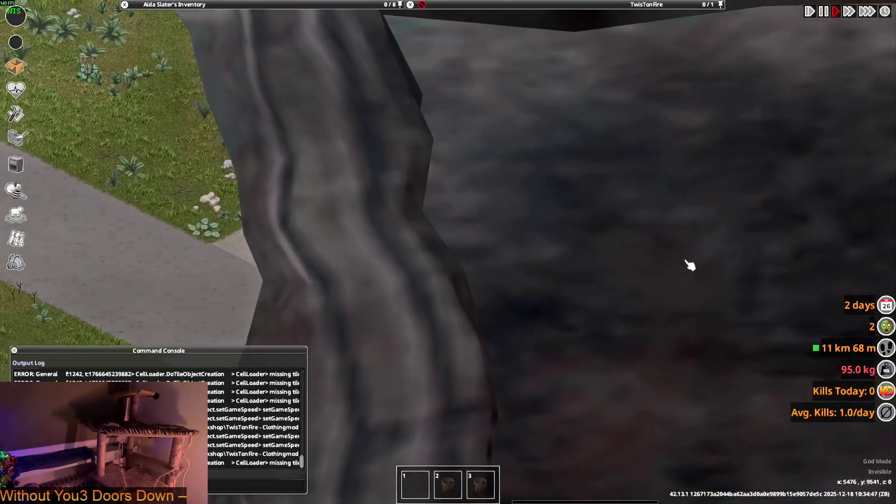
{"action": "key", "text": "alt+Tab"}
{"action": "key", "text": "alt+Tab"}
{"action": "key", "text": "alt+Tab"}
{"action": "key", "text": "alt+Tab"}
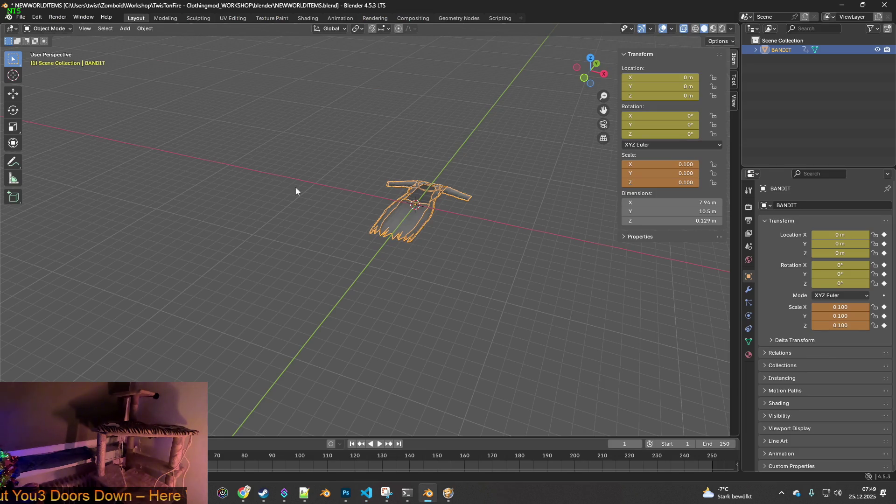
- Select the BANDIT coat and set its X, Y and Z scale to 0.01
{"action": "left_click", "coordinate": [491, 214]}
{"action": "left_click", "coordinate": [415, 207]}
{"action": "double_click", "coordinate": [839, 308]}
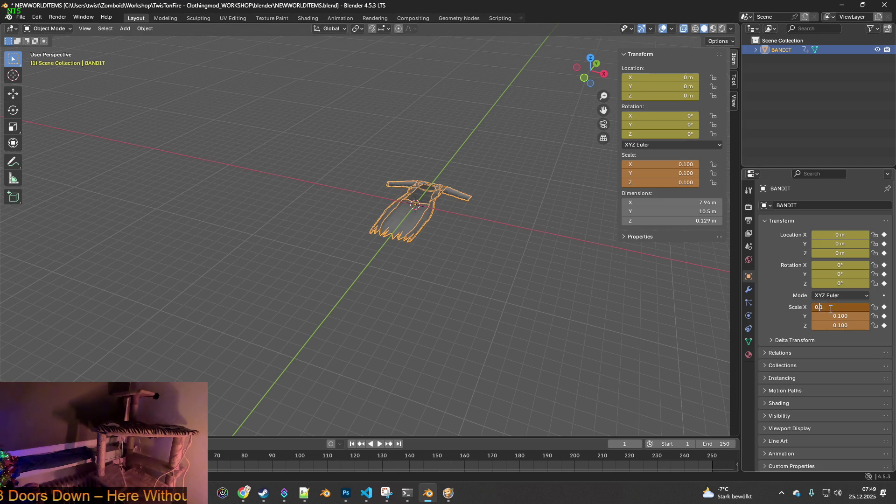
{"action": "type", "text": "0.01"}
{"action": "key", "text": "Return"}
{"action": "double_click", "coordinate": [845, 316]}
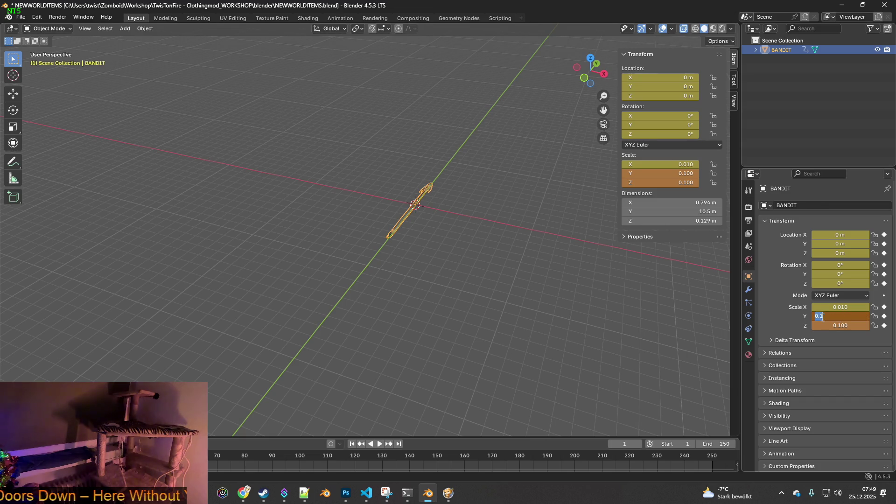
{"action": "type", "text": "0.01"}
{"action": "key", "text": "Return"}
{"action": "double_click", "coordinate": [845, 326]}
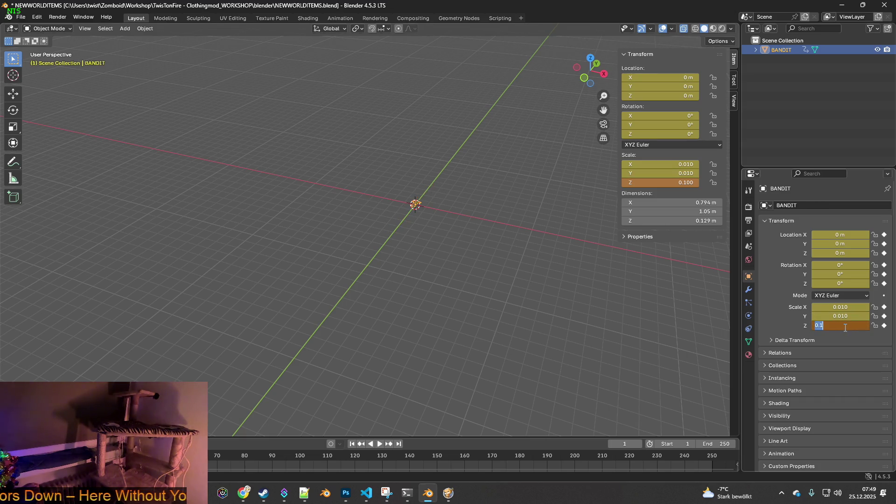
{"action": "type", "text": "0.01"}
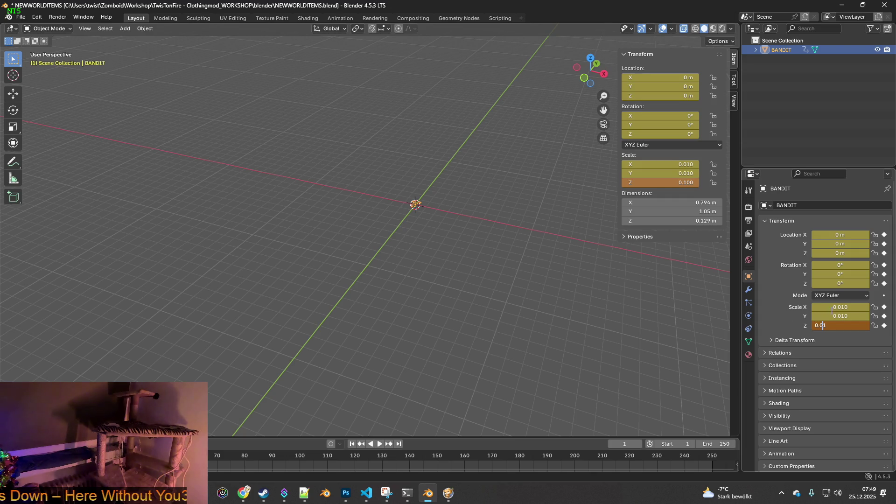
{"action": "key", "text": "Return"}
- Export the coat as W_Bandit_Coat.fbx and switch back to the game
{"action": "left_click", "coordinate": [20, 17]}
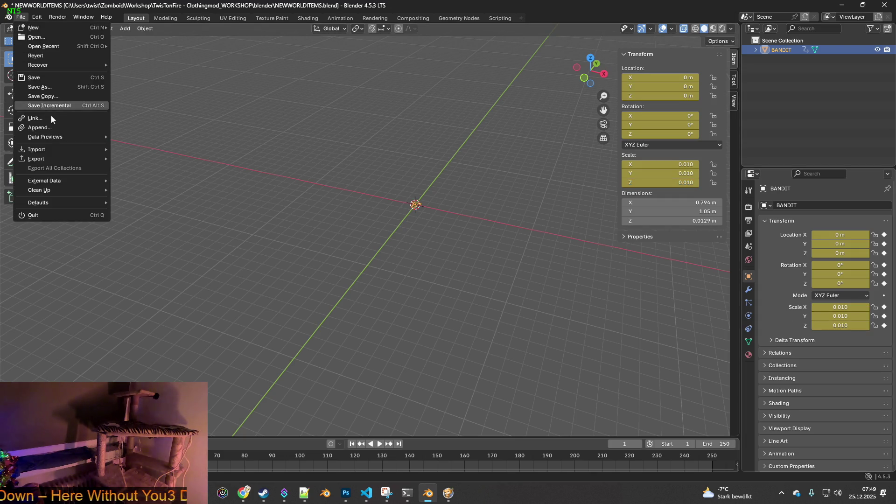
{"action": "mouse_move", "coordinate": [56, 159]}
{"action": "left_click", "coordinate": [150, 240]}
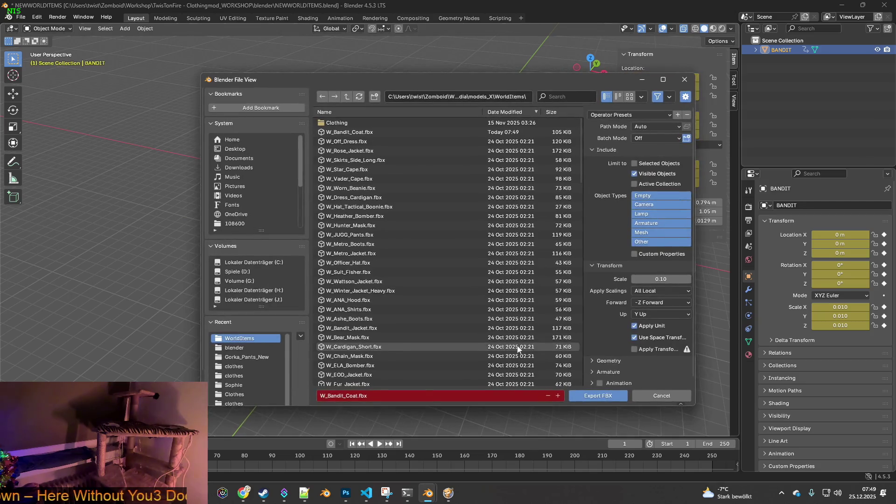
{"action": "left_click", "coordinate": [603, 395]}
{"action": "key", "text": "alt+Tab"}
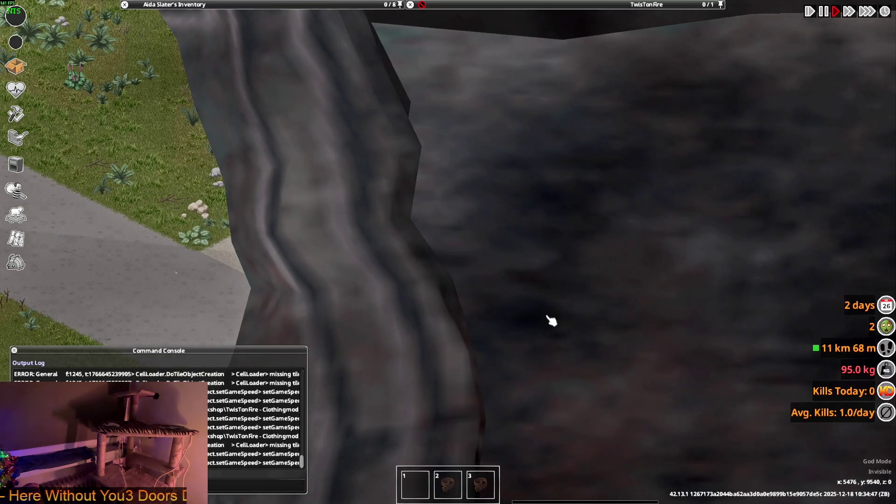
- Run onto the giant coat and put on the Hooded Trench Coat
{"action": "key", "text": "w"}
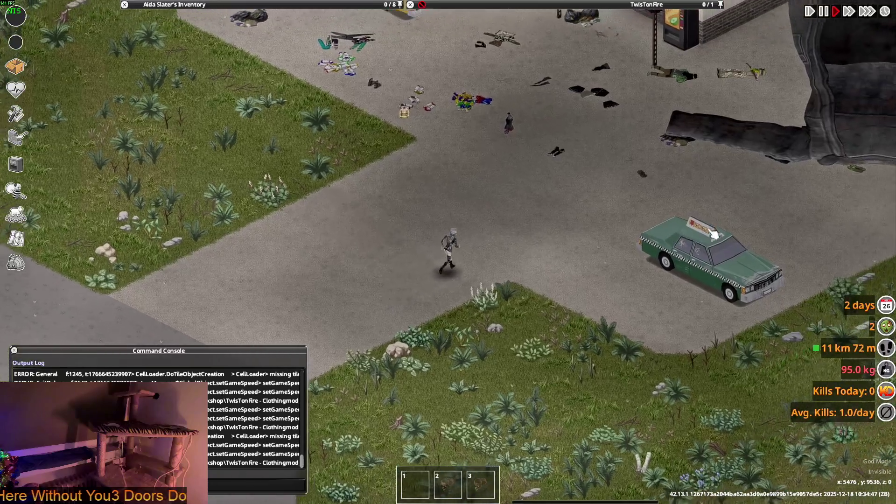
{"action": "key", "text": "w"}
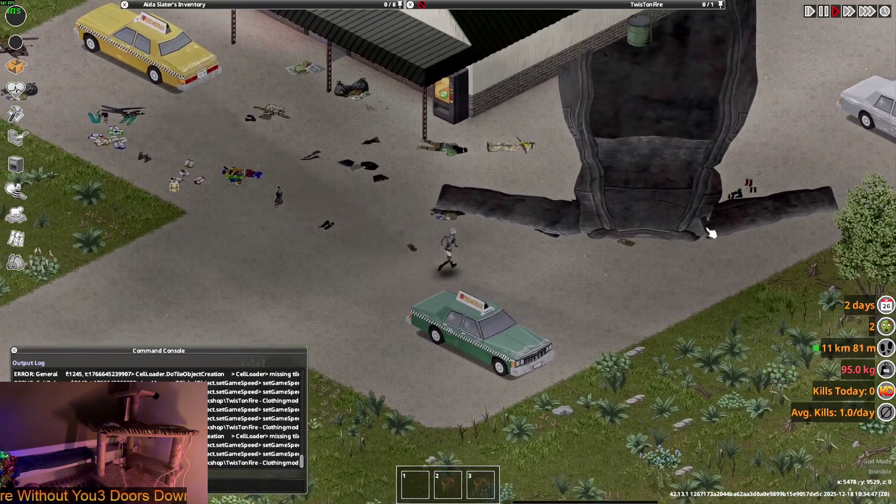
{"action": "key", "text": "w"}
{"action": "scroll", "coordinate": [709, 232], "scroll_direction": "up", "scroll_amount": 2}
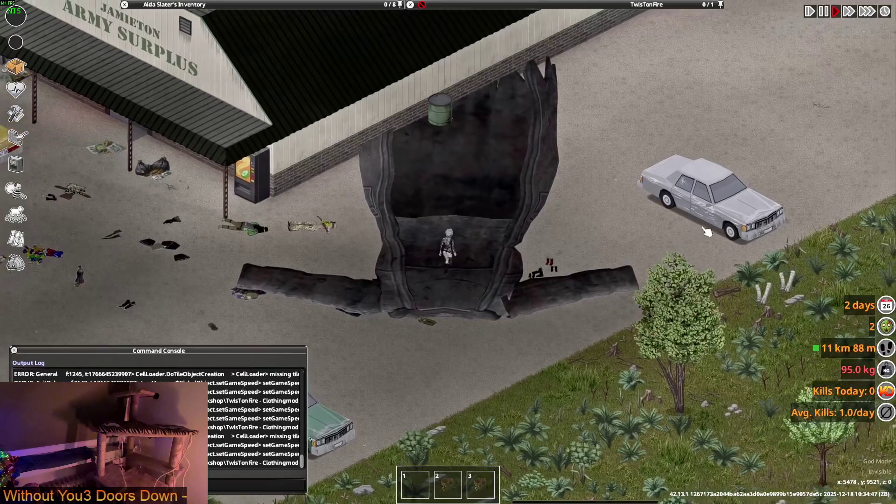
{"action": "scroll", "coordinate": [704, 237], "scroll_direction": "up", "scroll_amount": 3}
{"action": "scroll", "coordinate": [702, 239], "scroll_direction": "down", "scroll_amount": 4}
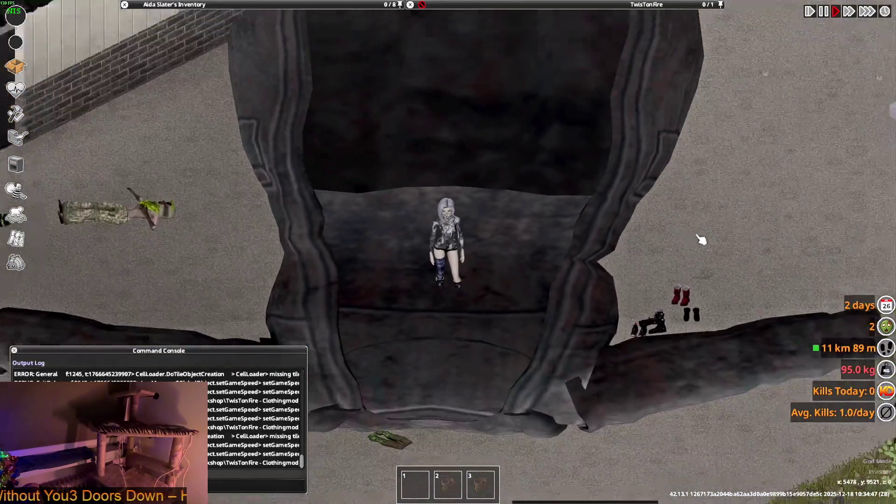
{"action": "mouse_move", "coordinate": [596, 5]}
{"action": "key", "text": "w"}
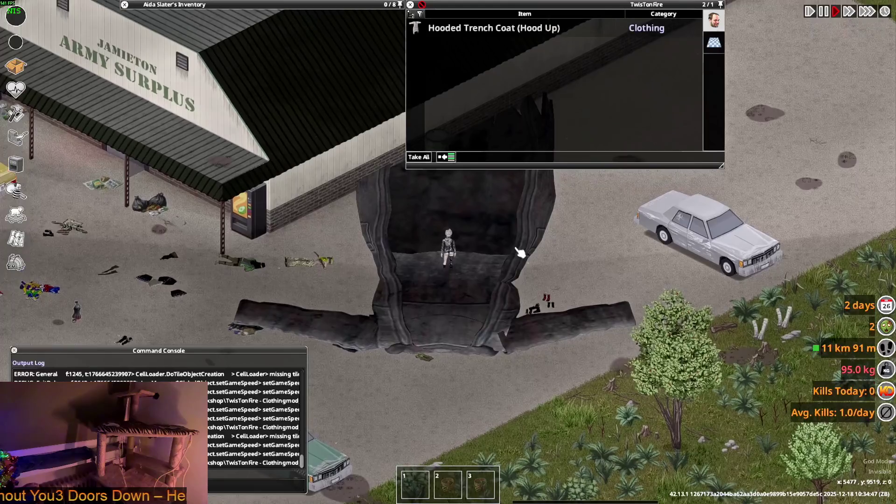
{"action": "right_click", "coordinate": [469, 29]}
{"action": "left_click", "coordinate": [506, 63]}
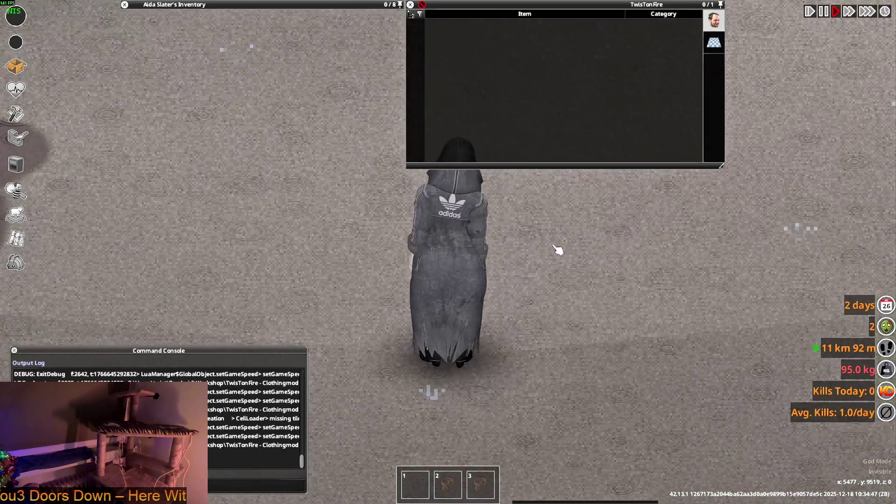
- Walk away from the still-oversized dropped coat and return to Blender
{"action": "mouse_move", "coordinate": [196, 5]}
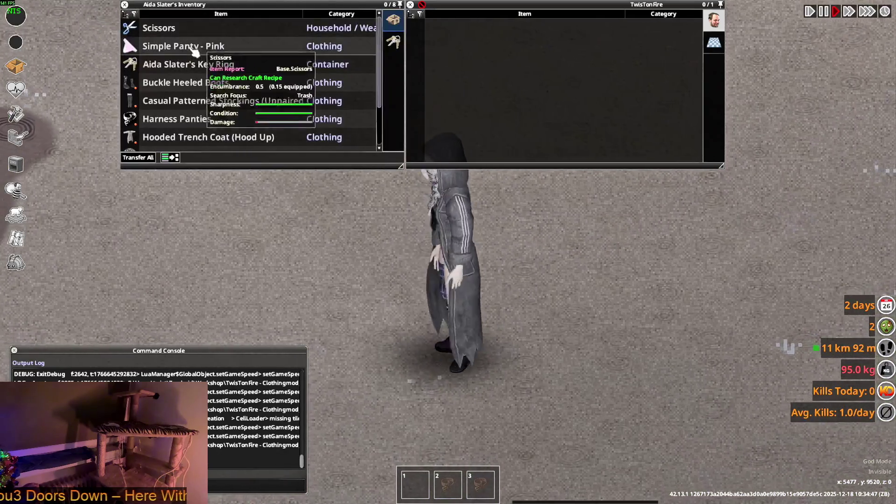
{"action": "scroll", "coordinate": [186, 93], "scroll_direction": "down", "scroll_amount": 3}
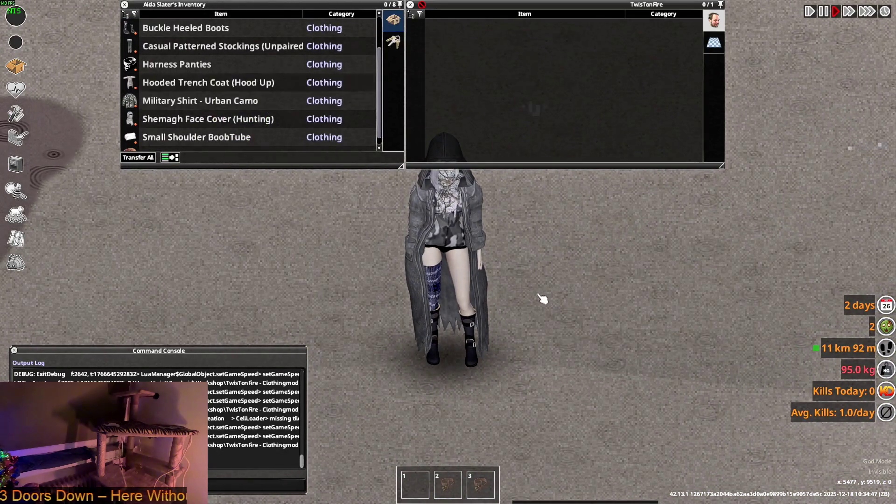
{"action": "scroll", "coordinate": [540, 300], "scroll_direction": "down", "scroll_amount": 4}
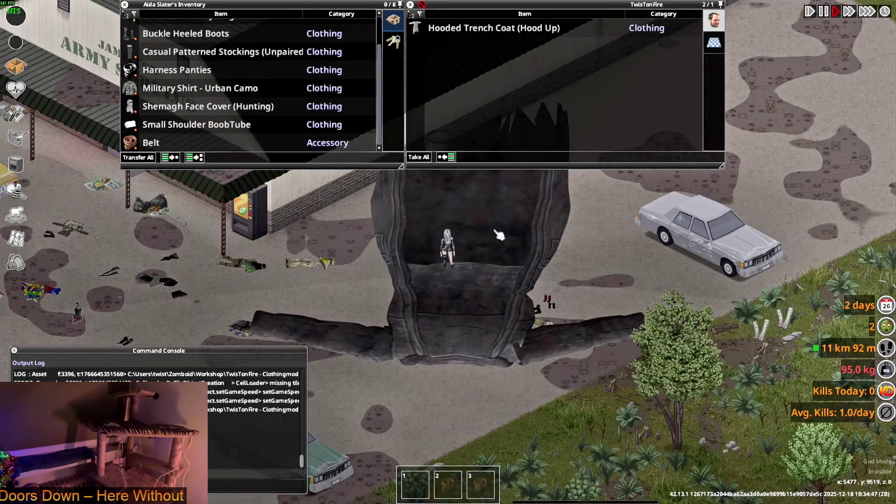
{"action": "key", "text": "d"}
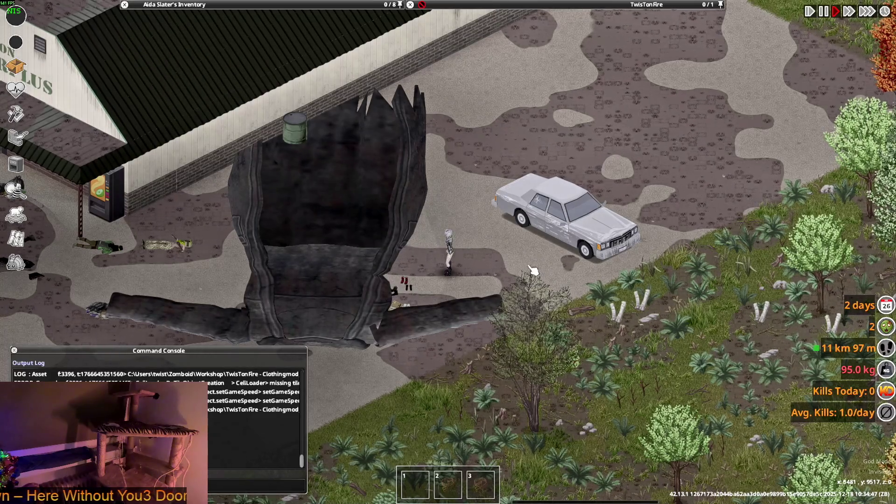
{"action": "key", "text": "alt+Tab"}
- Change the BANDIT coat's X, Y and Z scale from 0.01 to 0.001
{"action": "left_click", "coordinate": [846, 307]}
{"action": "left_click", "coordinate": [822, 307]}
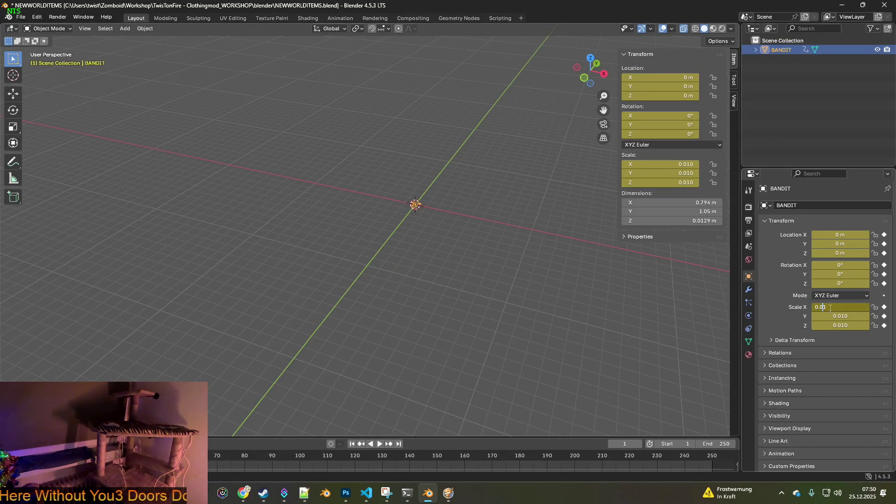
{"action": "type", "text": "0"}
{"action": "key", "text": "Return"}
{"action": "left_click", "coordinate": [841, 315]}
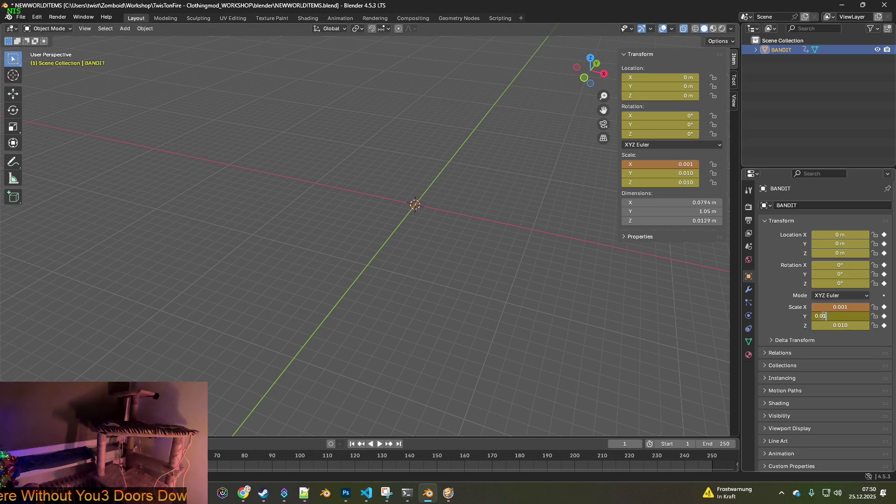
{"action": "type", "text": "0"}
{"action": "key", "text": "Return"}
{"action": "left_click", "coordinate": [844, 326]}
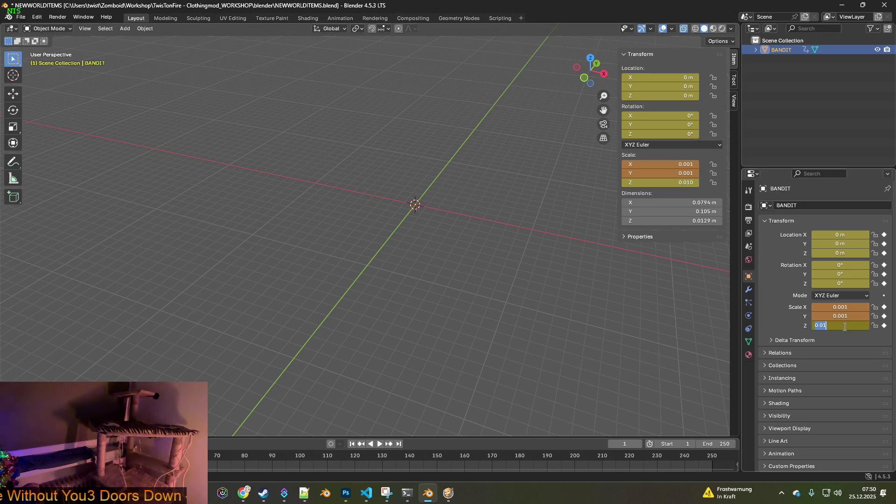
{"action": "left_click", "coordinate": [822, 326]}
{"action": "type", "text": "0"}
{"action": "key", "text": "Return"}
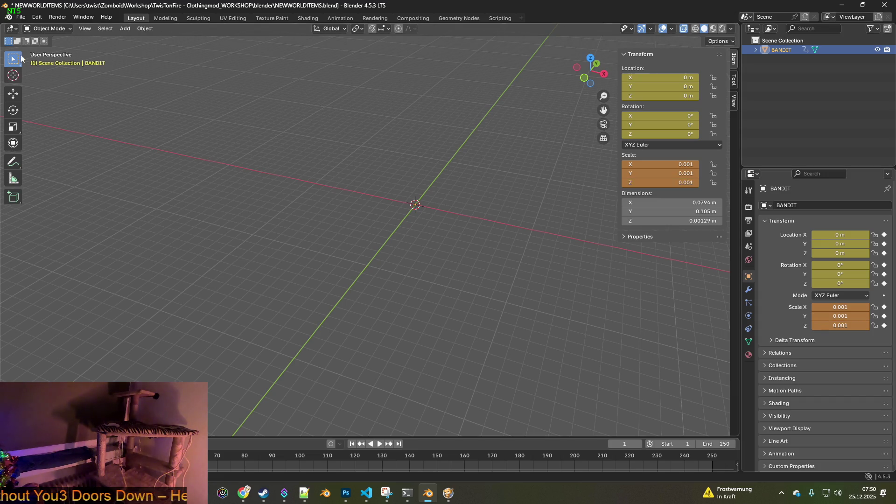
- Orbit, pan and zoom the viewport to inspect the shrunken coat
{"action": "middle_click_drag", "start_coordinate": [404, 230], "coordinate": [255, 246]}
{"action": "middle_click_drag", "start_coordinate": [198, 243], "coordinate": [387, 194], "text": "shift"}
{"action": "scroll", "coordinate": [378, 206], "scroll_direction": "up", "scroll_amount": 3}
{"action": "scroll", "coordinate": [379, 265], "scroll_direction": "down", "scroll_amount": 2}
{"action": "scroll", "coordinate": [383, 284], "scroll_direction": "up", "scroll_amount": 2}
{"action": "mouse_move", "coordinate": [383, 283]}
{"action": "middle_mouse_down"}
{"action": "mouse_move", "coordinate": [397, 266]}
{"action": "mouse_move", "coordinate": [402, 226]}
{"action": "mouse_move", "coordinate": [390, 266]}
{"action": "middle_mouse_up"}
{"action": "scroll", "coordinate": [390, 267], "scroll_direction": "up", "scroll_amount": 5}
{"action": "scroll", "coordinate": [379, 240], "scroll_direction": "down", "scroll_amount": 2}
{"action": "scroll", "coordinate": [390, 237], "scroll_direction": "up", "scroll_amount": 2}
{"action": "scroll", "coordinate": [390, 241], "scroll_direction": "down", "scroll_amount": 2}
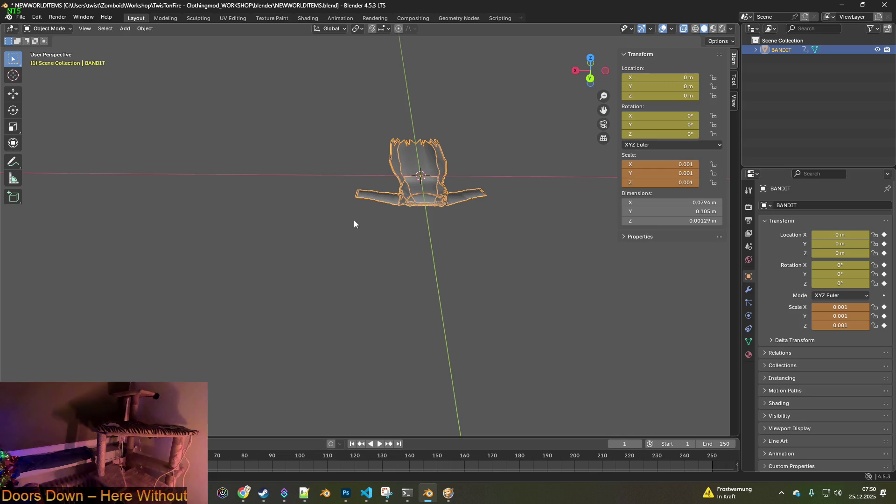
{"action": "scroll", "coordinate": [412, 213], "scroll_direction": "down", "scroll_amount": 8}
{"action": "mouse_move", "coordinate": [413, 211]}
{"action": "middle_mouse_down"}
{"action": "mouse_move", "coordinate": [322, 204]}
{"action": "mouse_move", "coordinate": [341, 212]}
{"action": "middle_mouse_up"}
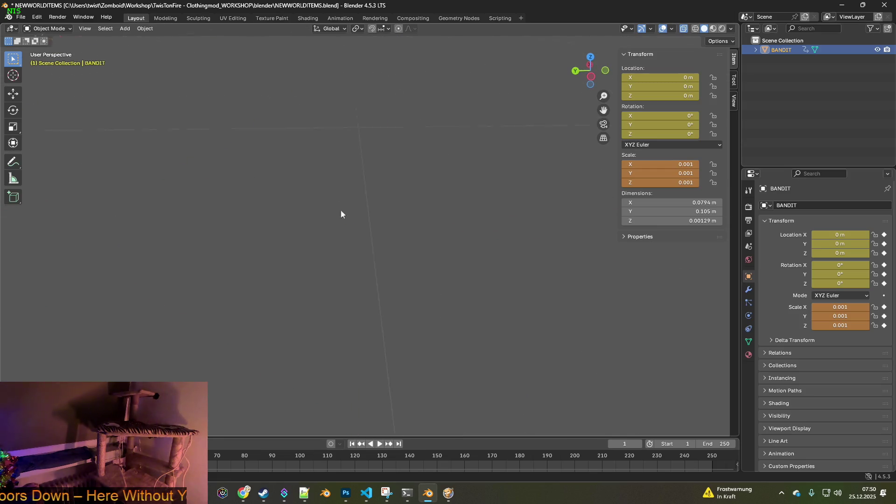
{"action": "mouse_move", "coordinate": [541, 336]}
{"action": "middle_mouse_down"}
{"action": "mouse_move", "coordinate": [444, 234]}
{"action": "mouse_move", "coordinate": [349, 234]}
{"action": "mouse_move", "coordinate": [371, 220]}
{"action": "mouse_move", "coordinate": [458, 301]}
{"action": "mouse_move", "coordinate": [449, 284]}
{"action": "mouse_move", "coordinate": [457, 283]}
{"action": "mouse_move", "coordinate": [442, 272]}
{"action": "mouse_move", "coordinate": [486, 306]}
{"action": "mouse_move", "coordinate": [476, 322]}
{"action": "mouse_move", "coordinate": [427, 259]}
{"action": "middle_mouse_up"}
- Open the FBX export browser to write W_Bandit_Coat.fbx into WorldItems
{"action": "left_click", "coordinate": [21, 18]}
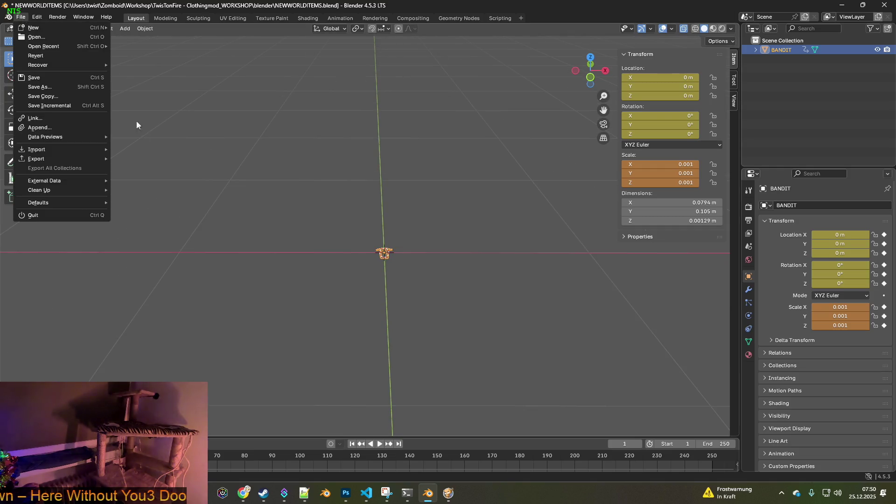
{"action": "left_click", "coordinate": [21, 17]}
{"action": "mouse_move", "coordinate": [38, 160]}
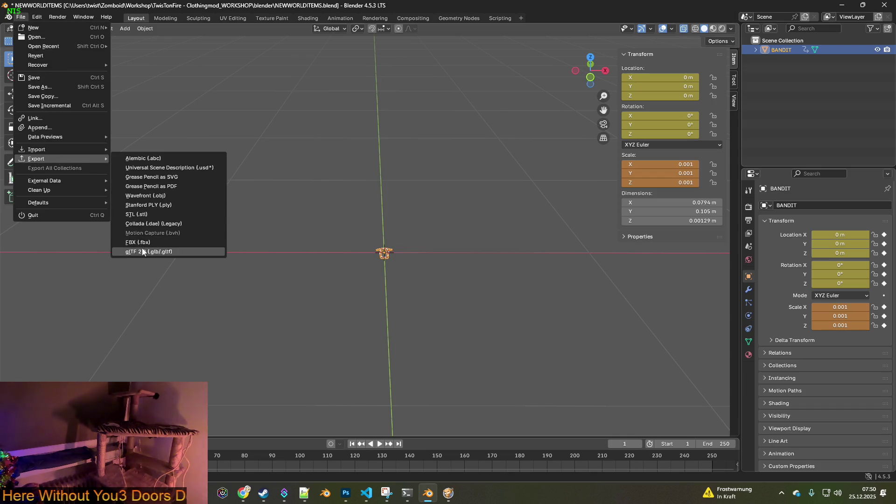
{"action": "left_click", "coordinate": [126, 251]}
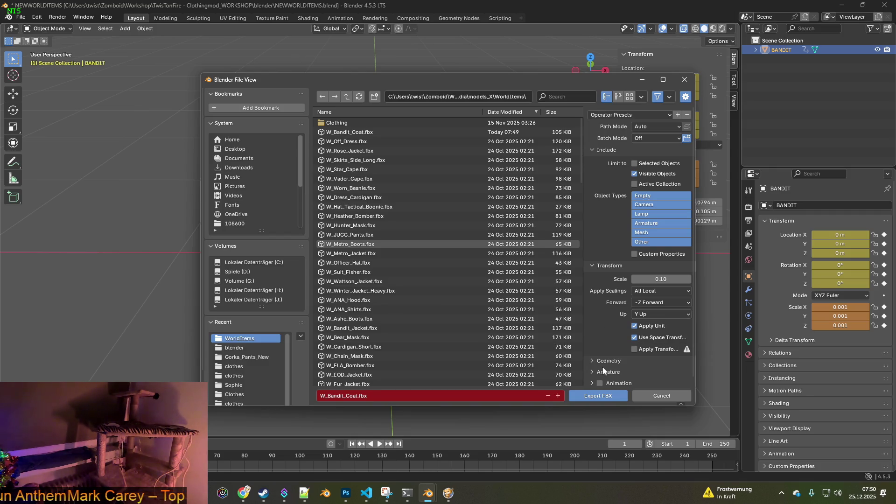
- Export the 0.001-scale coat as FBX, then resume the game and walk onto it
{"action": "left_click", "coordinate": [603, 396]}
{"action": "left_click", "coordinate": [448, 493]}
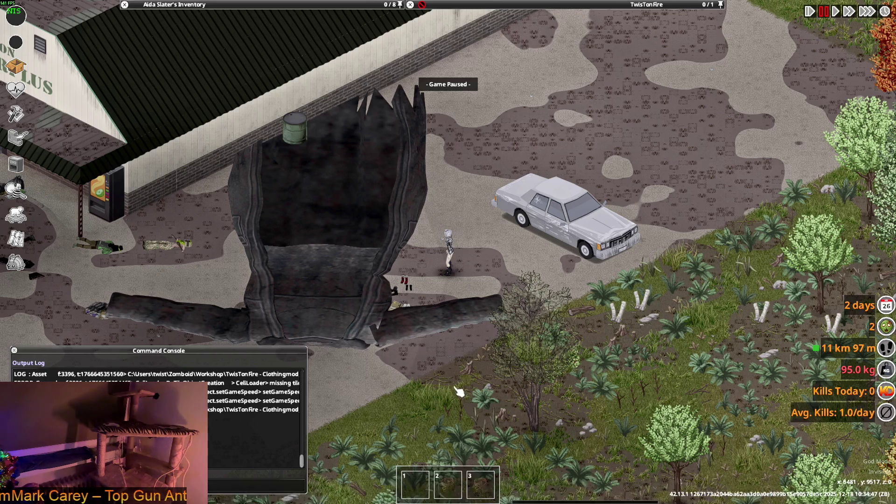
{"action": "key", "text": "space"}
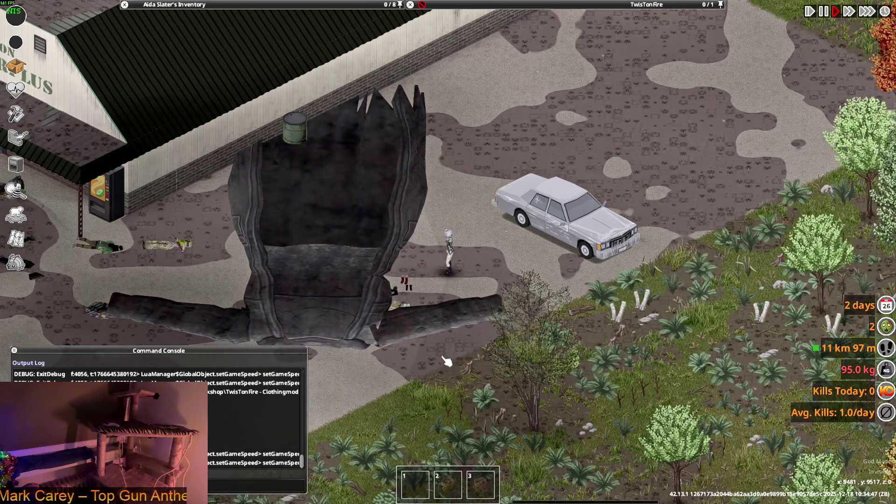
{"action": "scroll", "coordinate": [446, 361], "scroll_direction": "down", "scroll_amount": 1}
{"action": "scroll", "coordinate": [446, 361], "scroll_direction": "up", "scroll_amount": 5}
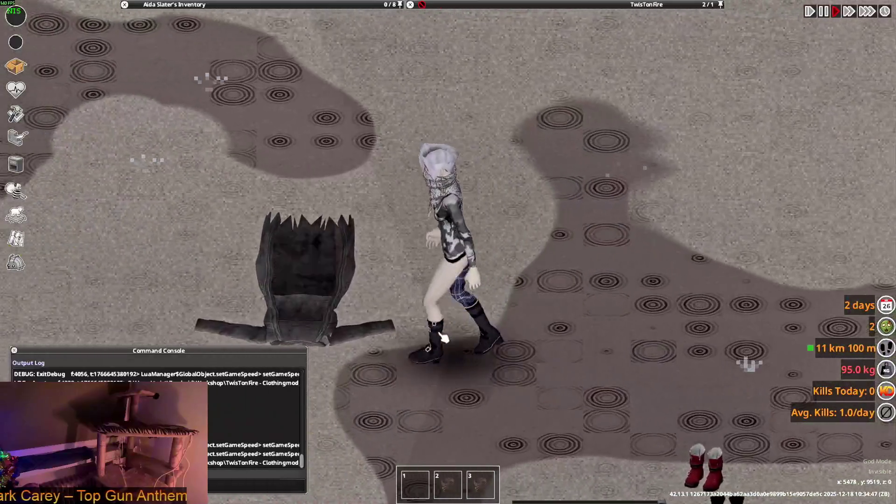
{"action": "key", "text": "a"}
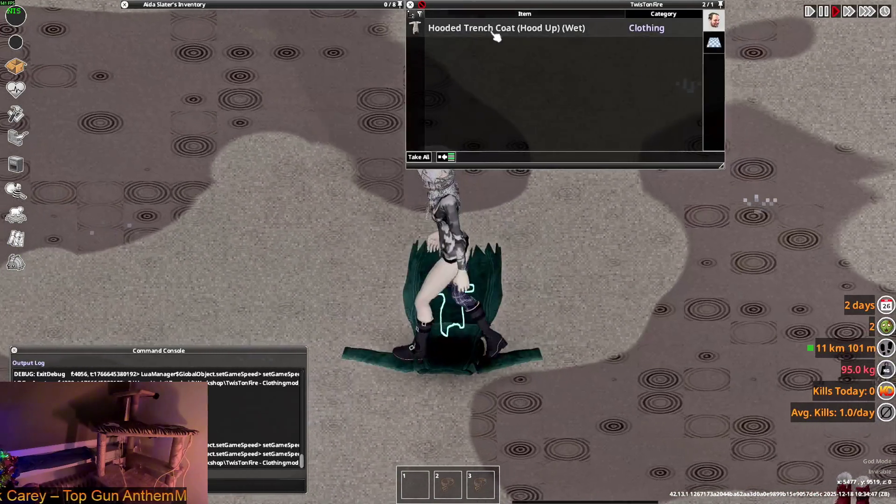
- Wear the hooded trench coat, then drop it from the inventory onto the ground
{"action": "right_click", "coordinate": [496, 37]}
{"action": "left_click", "coordinate": [495, 60]}
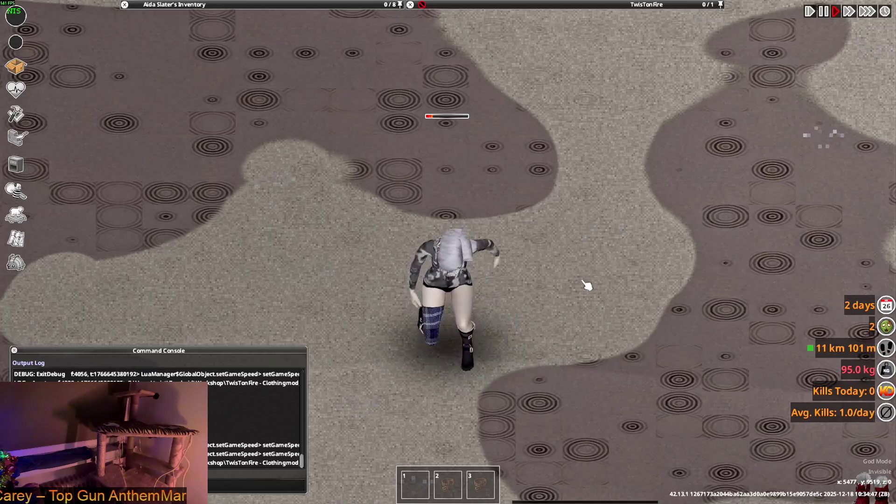
{"action": "scroll", "coordinate": [588, 285], "scroll_direction": "down", "scroll_amount": 5}
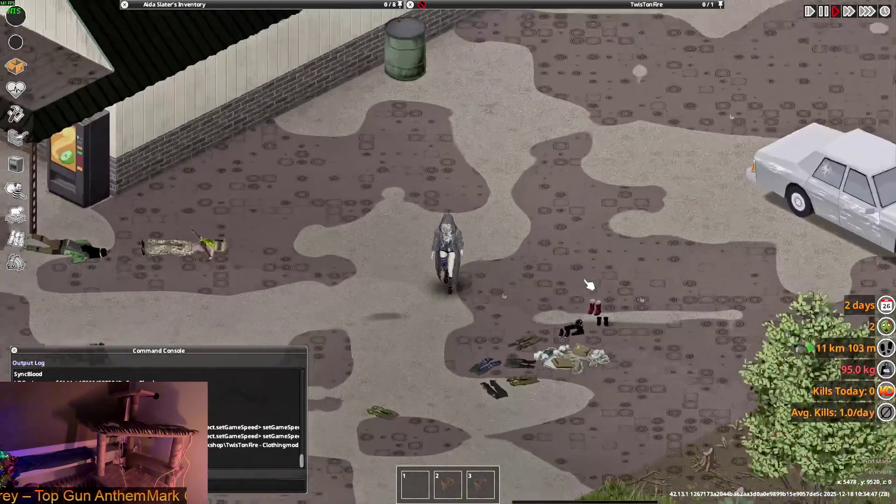
{"action": "scroll", "coordinate": [589, 285], "scroll_direction": "up", "scroll_amount": 5}
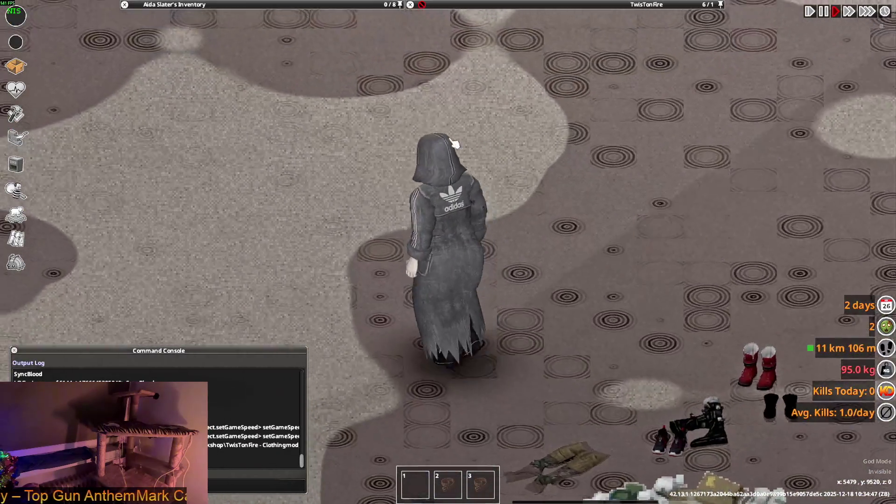
{"action": "mouse_move", "coordinate": [206, 87]}
{"action": "mouse_move", "coordinate": [205, 88]}
{"action": "left_mouse_down"}
{"action": "mouse_move", "coordinate": [294, 164]}
{"action": "mouse_move", "coordinate": [510, 286]}
{"action": "left_mouse_up"}
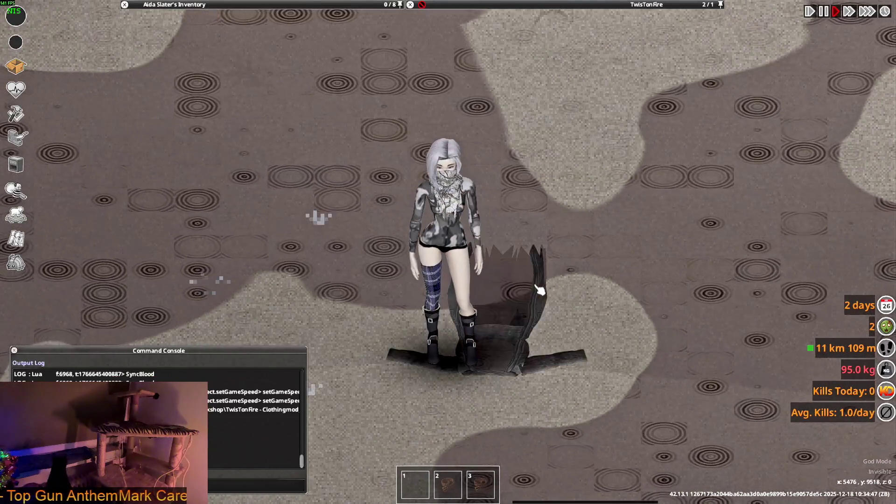
- Walk around the dropped coat to check its size, then return to Blender
{"action": "key", "text": "s+d"}
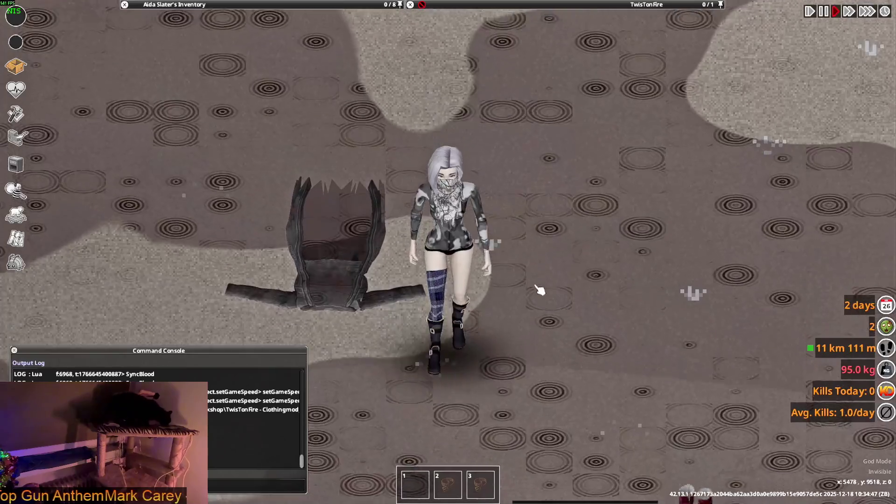
{"action": "key", "text": "w+a"}
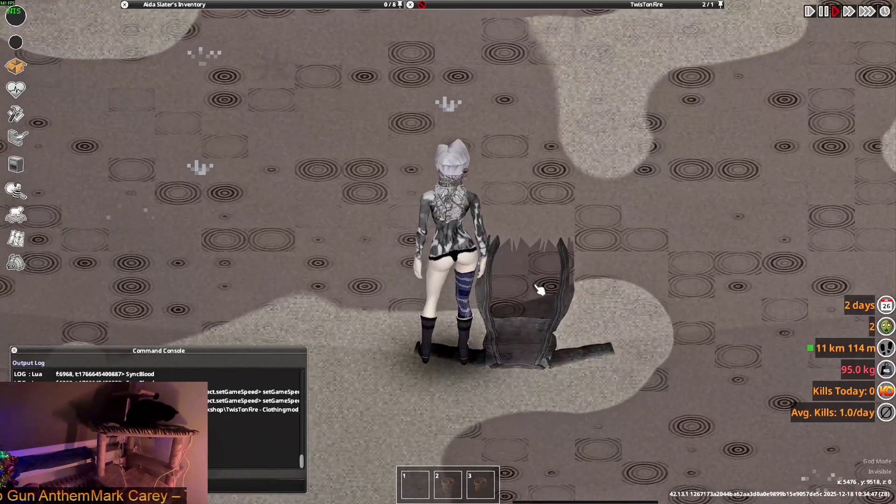
{"action": "key", "text": "alt+Tab"}
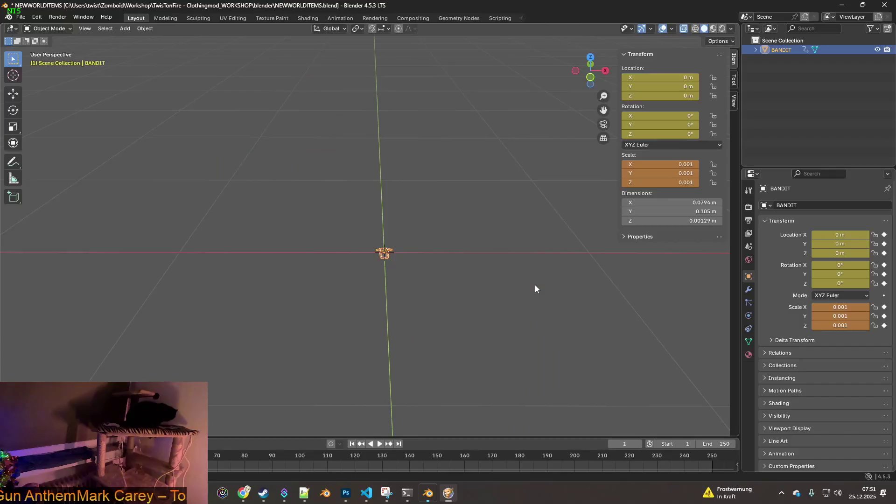
- In Edit Mode, raise the coat mesh along Z in two moves
{"action": "mouse_move", "coordinate": [500, 274]}
{"action": "middle_mouse_down"}
{"action": "mouse_move", "coordinate": [453, 259]}
{"action": "mouse_move", "coordinate": [479, 224]}
{"action": "mouse_move", "coordinate": [471, 249]}
{"action": "mouse_move", "coordinate": [471, 239]}
{"action": "mouse_move", "coordinate": [513, 260]}
{"action": "mouse_move", "coordinate": [477, 256]}
{"action": "mouse_move", "coordinate": [427, 290]}
{"action": "middle_mouse_up"}
{"action": "scroll", "coordinate": [490, 270], "scroll_direction": "down", "scroll_amount": 3}
{"action": "left_click", "coordinate": [47, 28]}
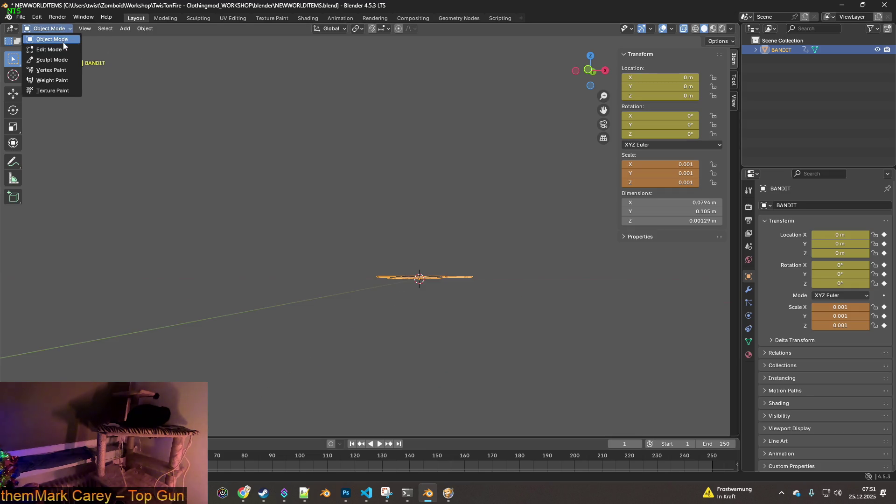
{"action": "left_click", "coordinate": [46, 48]}
{"action": "key", "text": "KP_Decimal"}
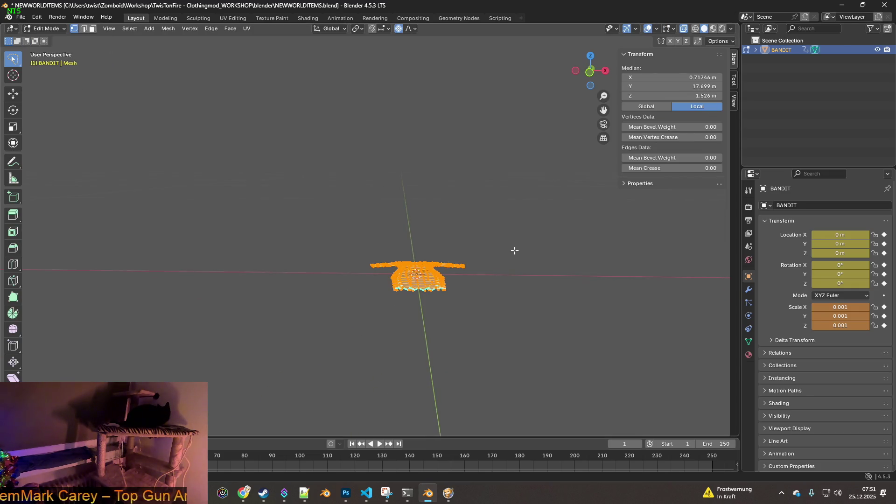
{"action": "key", "text": "g"}
{"action": "key", "text": "z"}
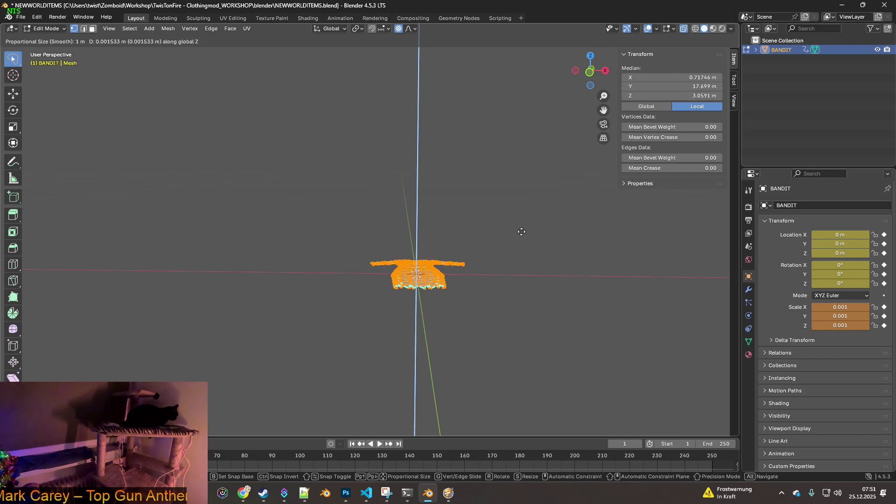
{"action": "left_click", "coordinate": [510, 236]}
{"action": "mouse_move", "coordinate": [509, 236]}
{"action": "middle_mouse_down"}
{"action": "mouse_move", "coordinate": [509, 228]}
{"action": "mouse_move", "coordinate": [482, 236]}
{"action": "mouse_move", "coordinate": [474, 284]}
{"action": "middle_mouse_up"}
{"action": "key", "text": "g"}
{"action": "key", "text": "z"}
{"action": "left_click", "coordinate": [496, 226]}
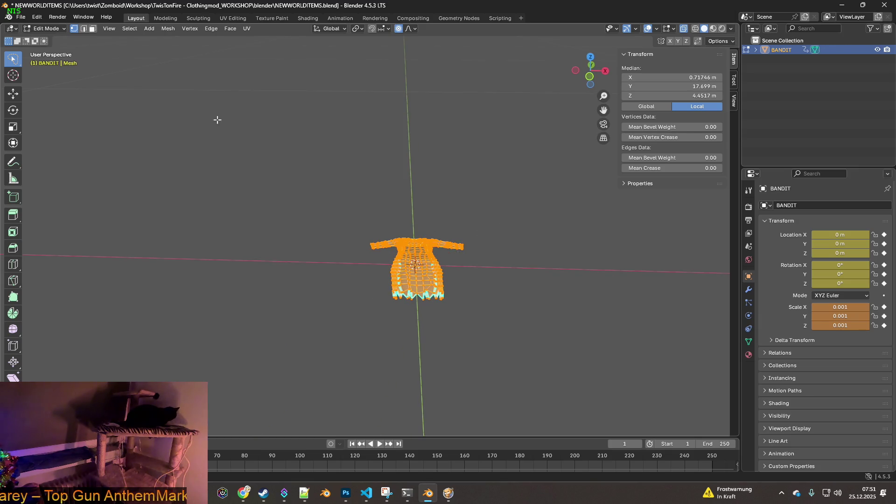
- Return to Object Mode, export W_Bandit_Coat.fbx, and switch back to Project Zomboid
{"action": "left_click", "coordinate": [57, 32]}
{"action": "left_click", "coordinate": [47, 38]}
{"action": "middle_click_drag", "start_coordinate": [290, 150], "coordinate": [348, 160]}
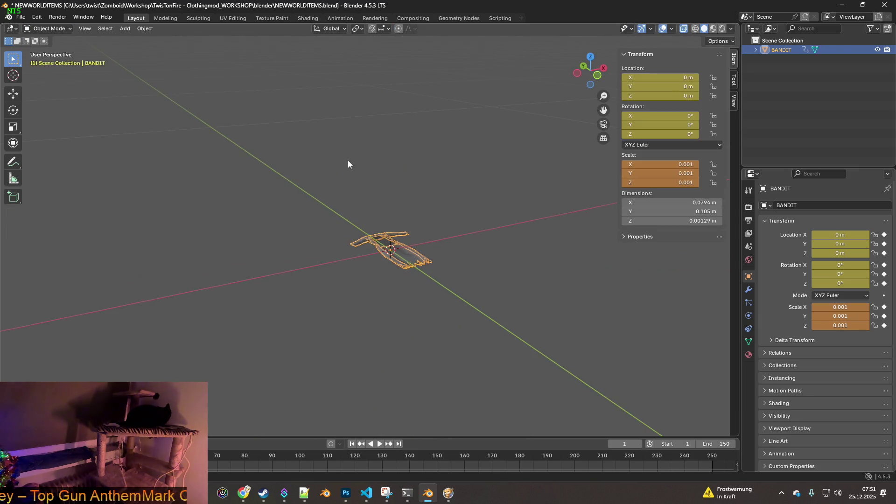
{"action": "left_click", "coordinate": [21, 19]}
{"action": "mouse_move", "coordinate": [104, 155]}
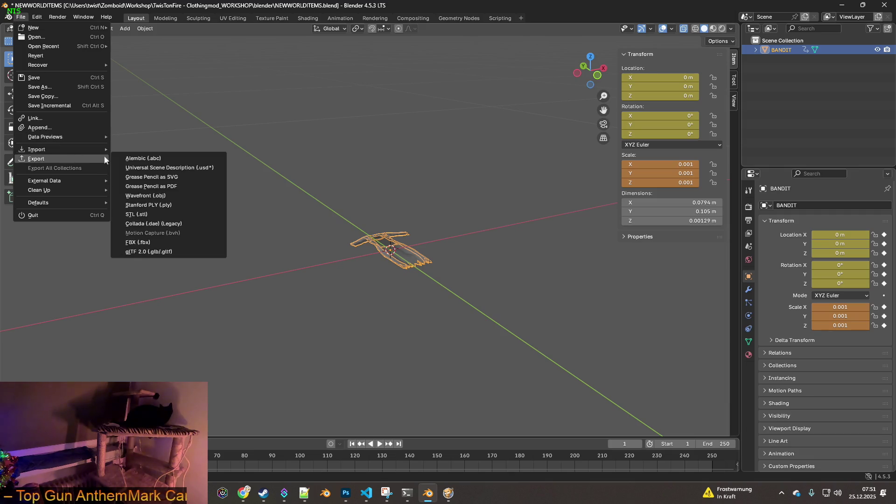
{"action": "left_click", "coordinate": [145, 242]}
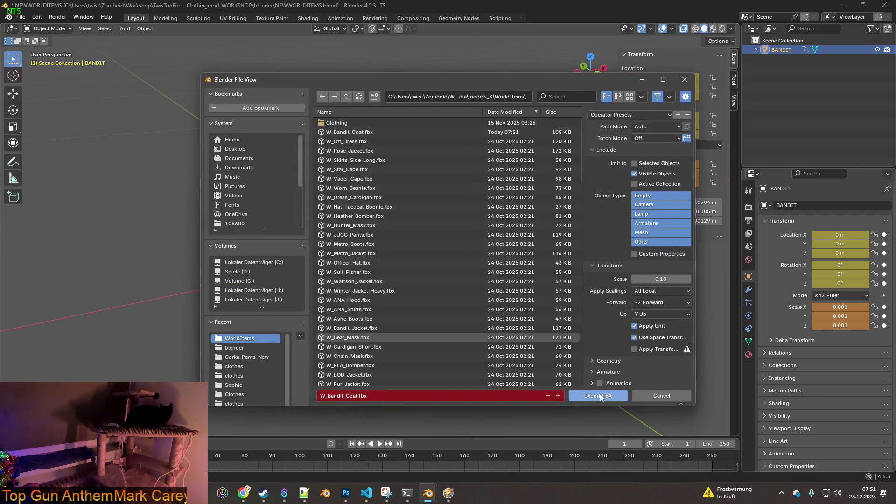
{"action": "left_click", "coordinate": [600, 394]}
{"action": "key", "text": "alt+Tab"}
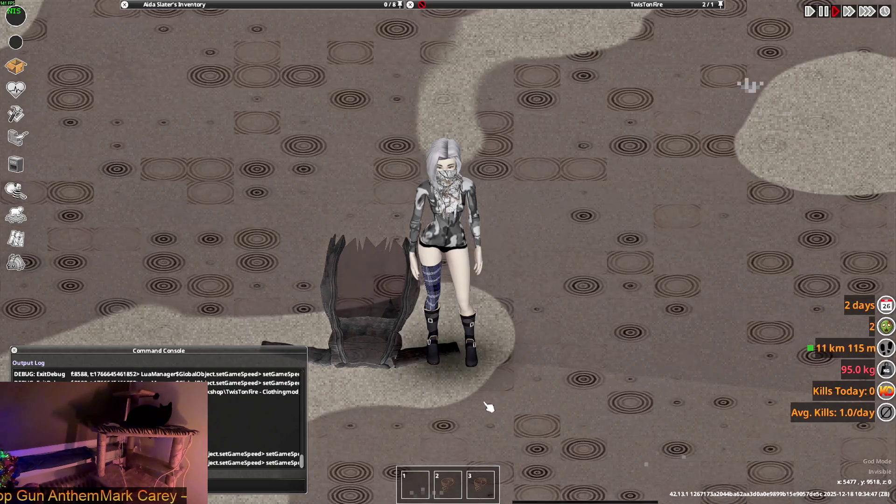
- Walk beside the trench coat and put it back on
{"action": "key", "text": "s"}
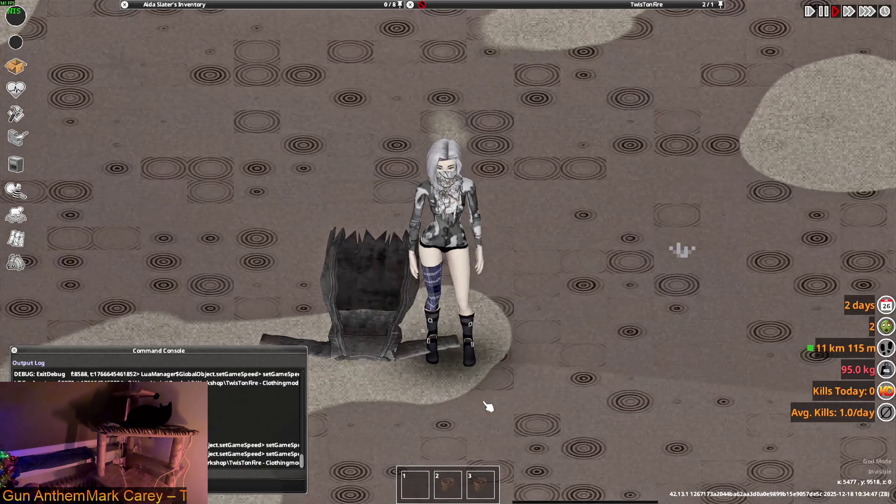
{"action": "scroll", "coordinate": [505, 366], "scroll_direction": "down", "scroll_amount": 3}
{"action": "key", "text": "w"}
{"action": "scroll", "coordinate": [539, 353], "scroll_direction": "up", "scroll_amount": 3}
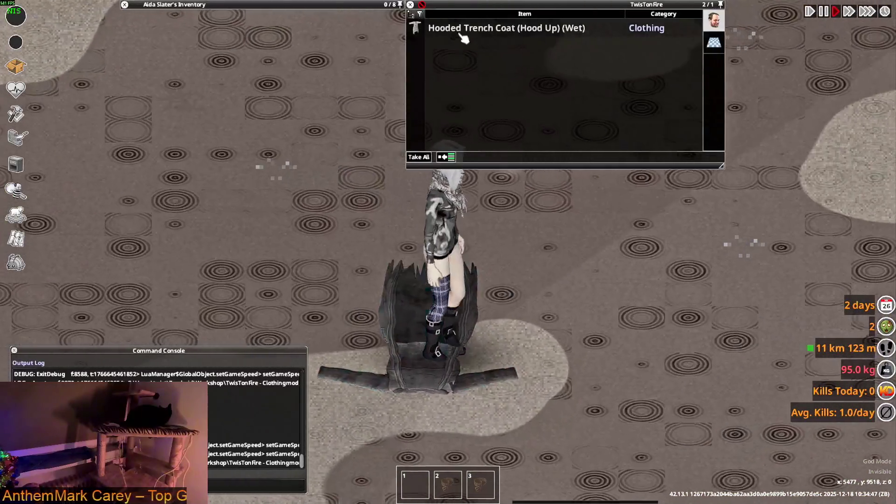
{"action": "right_click", "coordinate": [463, 39]}
{"action": "left_click", "coordinate": [486, 60]}
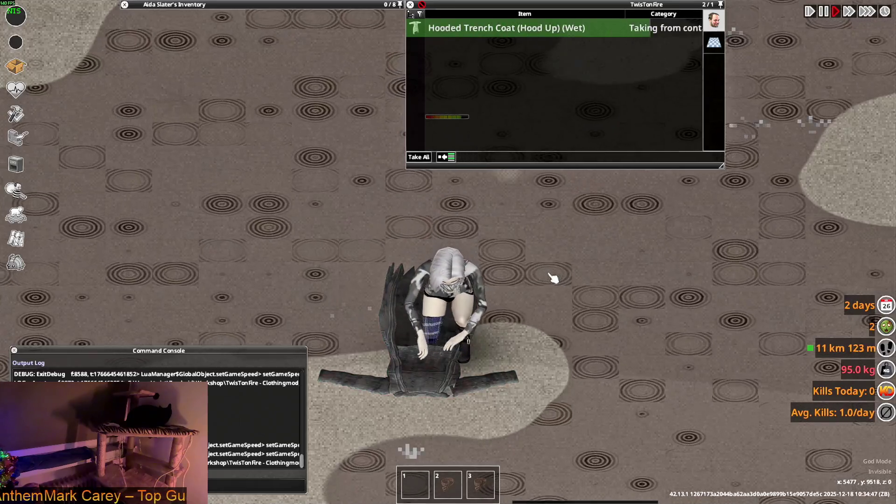
- Walk around, then drop the trench coat from the inventory onto the ground
{"action": "scroll", "coordinate": [552, 276], "scroll_direction": "down", "scroll_amount": 5}
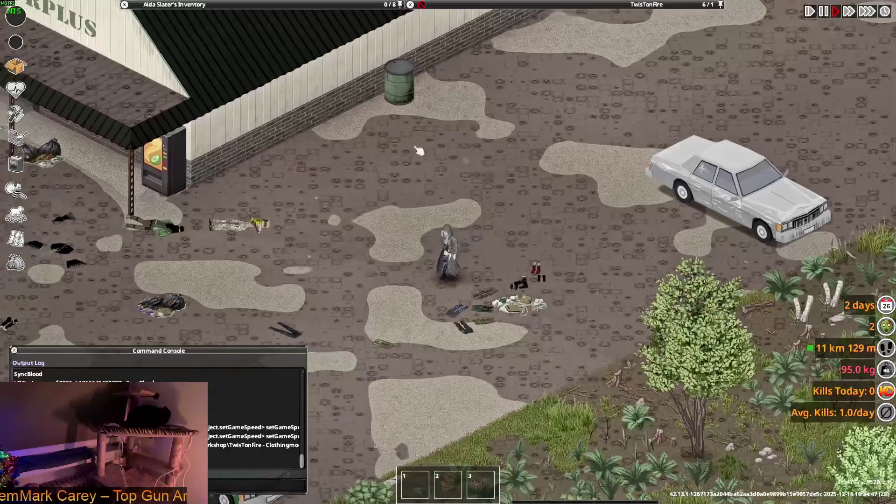
{"action": "mouse_move", "coordinate": [187, 5]}
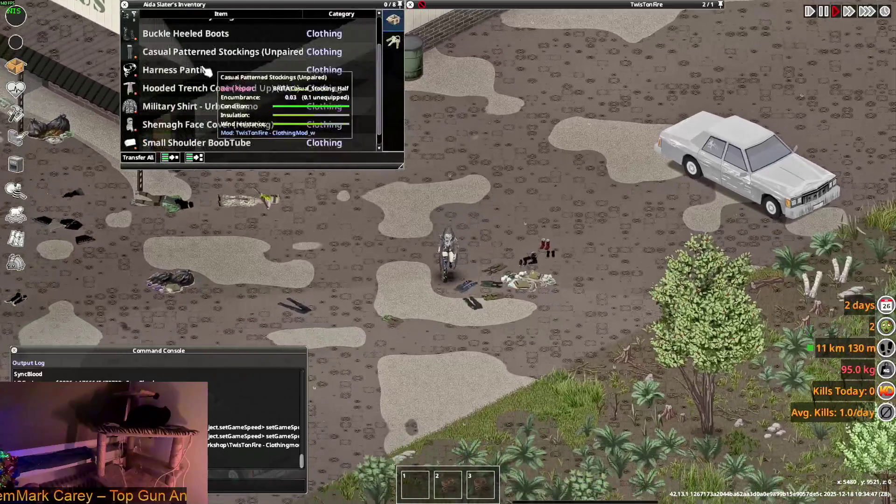
{"action": "key", "text": "s"}
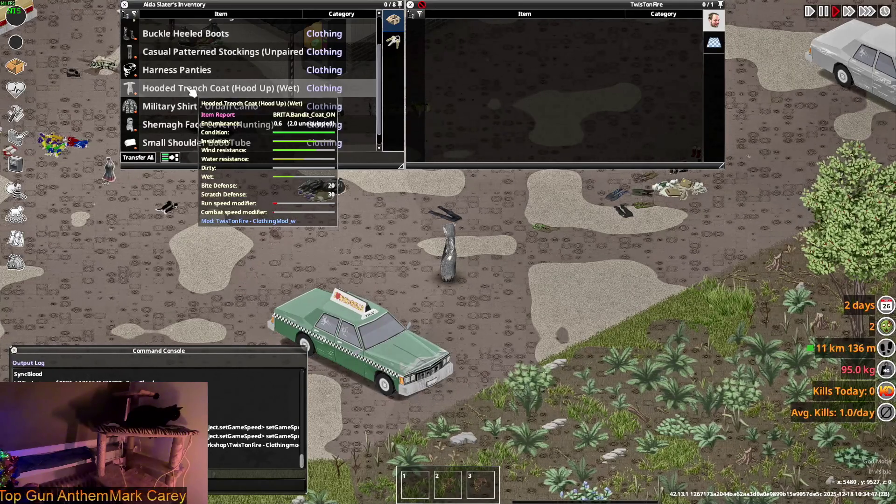
{"action": "key", "text": "w+d"}
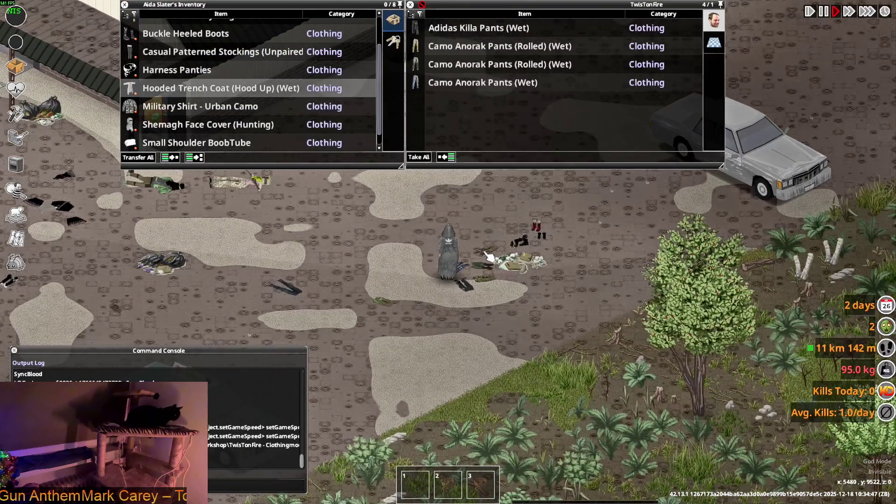
{"action": "scroll", "coordinate": [180, 116], "scroll_direction": "up", "scroll_amount": 3}
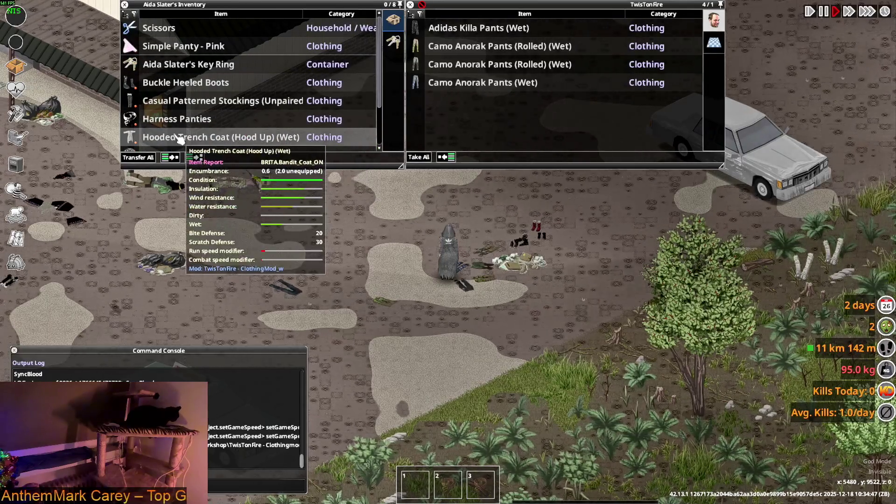
{"action": "key", "text": "w"}
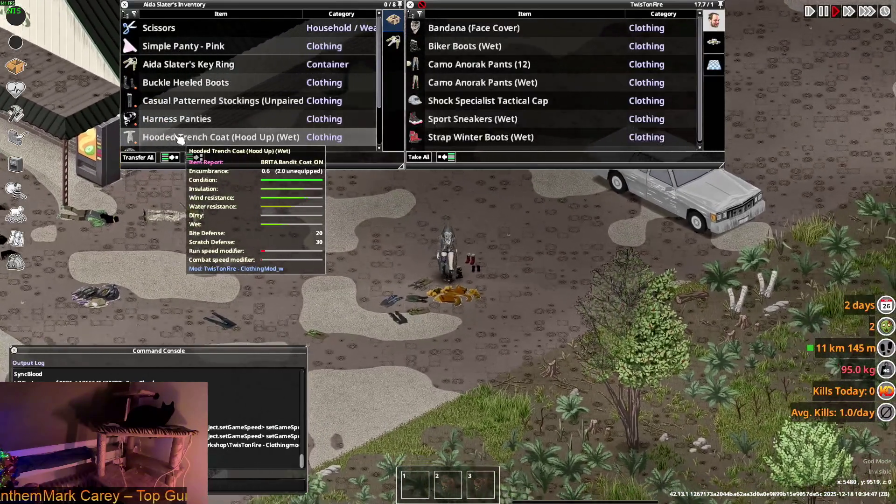
{"action": "left_click_drag", "start_coordinate": [179, 138], "coordinate": [511, 311]}
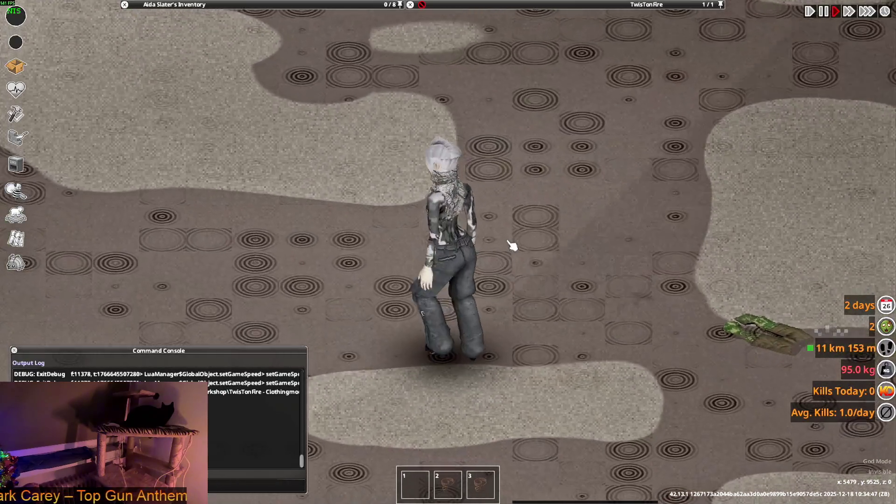
- Walk the character around with WASD to inspect the dropped coat and pants
{"action": "key", "text": "d"}
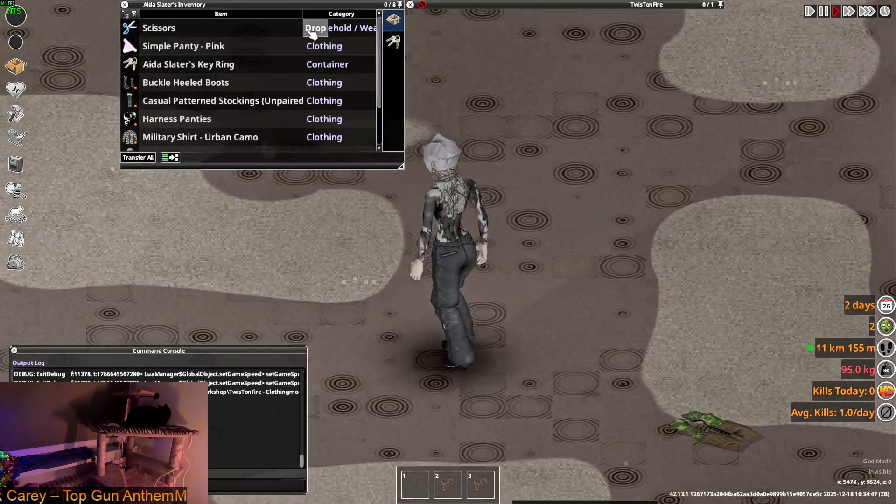
{"action": "key", "text": "w"}
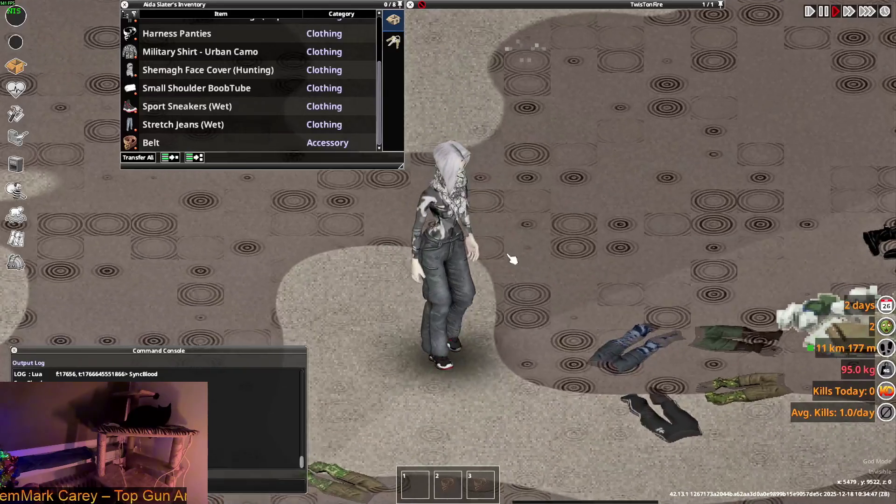
{"action": "key", "text": "w"}
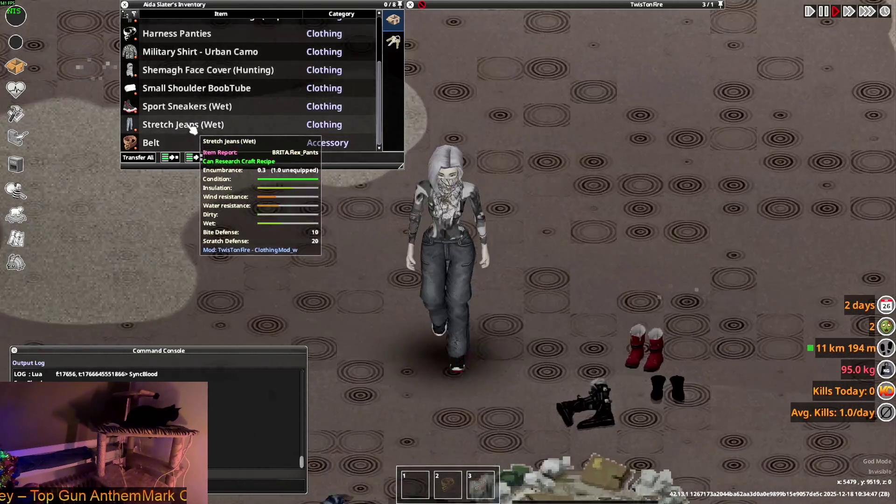
{"action": "key", "text": "s"}
{"action": "key", "text": "a"}
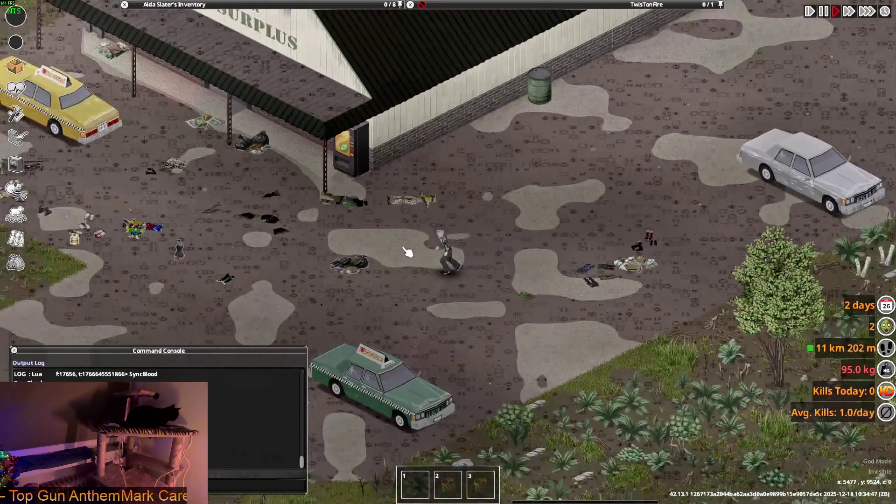
- Put on then remove the Camo Pants, and move the wet Stretch Jeans into the container
{"action": "mouse_move", "coordinate": [466, 70]}
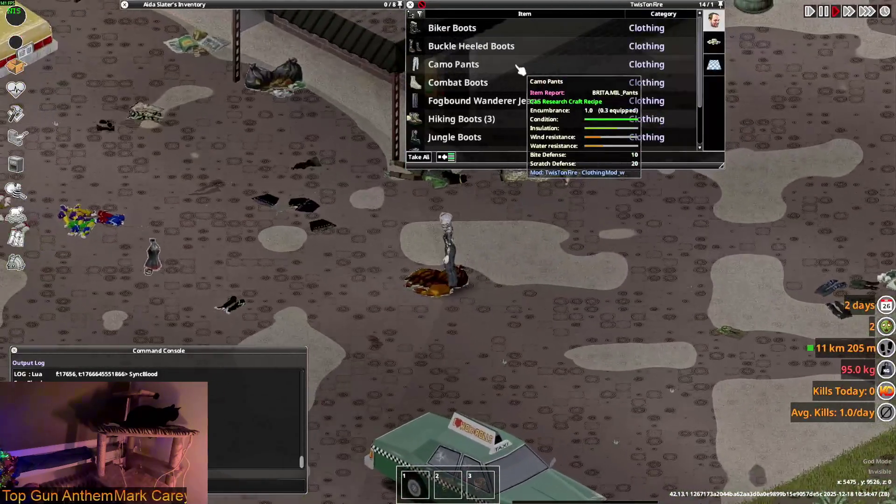
{"action": "right_click", "coordinate": [468, 69]}
{"action": "left_click", "coordinate": [481, 90]}
{"action": "scroll", "coordinate": [536, 217], "scroll_direction": "up", "scroll_amount": 3}
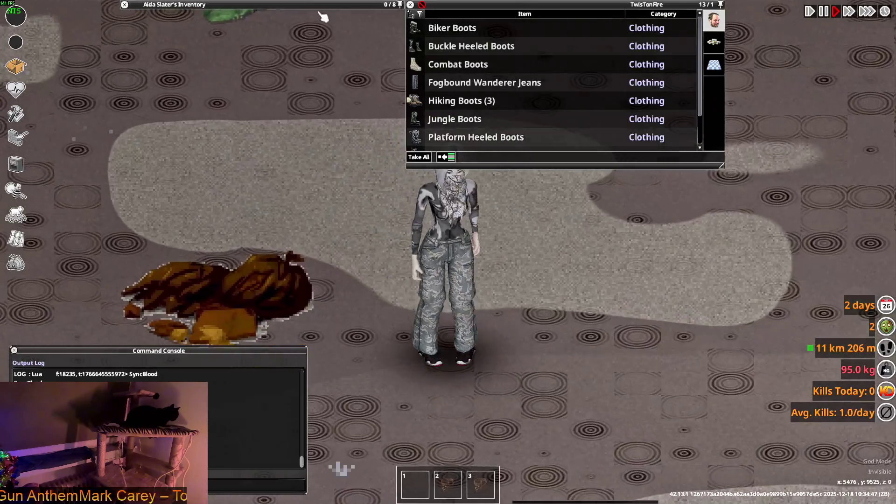
{"action": "mouse_move", "coordinate": [190, 41]}
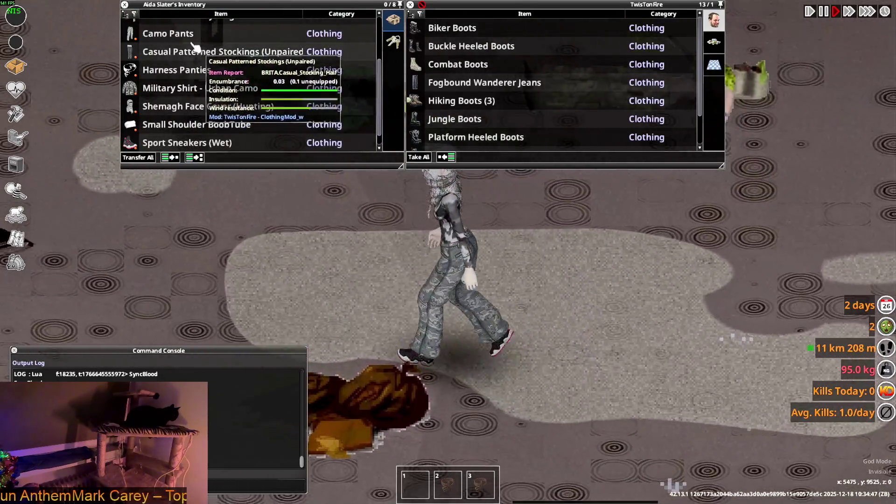
{"action": "key", "text": "d"}
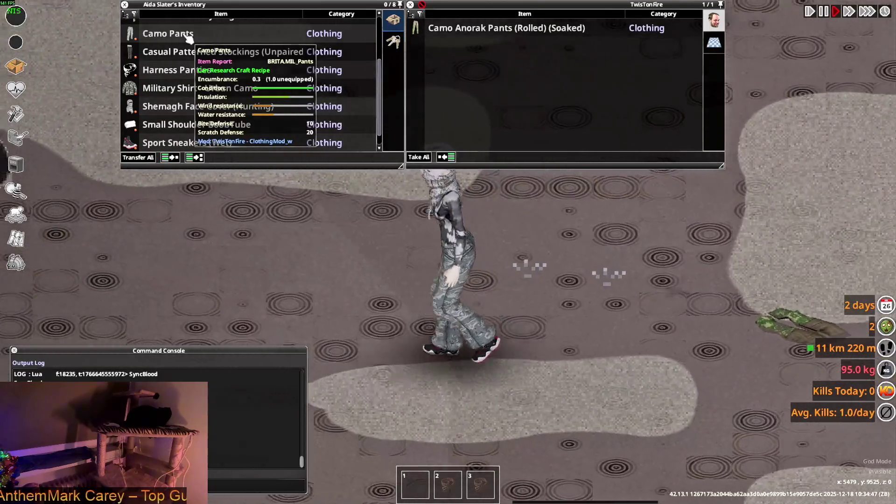
{"action": "double_click", "coordinate": [189, 38]}
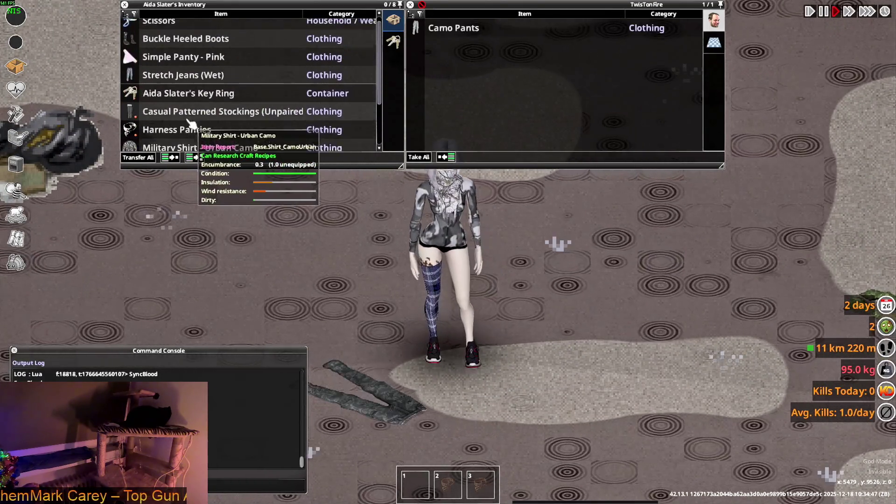
{"action": "double_click", "coordinate": [175, 85]}
- Walk to the clutter pile and wear the Fogbound Wanderer Jeans
{"action": "key", "text": "a"}
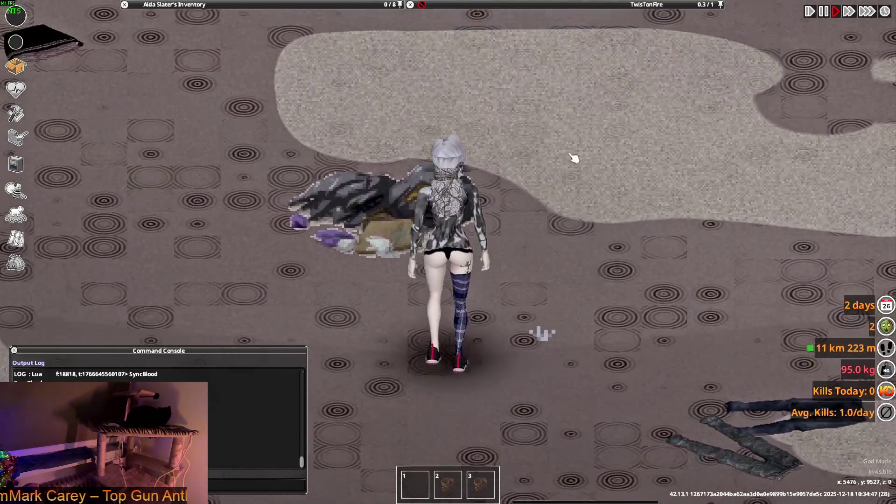
{"action": "mouse_move", "coordinate": [560, 4]}
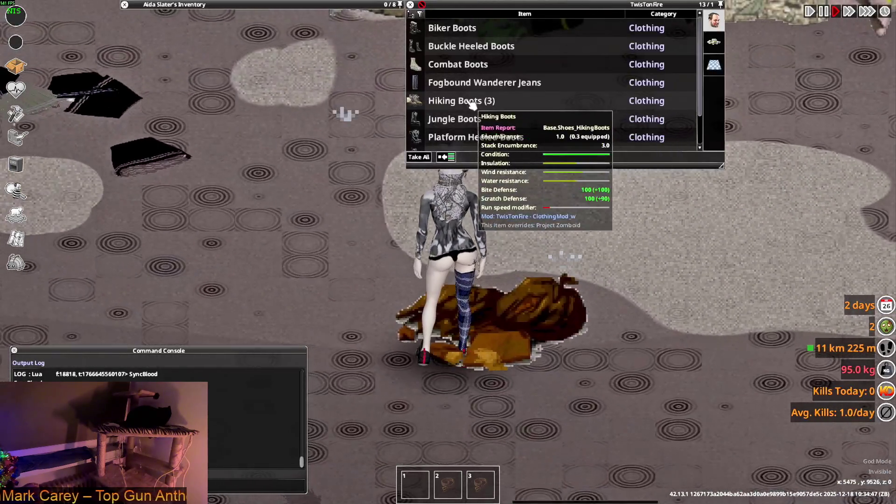
{"action": "right_click", "coordinate": [470, 89]}
{"action": "left_click", "coordinate": [483, 115]}
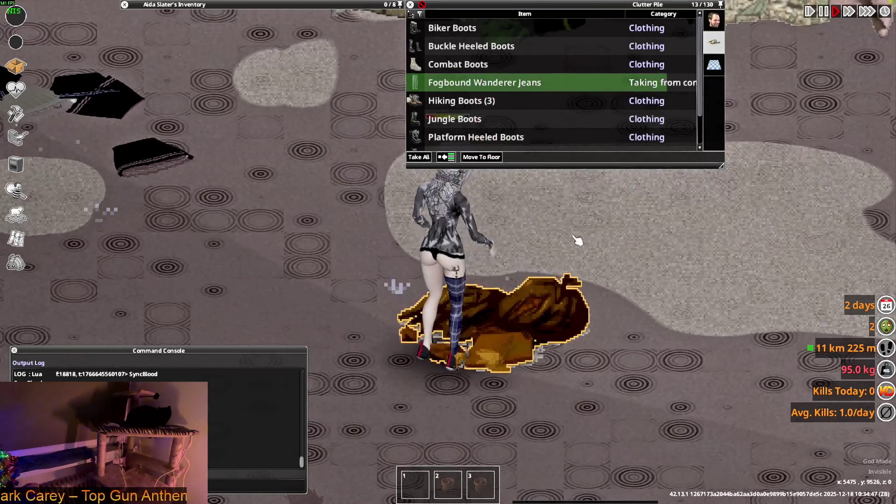
- Drop the Fogbound Wanderer Jeans on the ground, step away, and Alt+Tab out
{"action": "key", "text": "s"}
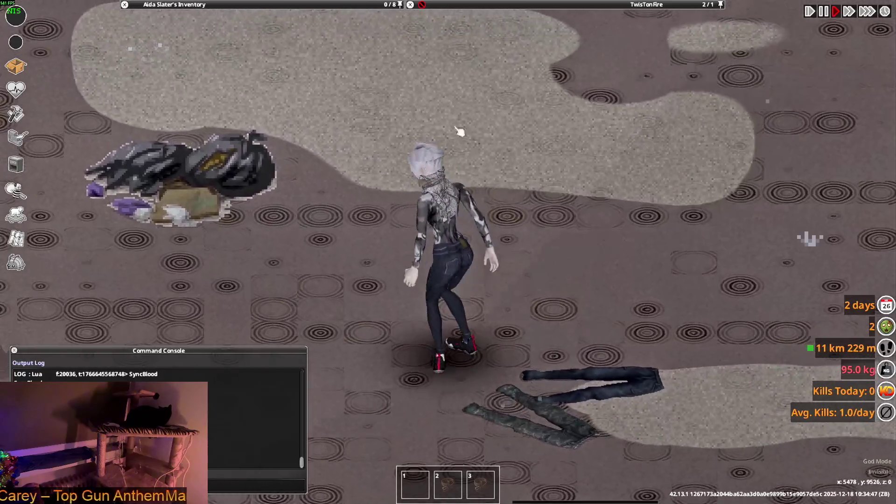
{"action": "mouse_move", "coordinate": [234, 71]}
{"action": "mouse_move", "coordinate": [145, 118]}
{"action": "left_mouse_down"}
{"action": "mouse_move", "coordinate": [490, 293]}
{"action": "mouse_move", "coordinate": [577, 311]}
{"action": "left_mouse_up"}
{"action": "key", "text": "s"}
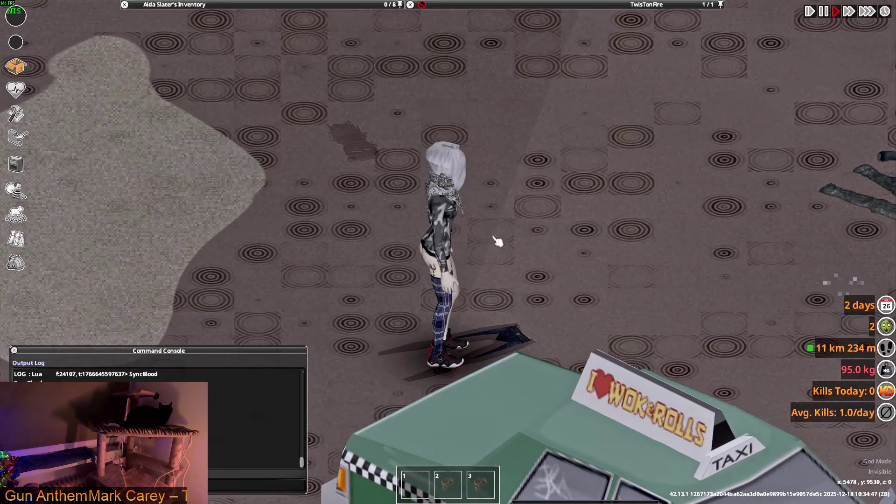
{"action": "mouse_move", "coordinate": [452, 42]}
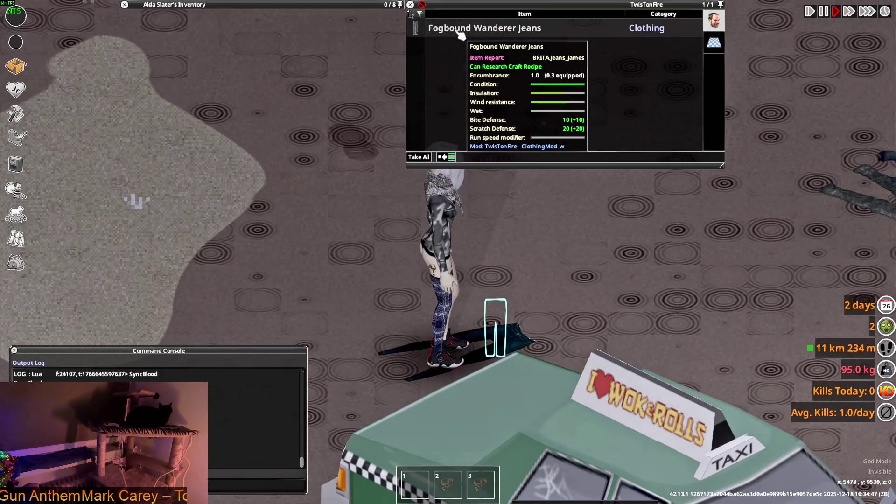
{"action": "key", "text": "alt+Tab"}
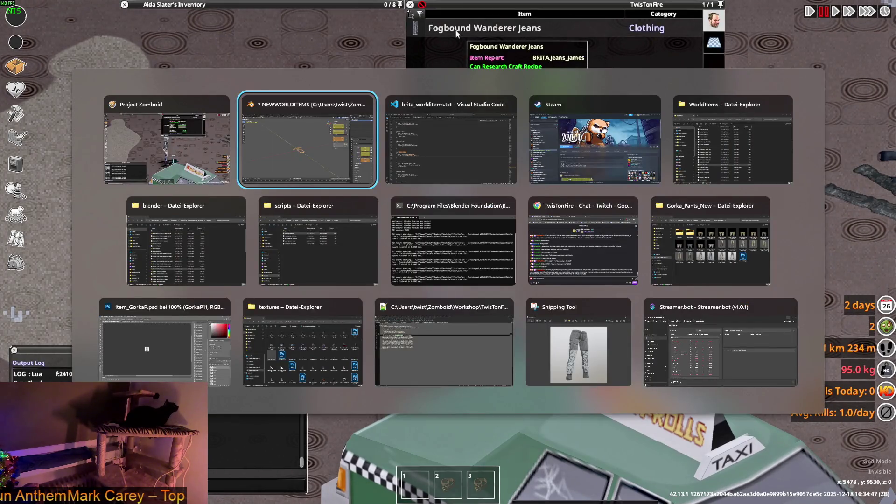
- Back in VS Code, search the mod's brita_clothing.txt for 'jeans'
{"action": "key", "text": "alt+Tab"}
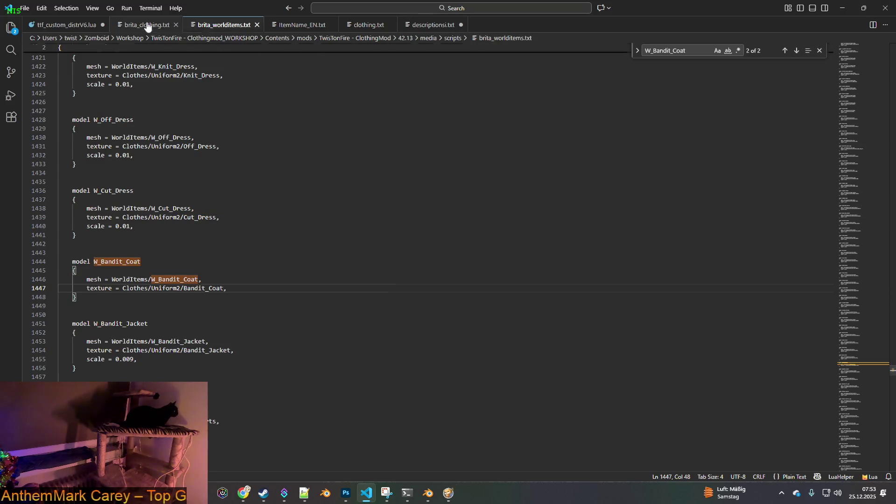
{"action": "left_click", "coordinate": [147, 25]}
{"action": "key", "text": "ctrl+f"}
{"action": "type", "text": "jeans"}
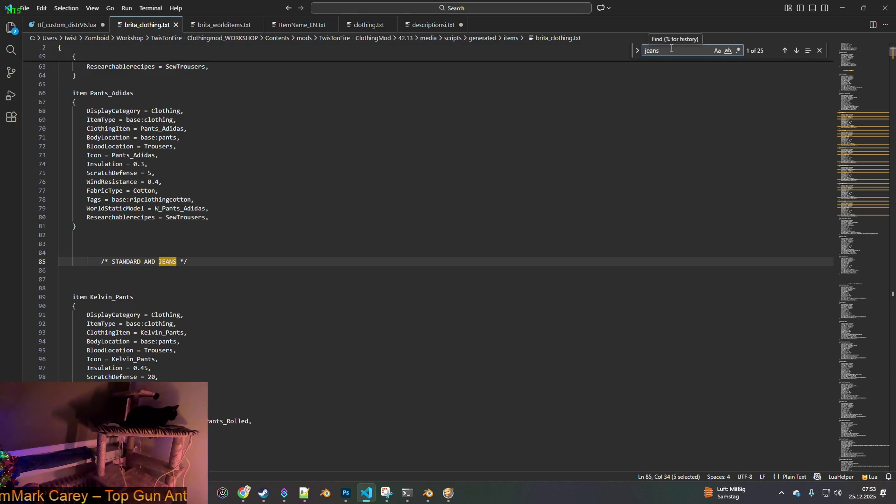
- Look through the other tabs, then step through 'denim' matches in the game's clothing.txt
{"action": "left_click", "coordinate": [215, 27]}
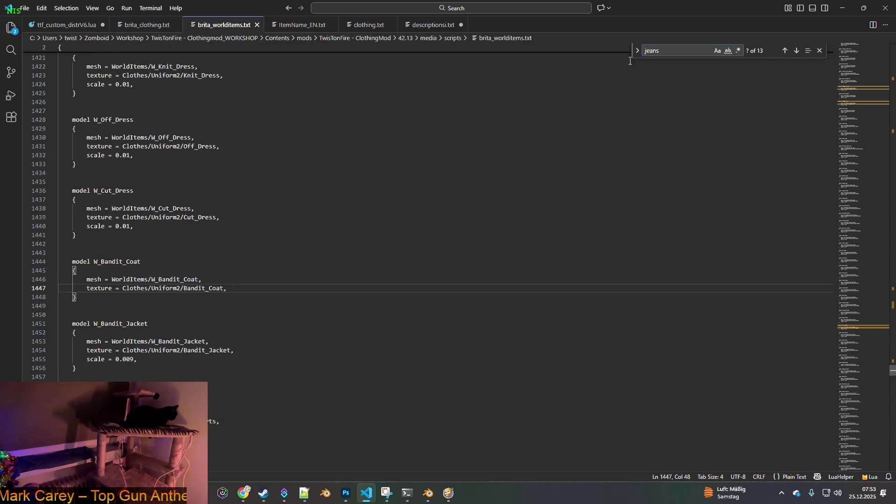
{"action": "left_click", "coordinate": [310, 26]}
{"action": "left_click", "coordinate": [366, 27]}
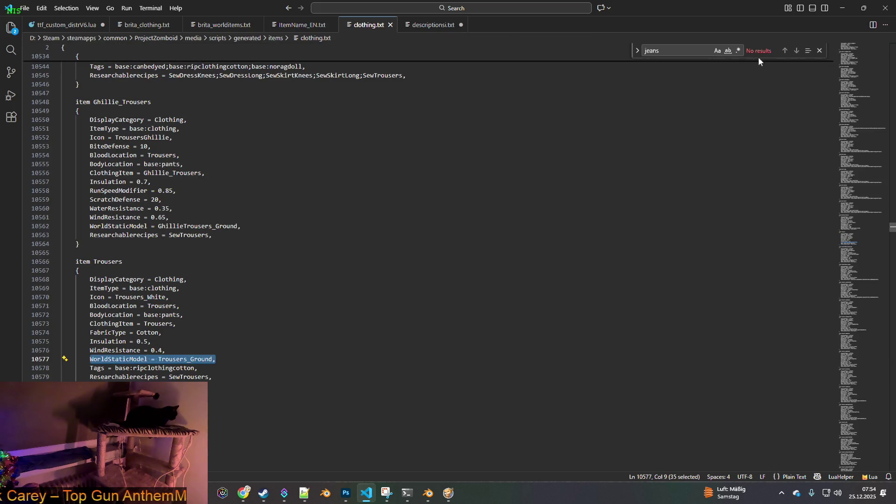
{"action": "double_click", "coordinate": [666, 51]}
{"action": "type", "text": "den"}
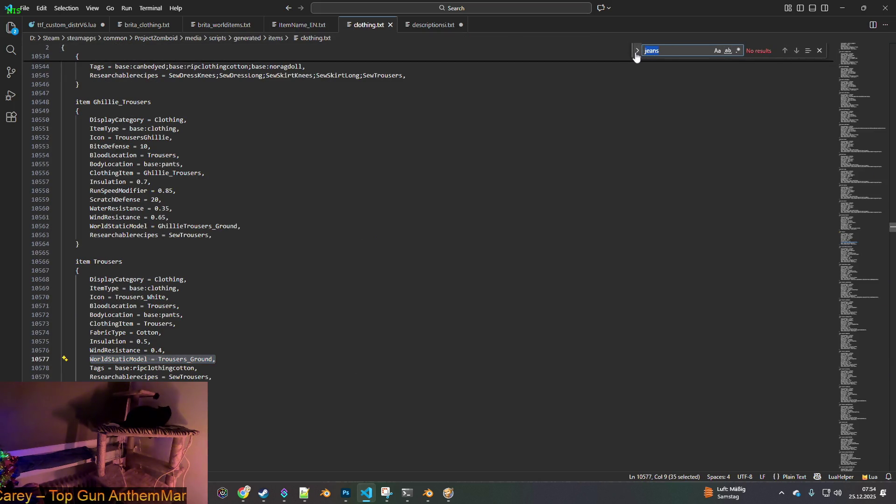
{"action": "type", "text": "im"}
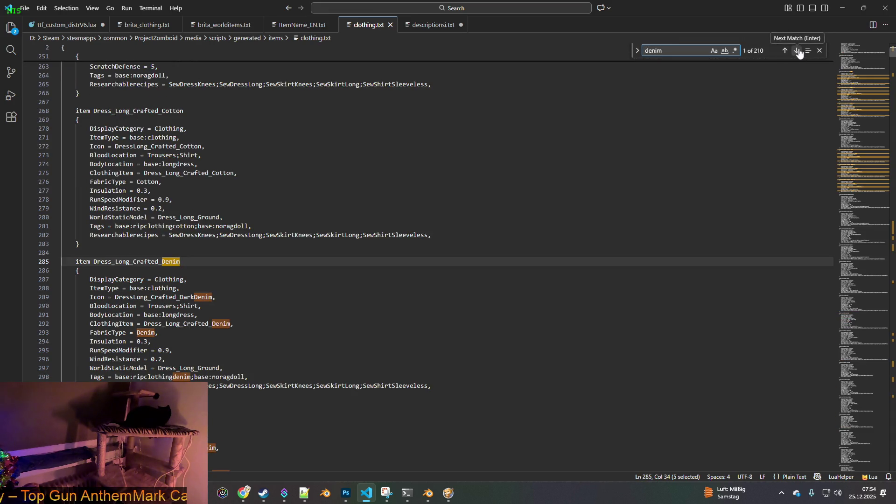
{"action": "left_click", "coordinate": [797, 52]}
{"action": "left_click", "coordinate": [797, 51]}
{"action": "left_click", "coordinate": [798, 51]}
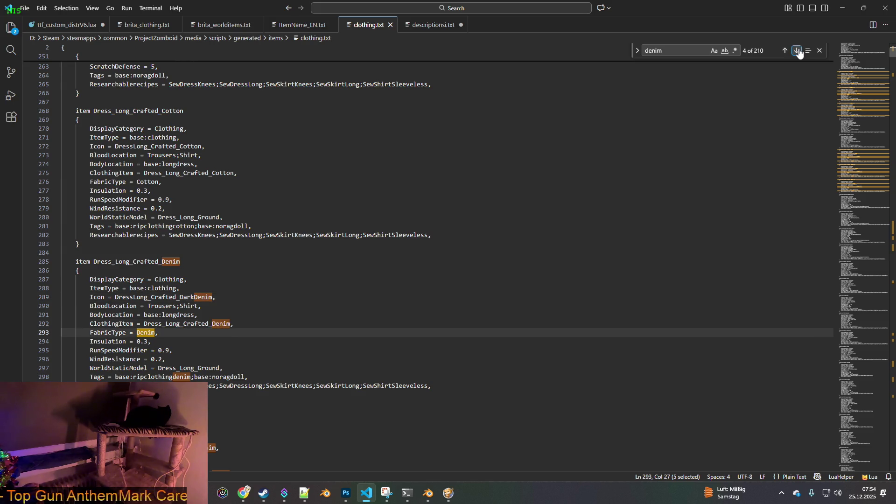
- Try search terms like 'item_denim', 'pan' and 'den', settling on ':pants'
{"action": "double_click", "coordinate": [653, 50]}
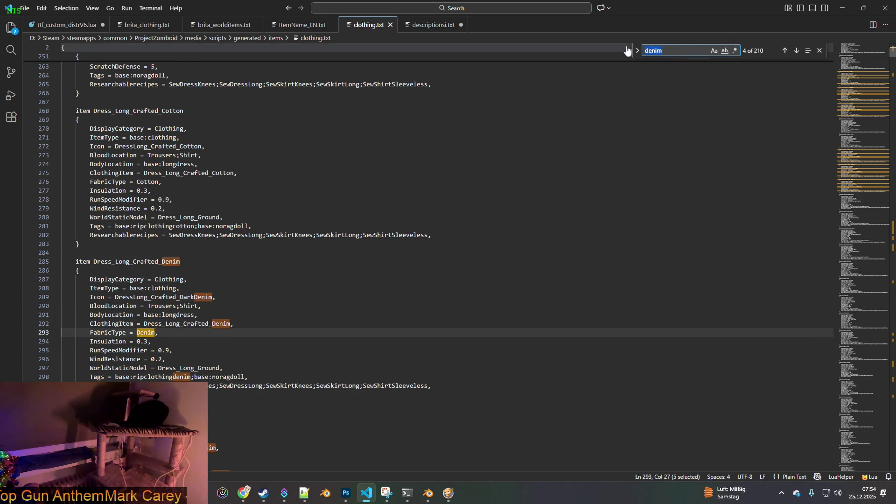
{"action": "type", "text": "item"}
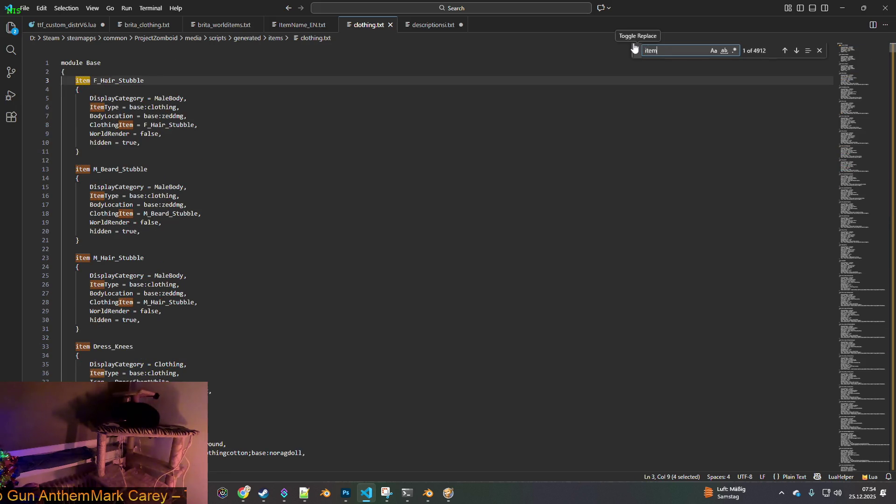
{"action": "type", "text": "_denim"}
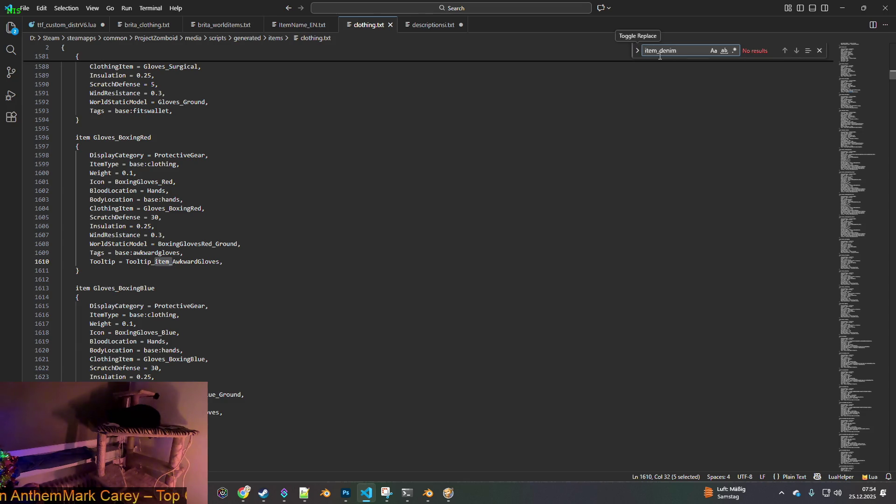
{"action": "key", "text": "BackSpace"}
{"action": "key", "text": "BackSpace"}
{"action": "key", "text": "BackSpace"}
{"action": "type", "text": "cal"}
{"action": "key", "text": "BackSpace"}
{"action": "key", "text": "BackSpace"}
{"action": "key", "text": "BackSpace"}
{"action": "key", "text": "BackSpace"}
{"action": "type", "text": "pan"}
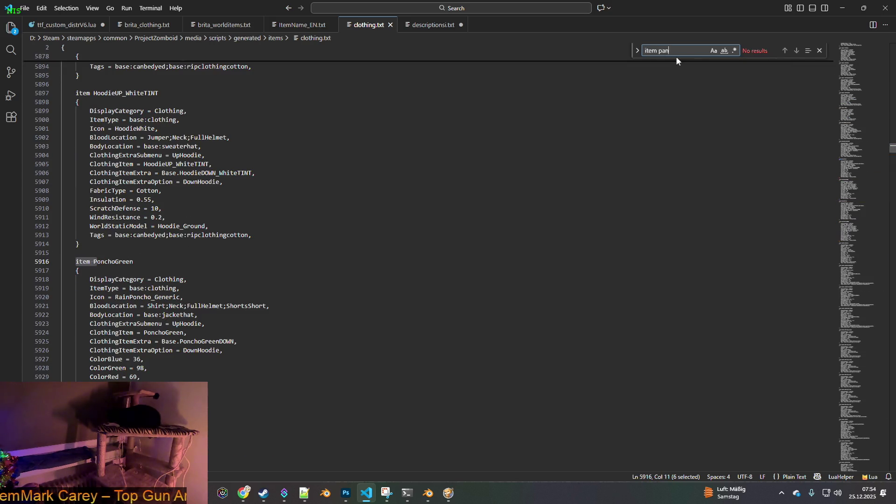
{"action": "key", "text": "BackSpace"}
{"action": "key", "text": "BackSpace"}
{"action": "key", "text": "BackSpace"}
{"action": "type", "text": "den"}
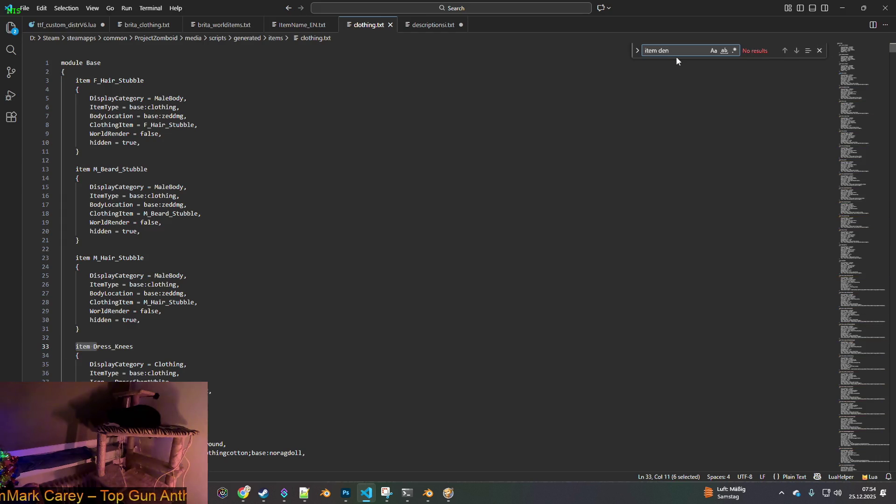
{"action": "key", "text": "BackSpace"}
{"action": "key", "text": "BackSpace"}
{"action": "key", "text": "BackSpace"}
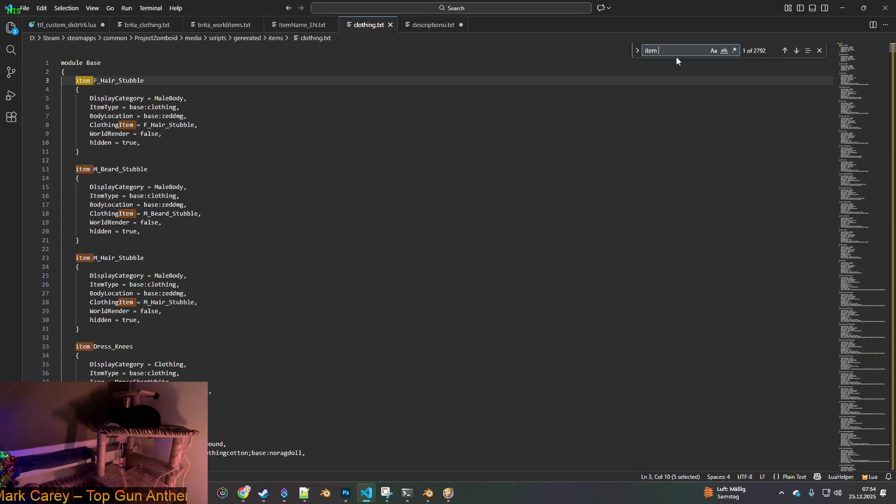
{"action": "key", "text": "ctrl+a"}
{"action": "type", "text": ":"}
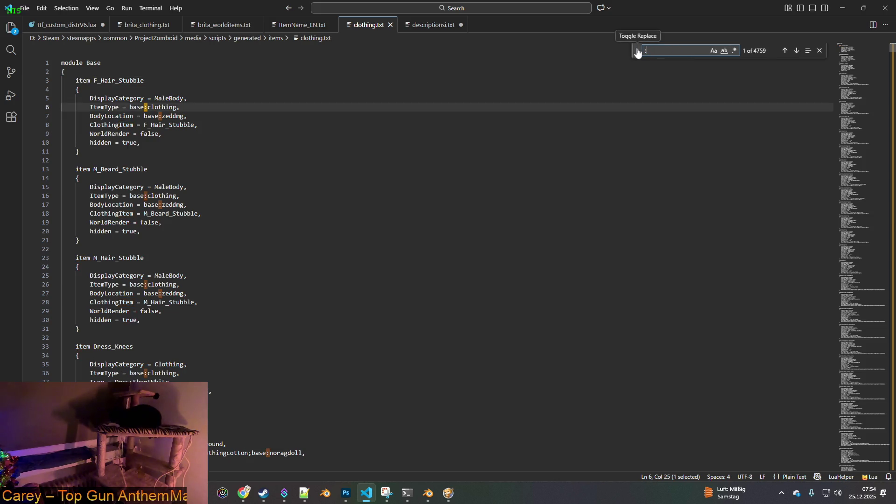
{"action": "type", "text": "pants"}
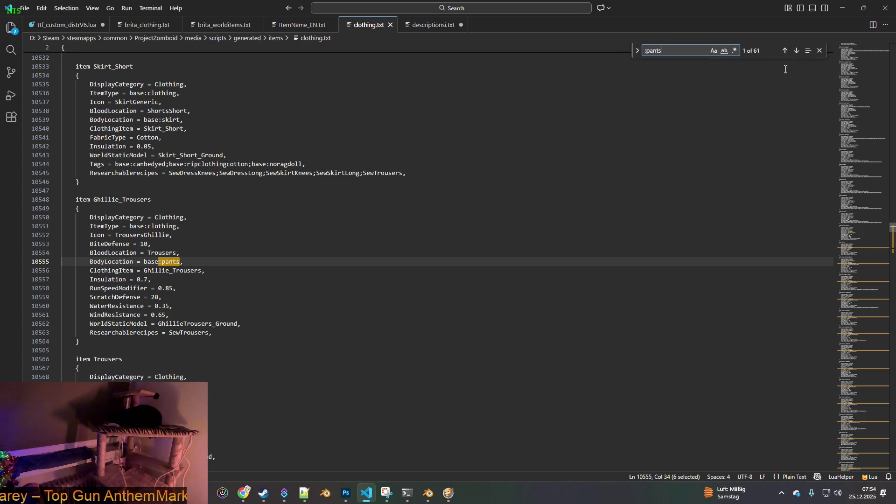
- Step through the ':pants' matches in clothing.txt to the TrousersMesh_DenimLight trousers entry
{"action": "left_click", "coordinate": [796, 50]}
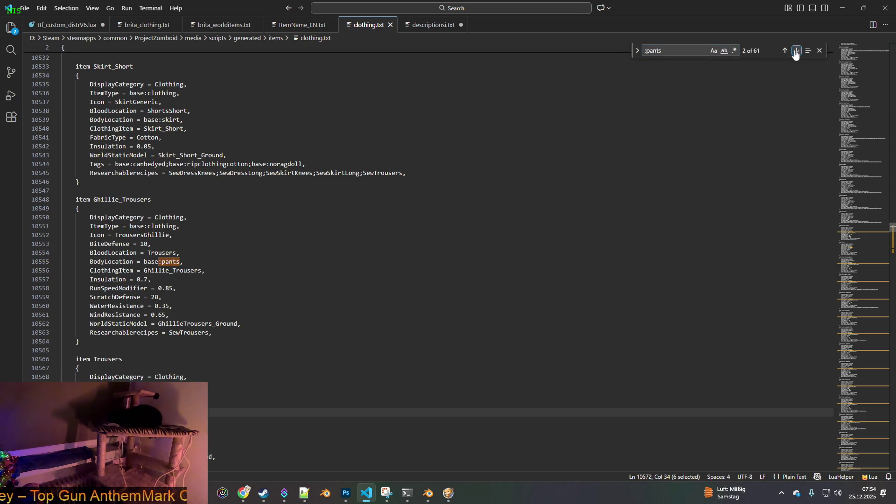
{"action": "scroll", "coordinate": [565, 215], "scroll_direction": "down", "scroll_amount": 3}
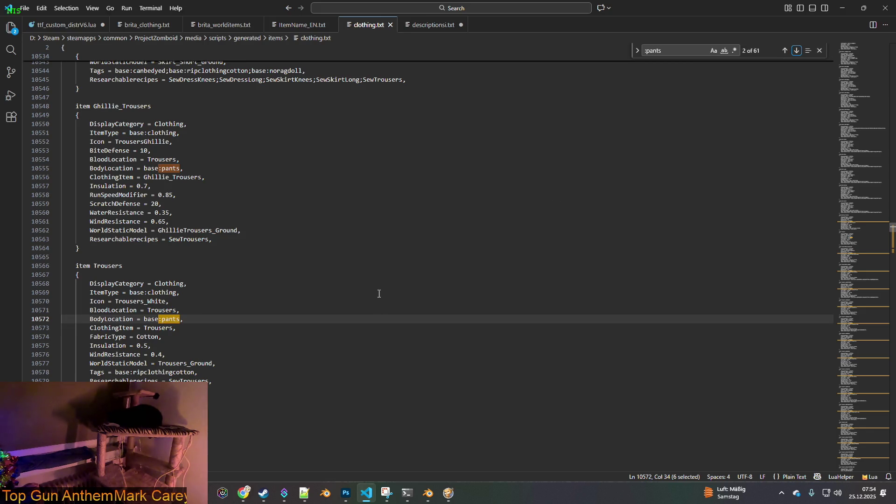
{"action": "left_click", "coordinate": [796, 51]}
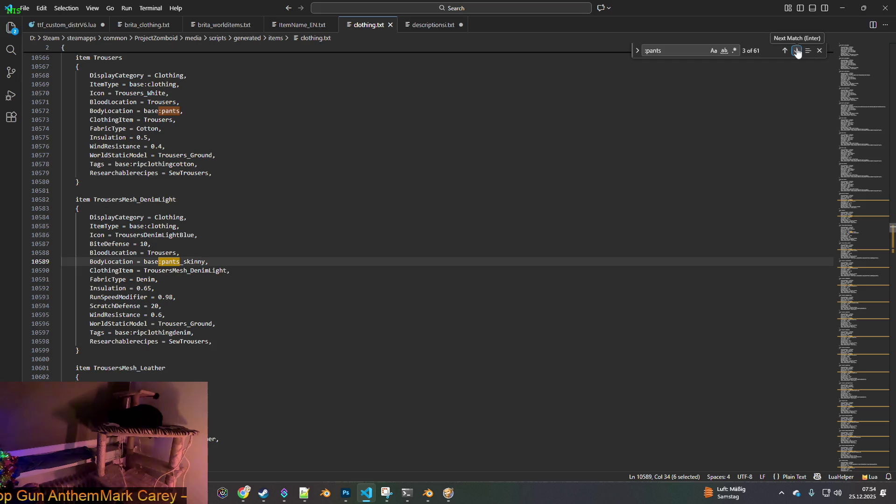
{"action": "left_click", "coordinate": [796, 51]}
{"action": "left_click", "coordinate": [796, 50]}
{"action": "left_click", "coordinate": [796, 50]}
{"action": "left_click", "coordinate": [796, 50]}
{"action": "left_click", "coordinate": [796, 50]}
{"action": "left_click", "coordinate": [796, 51]}
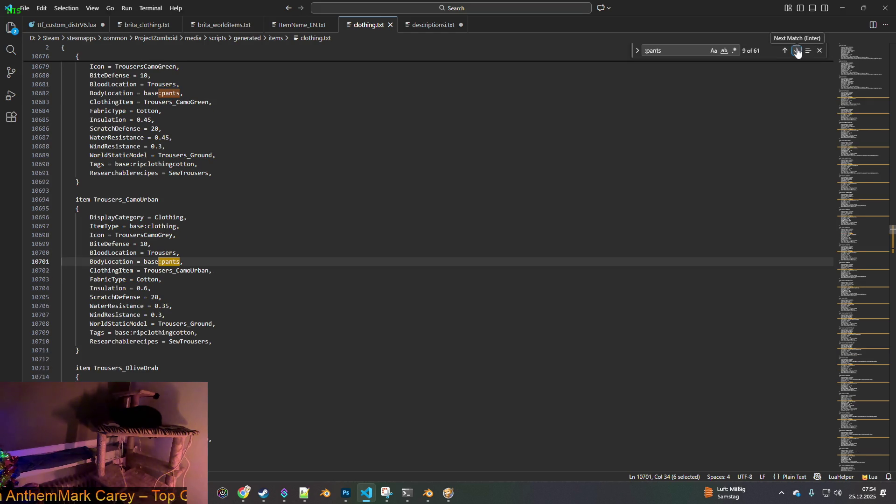
{"action": "left_click", "coordinate": [796, 51]}
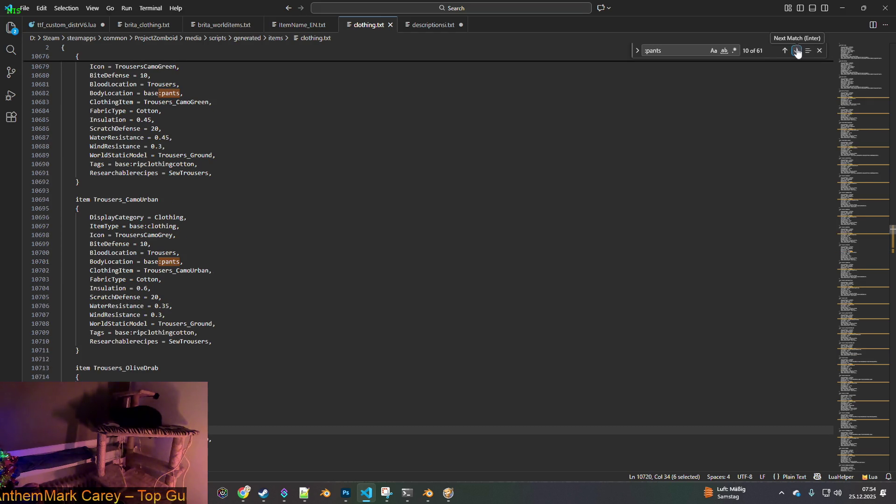
{"action": "left_click", "coordinate": [796, 50]}
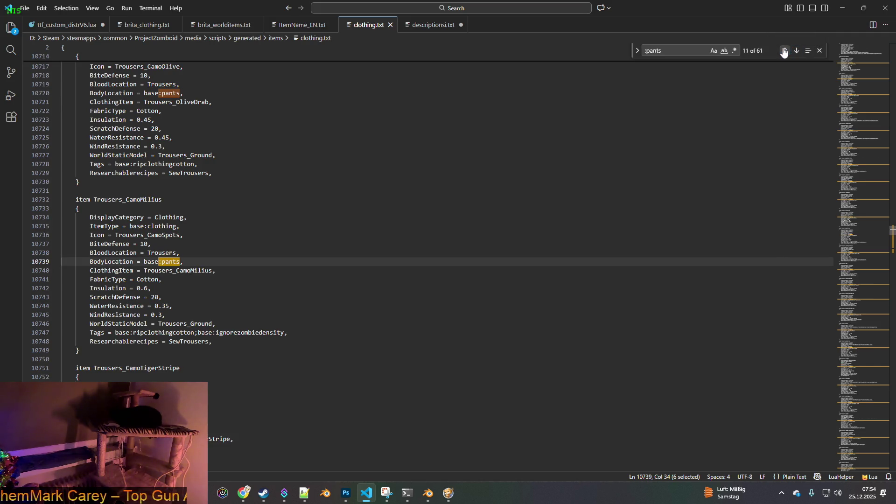
{"action": "left_click", "coordinate": [784, 50]}
{"action": "left_click", "coordinate": [783, 50]}
{"action": "left_click", "coordinate": [784, 51]}
{"action": "left_click", "coordinate": [784, 50]}
{"action": "left_click", "coordinate": [784, 50]}
{"action": "left_click", "coordinate": [784, 51]}
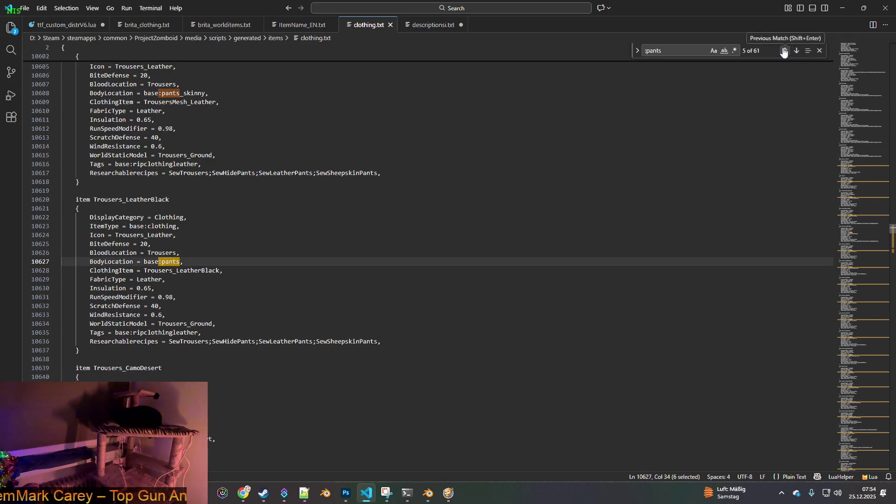
{"action": "left_click", "coordinate": [784, 51]}
{"action": "left_click", "coordinate": [784, 51]}
{"action": "left_click", "coordinate": [784, 50]}
{"action": "left_click", "coordinate": [784, 50]}
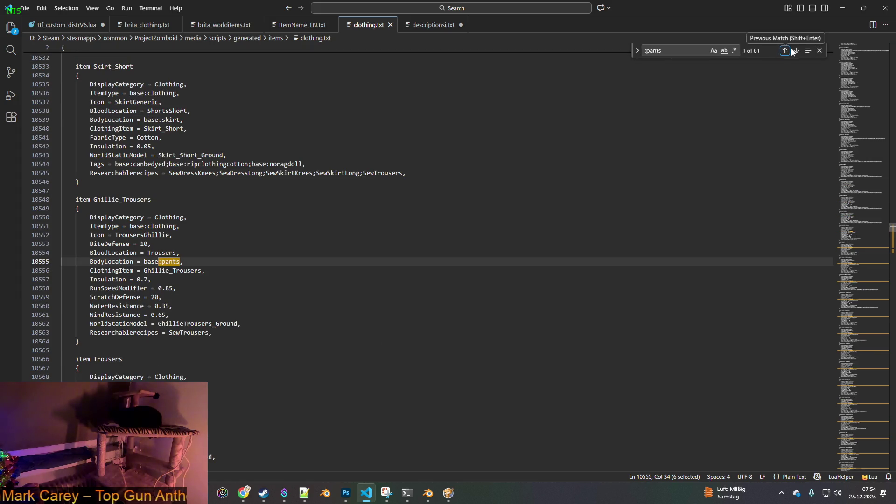
{"action": "left_click", "coordinate": [796, 51]}
{"action": "left_click", "coordinate": [796, 51]}
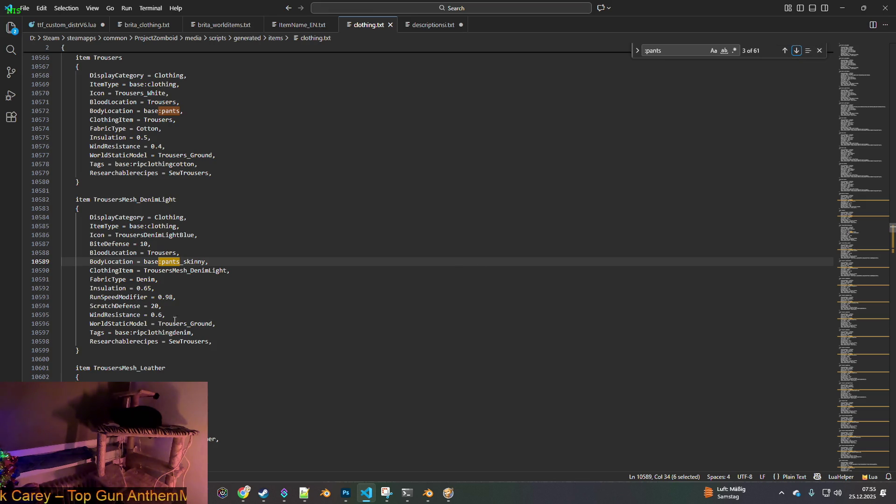
- Select its 'WorldStaticModel = Trousers_Ground' line, then return to brita_clothing.txt
{"action": "left_click_drag", "start_coordinate": [90, 323], "coordinate": [216, 323]}
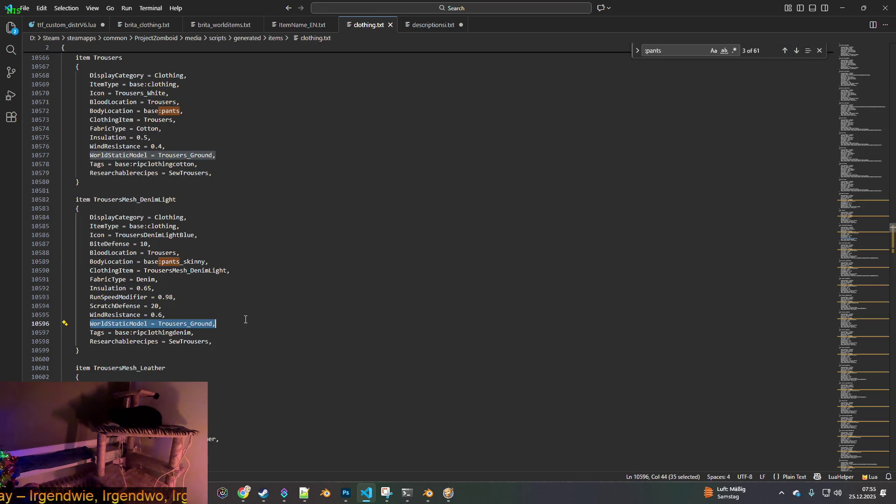
{"action": "left_click", "coordinate": [220, 25]}
{"action": "left_click", "coordinate": [145, 25]}
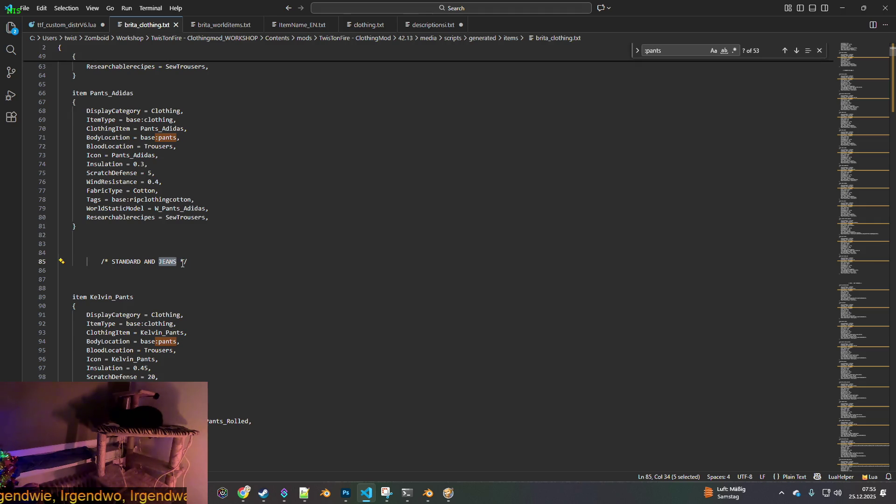
- Check the jeans item in the game, then search brita_clothing.txt for 'james'
{"action": "scroll", "coordinate": [198, 273], "scroll_direction": "down", "scroll_amount": 5}
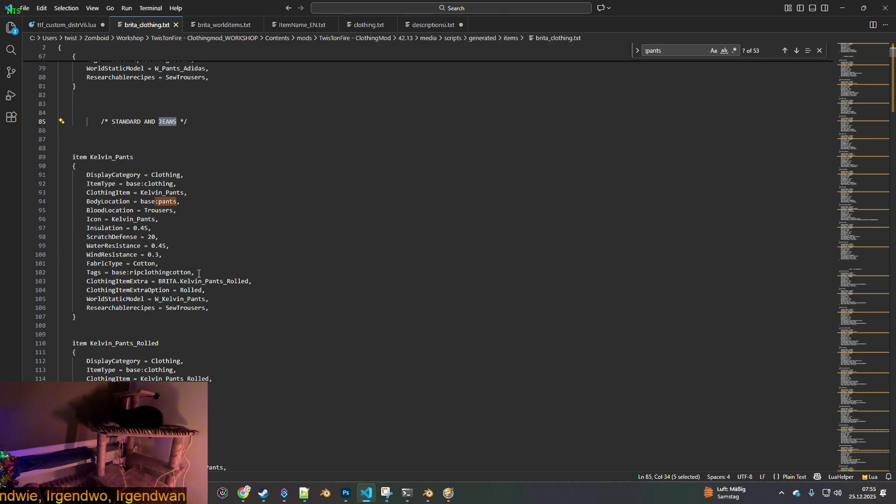
{"action": "key", "text": "alt+Tab"}
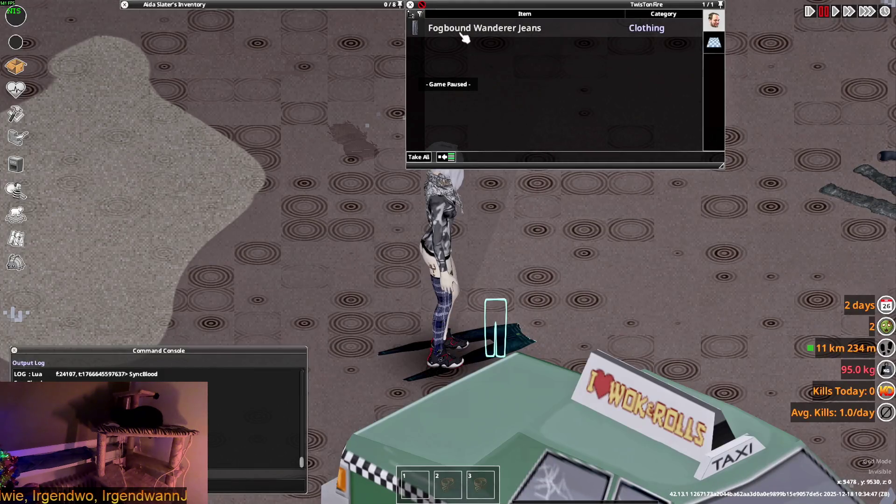
{"action": "mouse_move", "coordinate": [463, 35]}
{"action": "key", "text": "alt+Tab"}
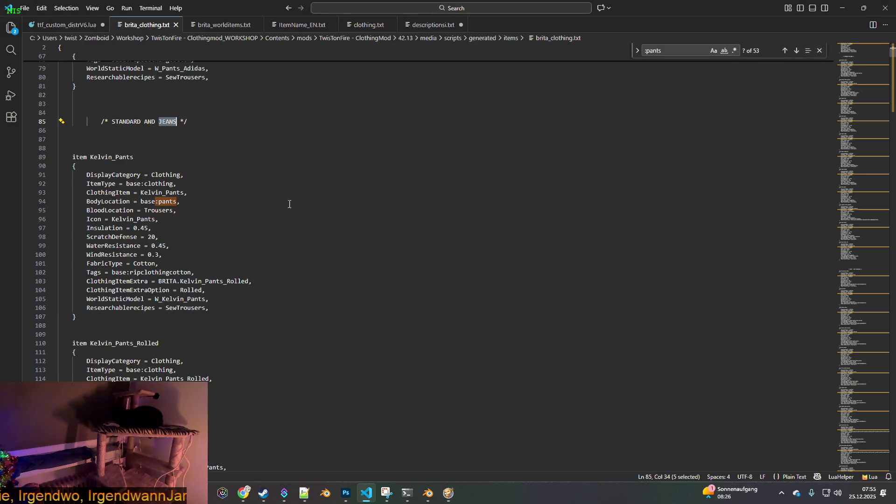
{"action": "triple_click", "coordinate": [676, 52]}
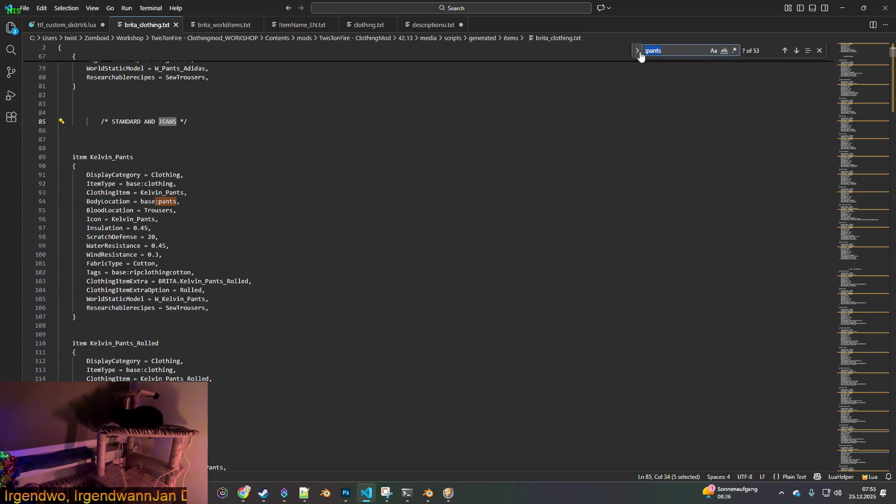
{"action": "type", "text": "jeans"}
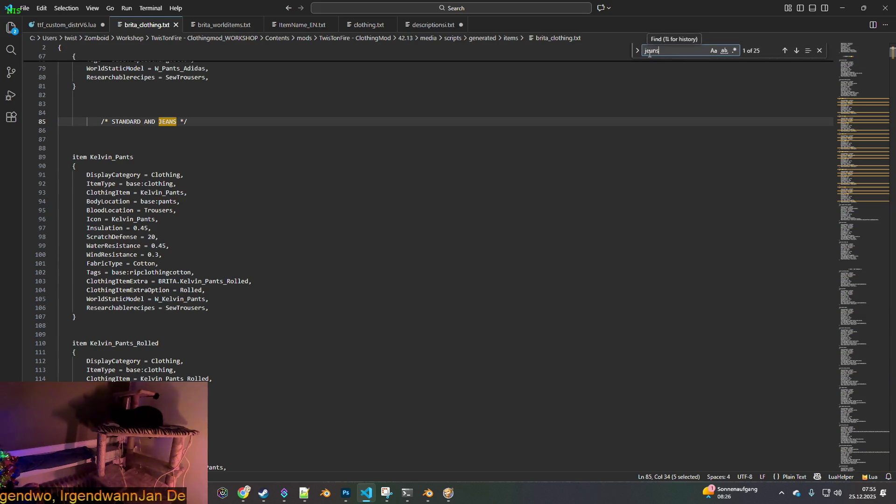
{"action": "key", "text": "BackSpace"}
{"action": "key", "text": "BackSpace"}
{"action": "key", "text": "BackSpace"}
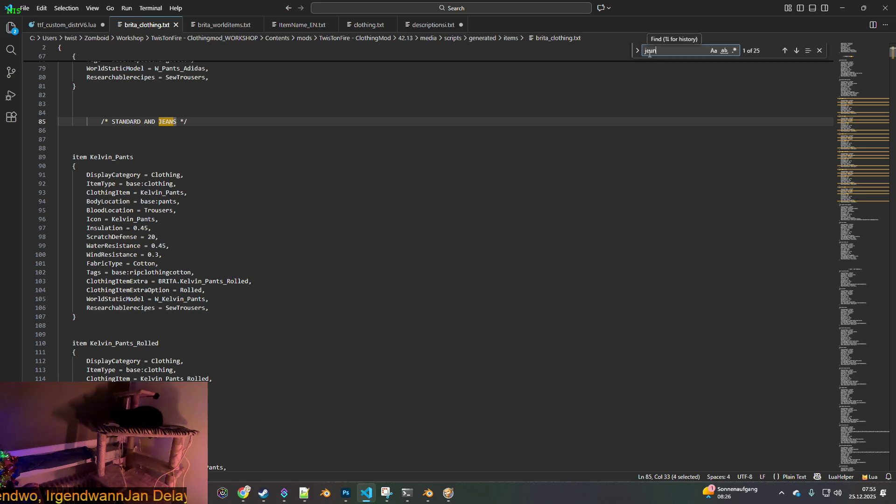
{"action": "type", "text": "ames"}
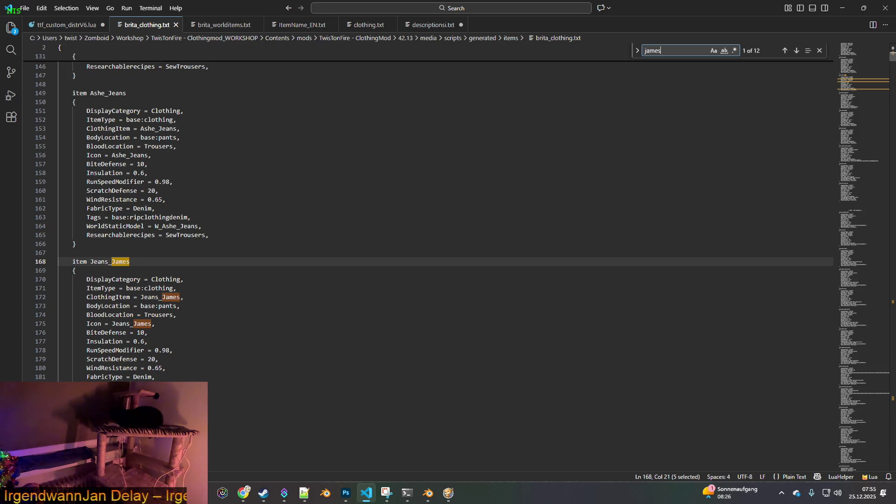
- Comment out Jeans_James's WorldStaticModel on line 183 and paste the Trousers_Ground line below
{"action": "left_click", "coordinate": [86, 394]}
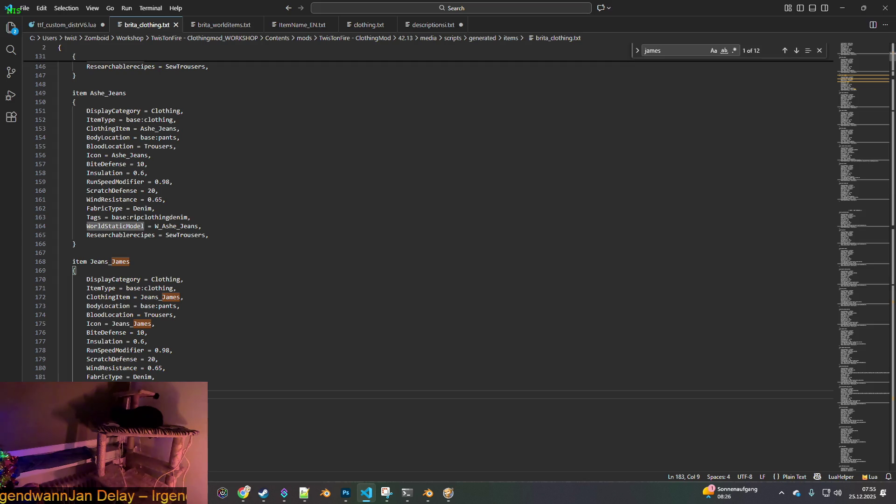
{"action": "type", "text": "/"}
{"action": "left_click", "coordinate": [224, 395]}
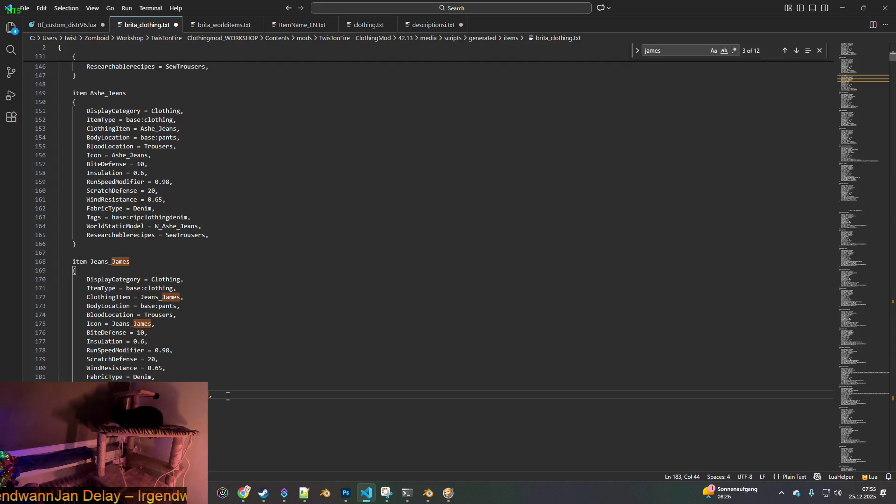
{"action": "type", "text": "*/"}
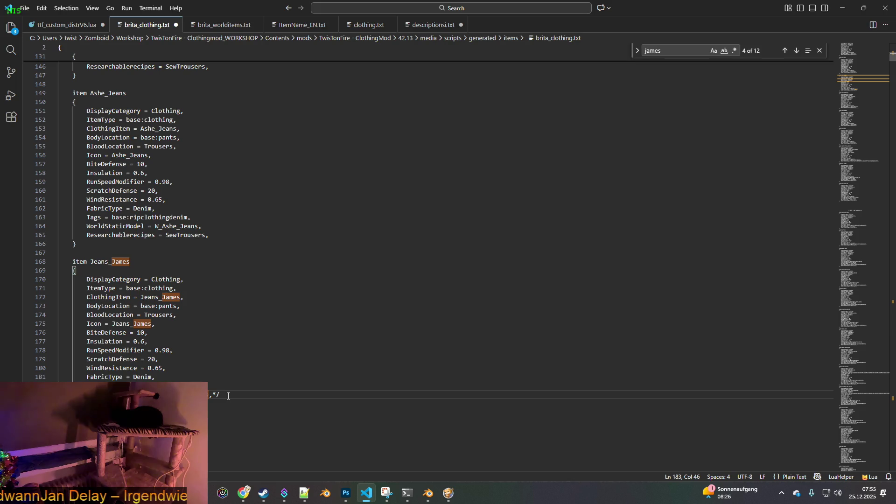
{"action": "key", "text": "Return"}
{"action": "key", "text": "ctrl+v"}
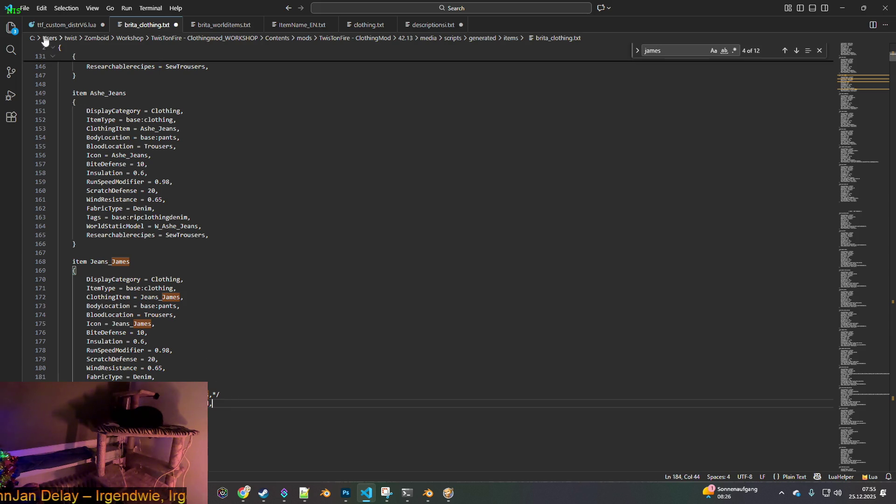
- Save brita_clothing.txt and return to Project Zomboid
{"action": "left_click", "coordinate": [25, 7]}
{"action": "left_click", "coordinate": [43, 170]}
{"action": "key", "text": "alt+Tab"}
{"action": "key", "text": "space"}
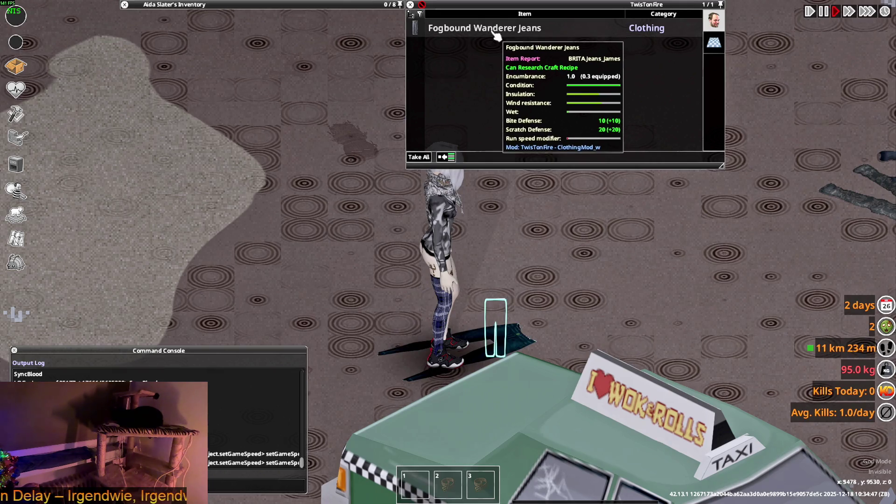
- Walk the character briefly, then quit from the pause menu to the main menu
{"action": "key", "text": "w"}
{"action": "key", "text": "s"}
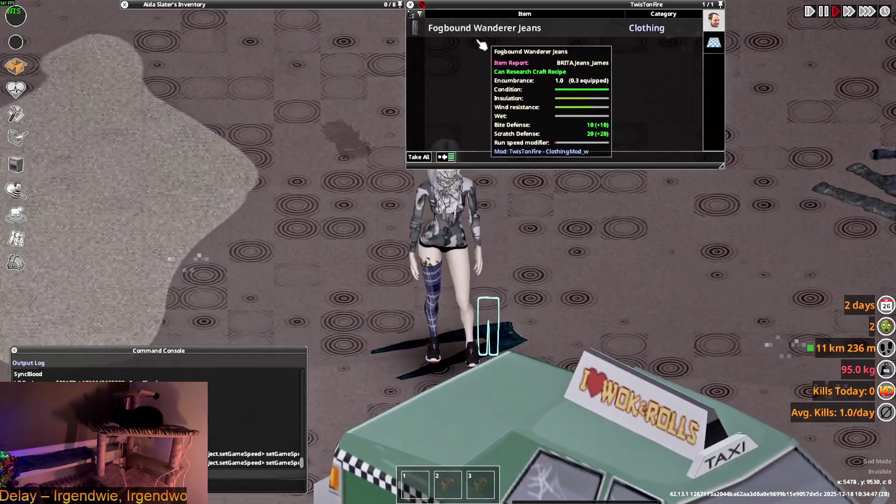
{"action": "key", "text": "Escape"}
{"action": "left_click", "coordinate": [184, 331]}
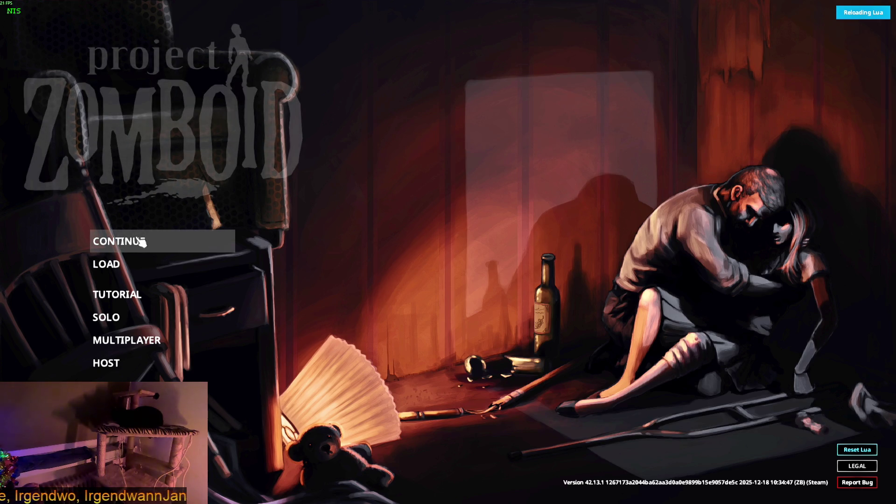
- Continue the saved game and enter the world once loading finishes
{"action": "left_click", "coordinate": [140, 241]}
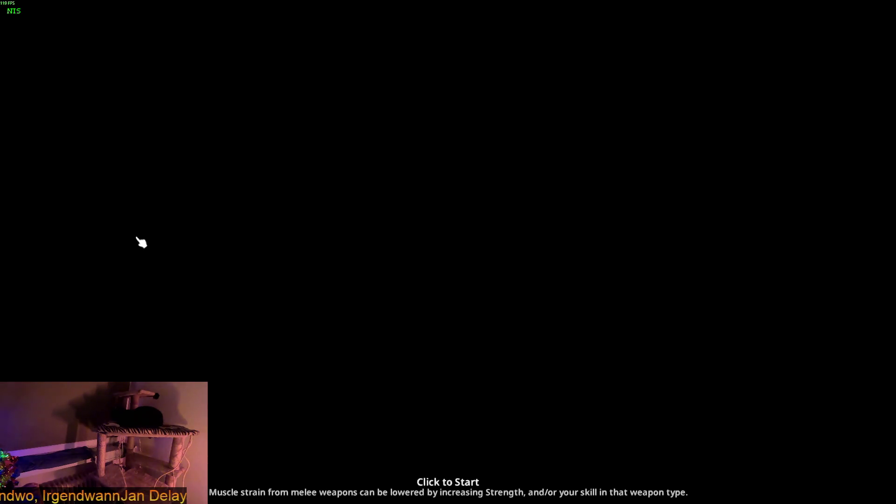
{"action": "left_click", "coordinate": [141, 242]}
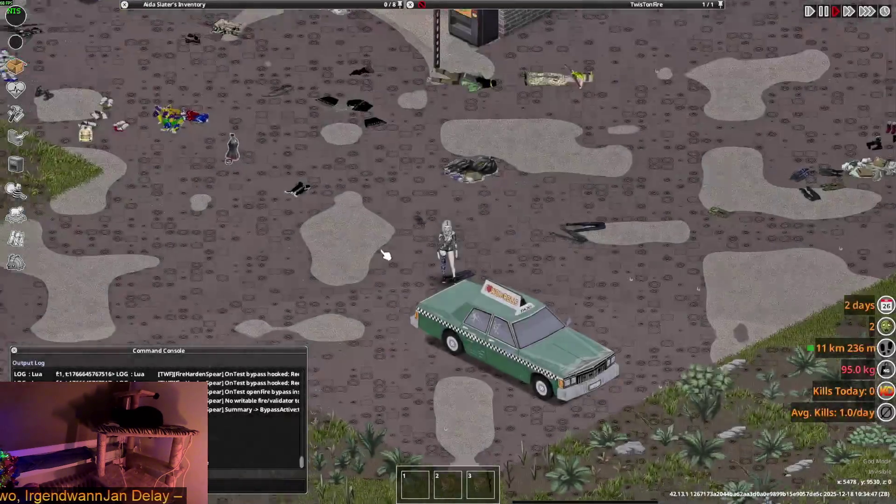
{"action": "scroll", "coordinate": [386, 253], "scroll_direction": "up", "scroll_amount": 3}
- Put on the Tactical Pants from the TwisTonFire container's loot list
{"action": "mouse_move", "coordinate": [500, 131]}
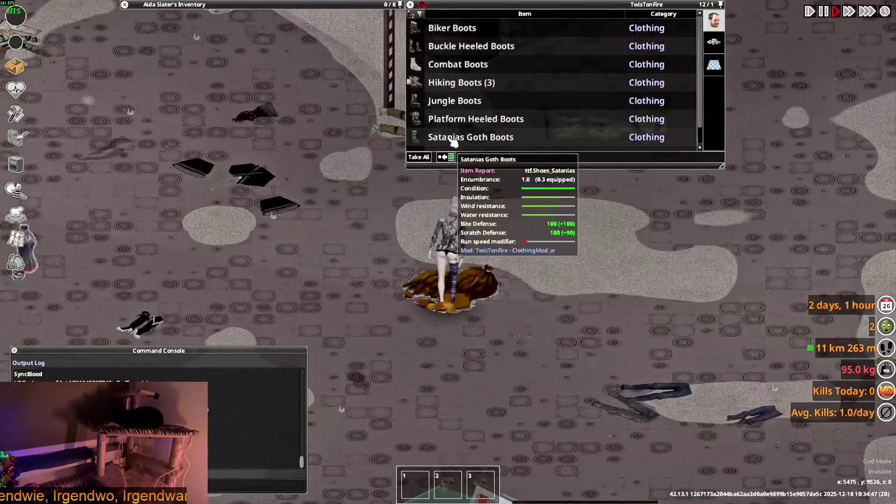
{"action": "scroll", "coordinate": [460, 140], "scroll_direction": "down", "scroll_amount": 1}
{"action": "right_click", "coordinate": [459, 142]}
{"action": "left_click", "coordinate": [483, 173]}
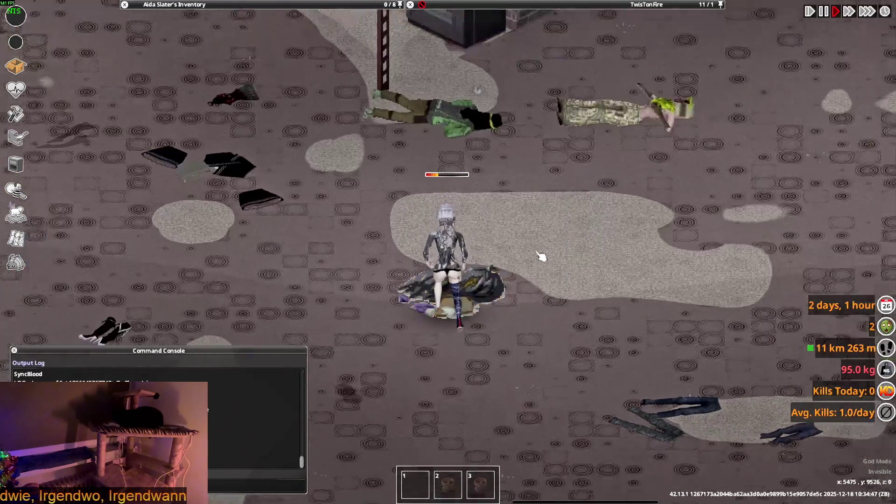
{"action": "scroll", "coordinate": [541, 252], "scroll_direction": "up", "scroll_amount": 2}
- Walk down-right past the dropped jeans and zoom out to inspect their trouser models
{"action": "key", "text": "s"}
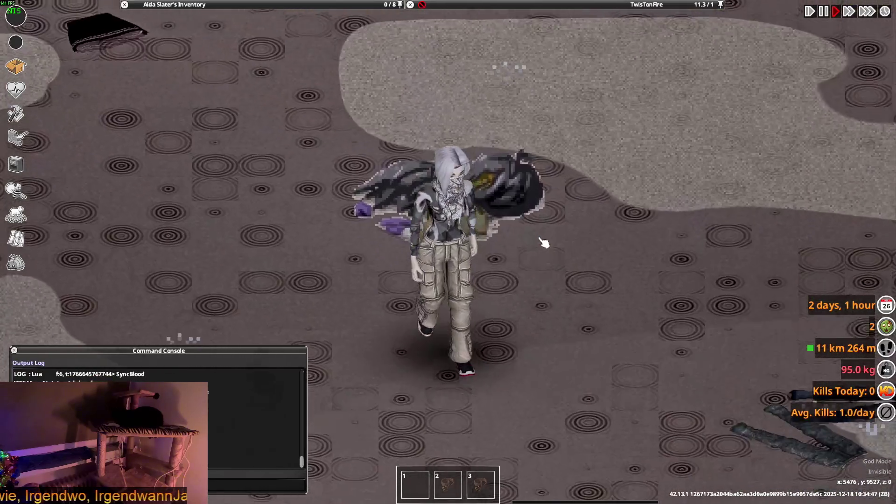
{"action": "key", "text": "d"}
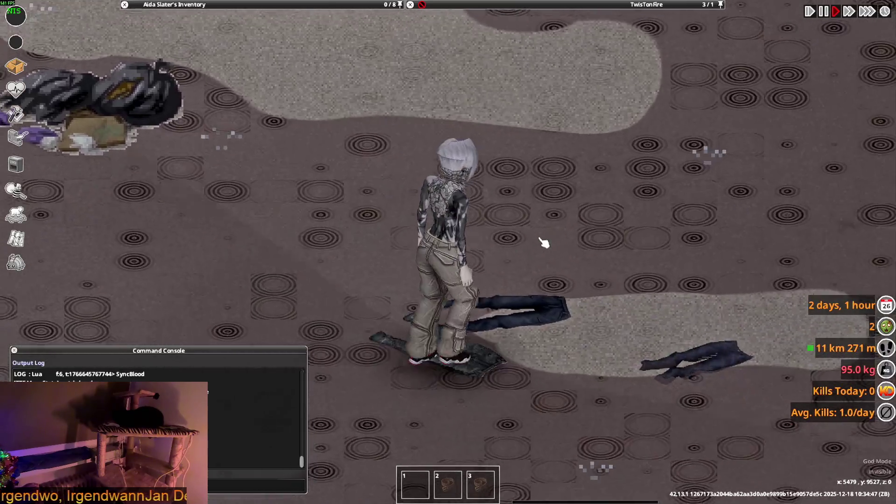
{"action": "key", "text": "s"}
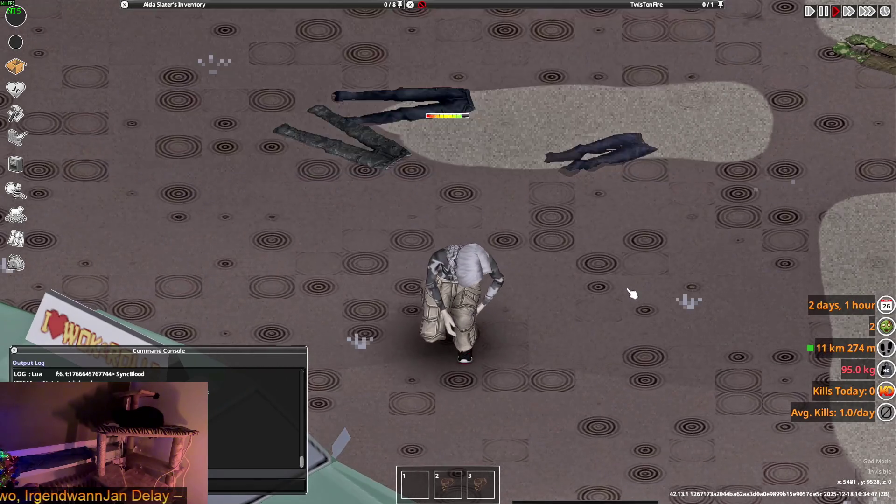
{"action": "scroll", "coordinate": [548, 266], "scroll_direction": "down", "scroll_amount": 2}
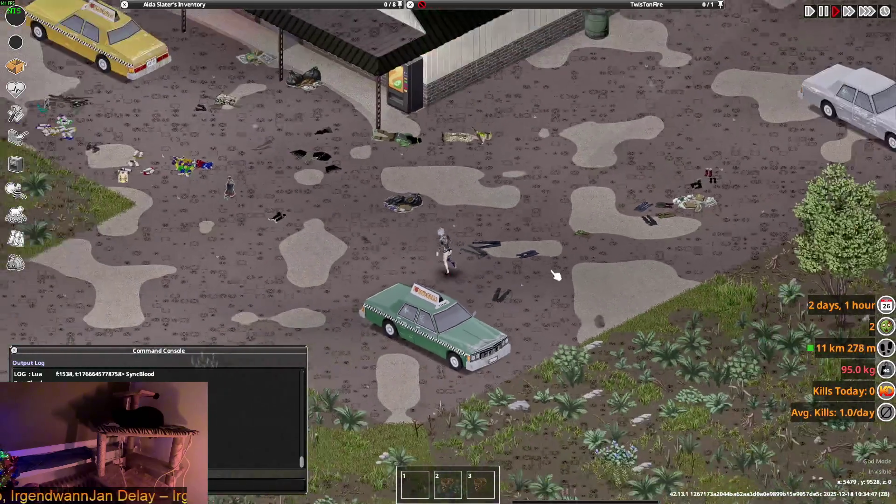
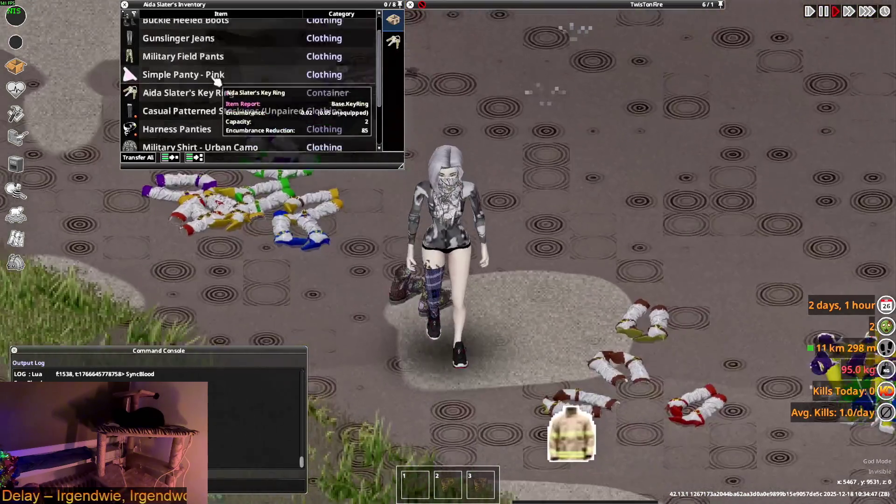
- Put on the Gunslinger Jeans and walk the character a short way
{"action": "scroll", "coordinate": [216, 80], "scroll_direction": "up", "scroll_amount": 2}
{"action": "right_click", "coordinate": [173, 64]}
{"action": "left_click", "coordinate": [187, 88]}
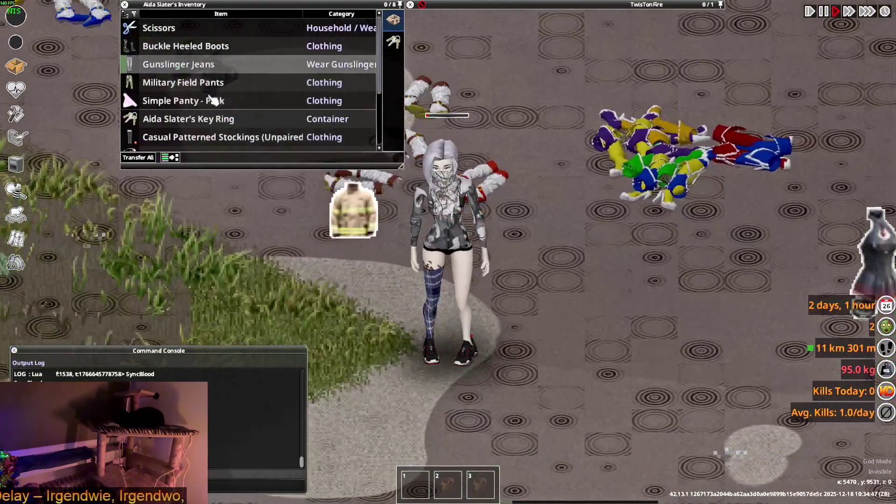
{"action": "key", "text": "s+d"}
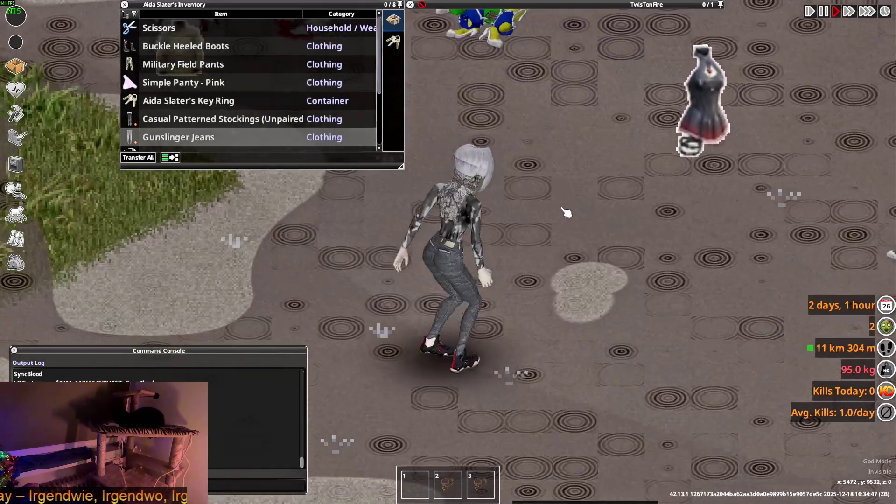
{"action": "key", "text": "w+d"}
- Drop the Gunslinger Jeans onto the ground and switch to the code editor
{"action": "mouse_move", "coordinate": [198, 141]}
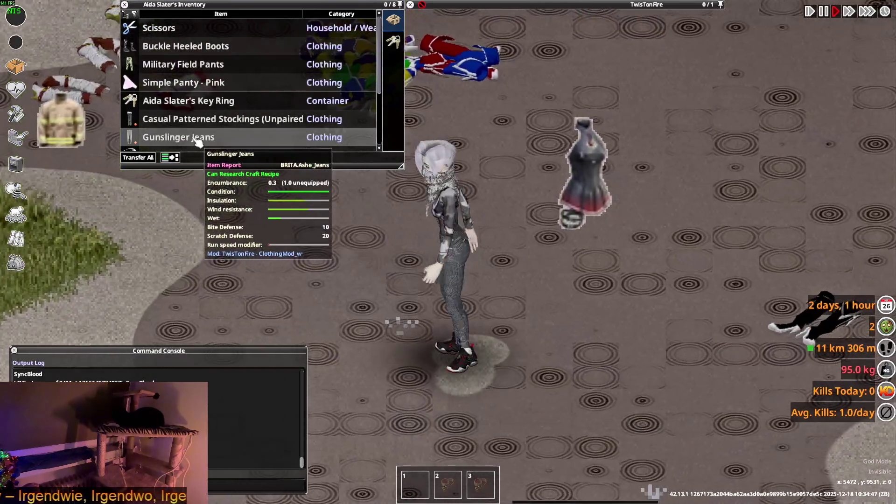
{"action": "mouse_move", "coordinate": [199, 142]}
{"action": "left_mouse_down"}
{"action": "mouse_move", "coordinate": [252, 194]}
{"action": "mouse_move", "coordinate": [514, 292]}
{"action": "left_mouse_up"}
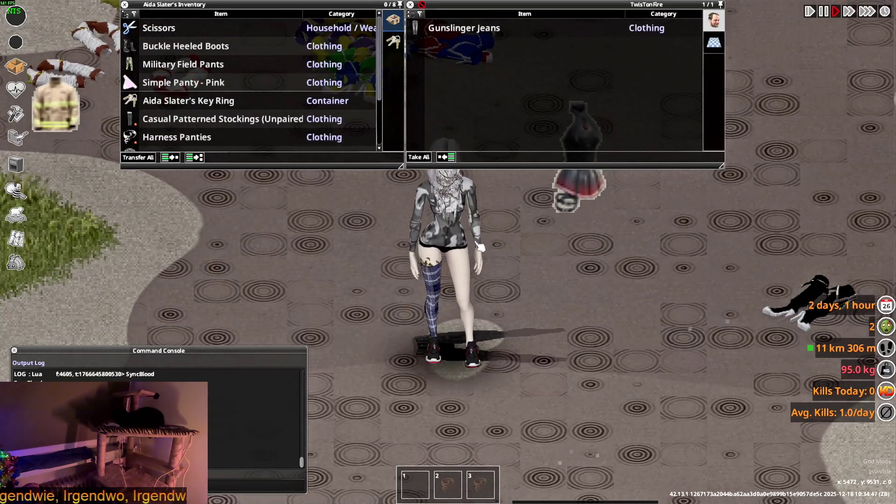
{"action": "mouse_move", "coordinate": [477, 36]}
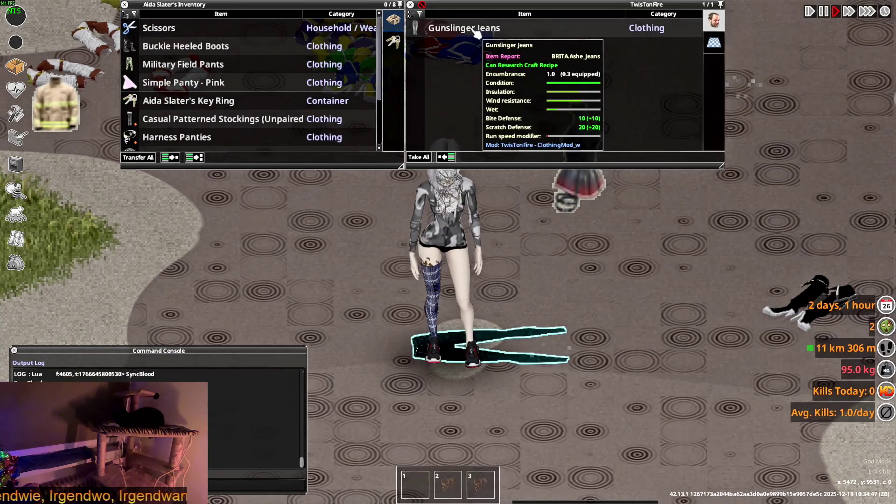
{"action": "key", "text": "alt+Tab"}
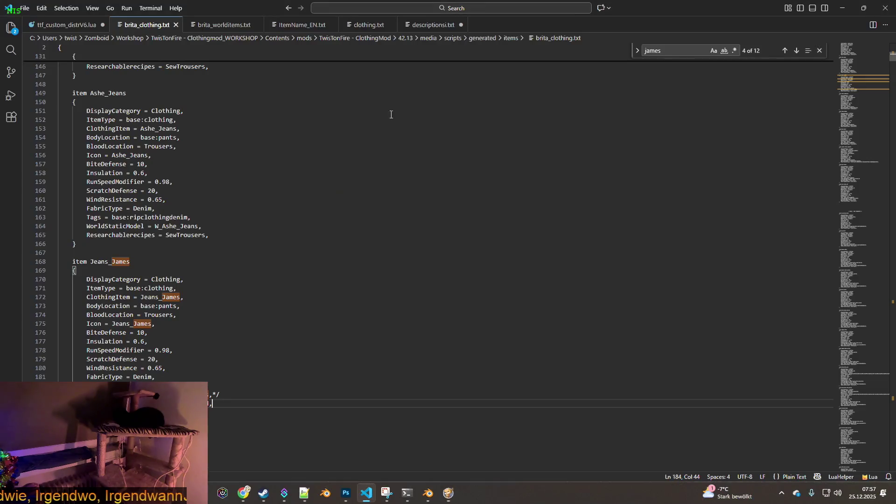
- Search brita_clothing.txt for 'ashe'
{"action": "left_click_drag", "start_coordinate": [219, 399], "coordinate": [87, 403]}
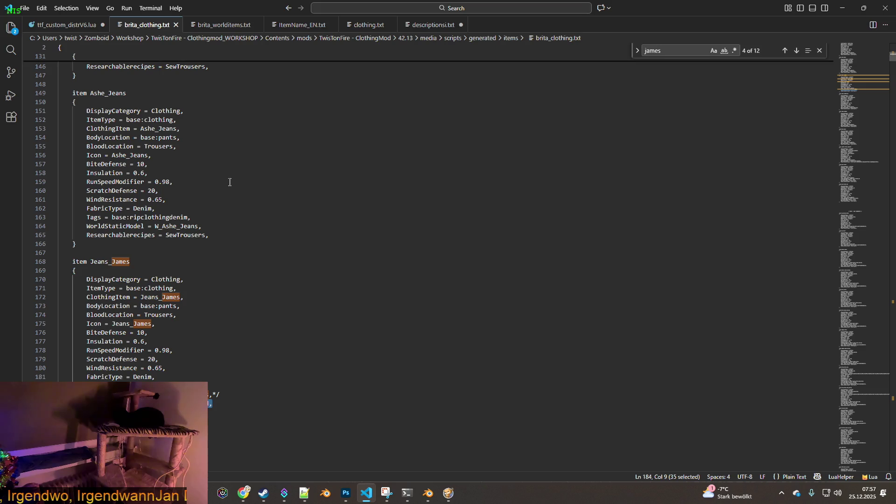
{"action": "key", "text": "ctrl+f"}
{"action": "type", "text": "ahg"}
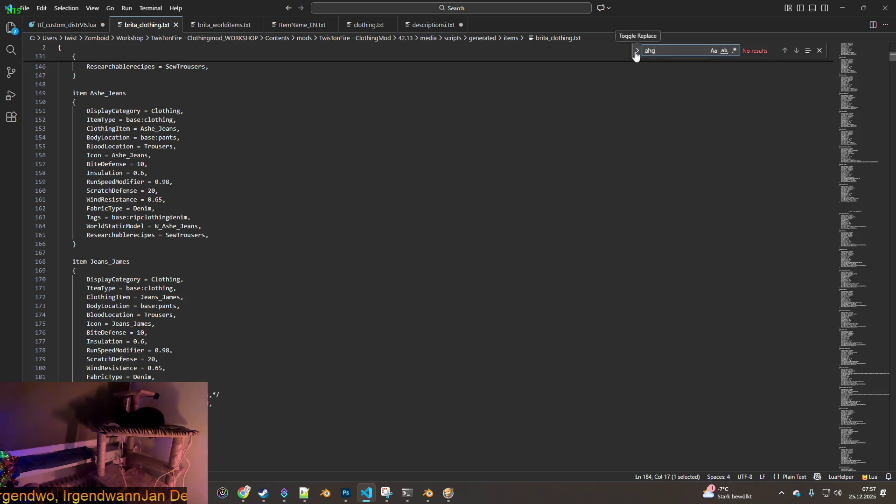
{"action": "key", "text": "BackSpace"}
{"action": "type", "text": "se"}
{"action": "type", "text": "sh"}
{"action": "key", "text": "Return"}
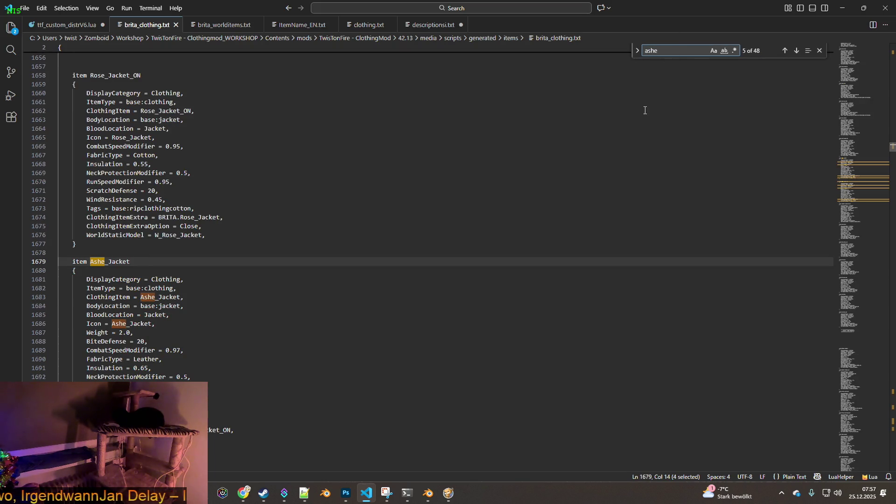
- Step through the Ashe matches until reaching the Ashe_Jeans definition
{"action": "left_click", "coordinate": [797, 51]}
{"action": "left_click", "coordinate": [797, 50]}
{"action": "left_click", "coordinate": [796, 51]}
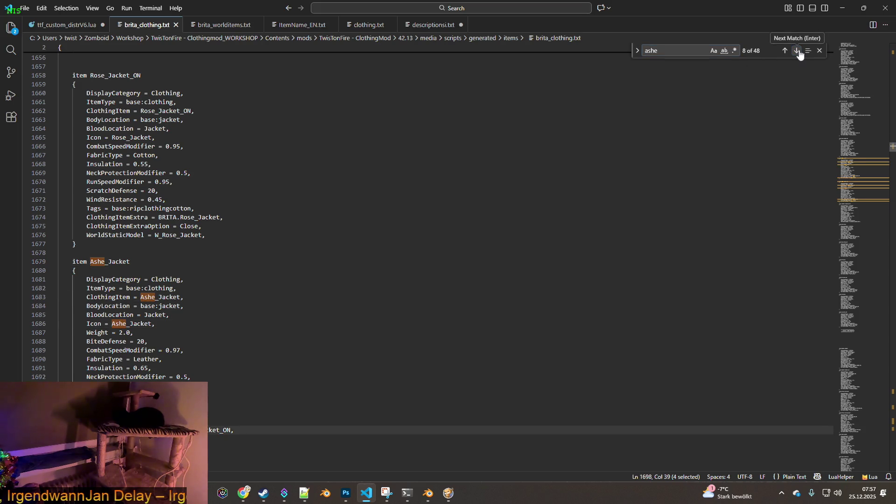
{"action": "left_click", "coordinate": [797, 50]}
{"action": "left_click", "coordinate": [797, 51]}
{"action": "left_click", "coordinate": [797, 51]}
{"action": "left_click", "coordinate": [797, 52]}
{"action": "left_click", "coordinate": [797, 52]}
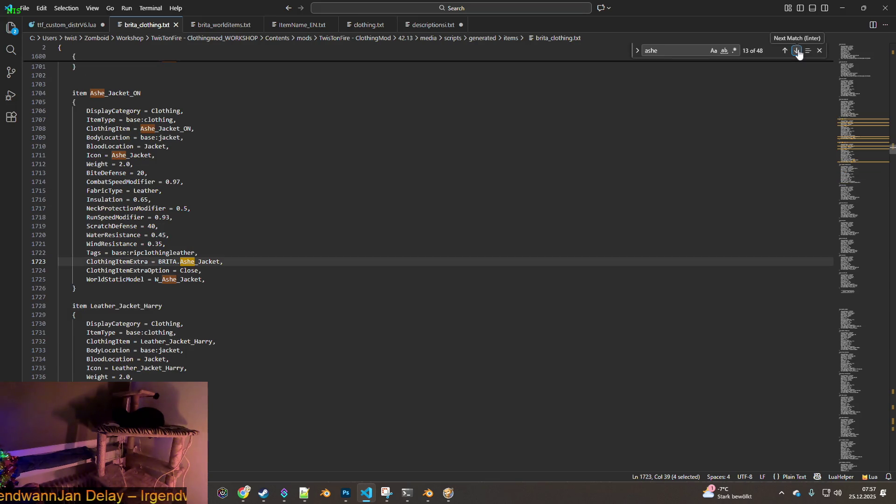
{"action": "left_click", "coordinate": [797, 52]}
{"action": "left_click", "coordinate": [797, 51]}
{"action": "left_click", "coordinate": [797, 51]}
{"action": "left_click", "coordinate": [797, 51]}
{"action": "left_click", "coordinate": [797, 52]}
{"action": "left_click", "coordinate": [797, 51]}
{"action": "left_click", "coordinate": [797, 52]}
{"action": "left_click", "coordinate": [797, 51]}
{"action": "left_click", "coordinate": [797, 52]}
{"action": "left_click", "coordinate": [797, 52]}
{"action": "left_click", "coordinate": [797, 52]}
{"action": "left_click", "coordinate": [796, 51]}
{"action": "left_click", "coordinate": [797, 51]}
{"action": "left_click", "coordinate": [797, 52]}
{"action": "left_click", "coordinate": [797, 52]}
{"action": "left_click", "coordinate": [797, 51]}
{"action": "left_click", "coordinate": [797, 52]}
{"action": "left_click", "coordinate": [797, 51]}
{"action": "left_click", "coordinate": [797, 52]}
{"action": "left_click", "coordinate": [797, 51]}
{"action": "left_click", "coordinate": [797, 52]}
{"action": "left_click", "coordinate": [797, 52]}
{"action": "left_click", "coordinate": [797, 51]}
{"action": "left_click", "coordinate": [796, 52]}
{"action": "left_click", "coordinate": [797, 51]}
{"action": "left_click", "coordinate": [797, 52]}
{"action": "left_click", "coordinate": [797, 51]}
{"action": "left_click", "coordinate": [797, 51]}
{"action": "left_click", "coordinate": [797, 51]}
{"action": "left_click", "coordinate": [797, 51]}
{"action": "left_click", "coordinate": [797, 52]}
{"action": "left_click", "coordinate": [797, 52]}
{"action": "left_click", "coordinate": [797, 52]}
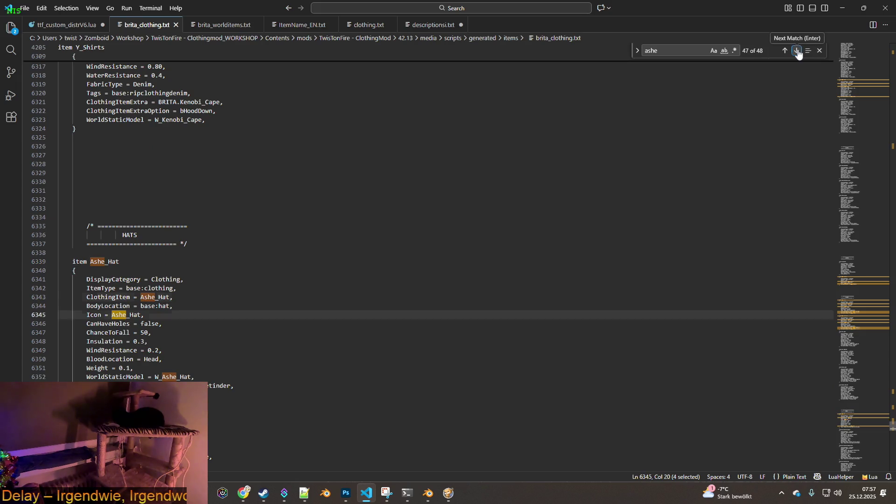
{"action": "left_click", "coordinate": [797, 51]}
{"action": "left_click", "coordinate": [797, 52]}
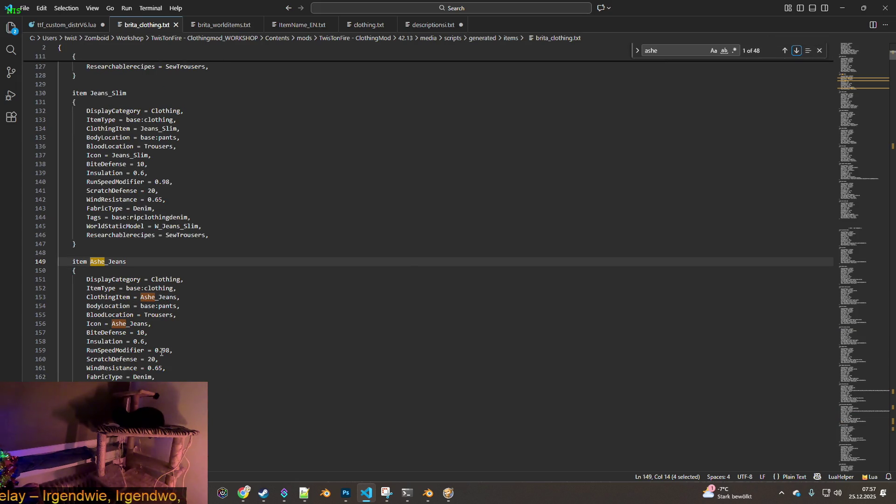
- Add a new line after Ashe_Jeans' WorldStaticModel entry and save brita_clothing.txt
{"action": "left_click", "coordinate": [223, 395]}
{"action": "key", "text": "Return"}
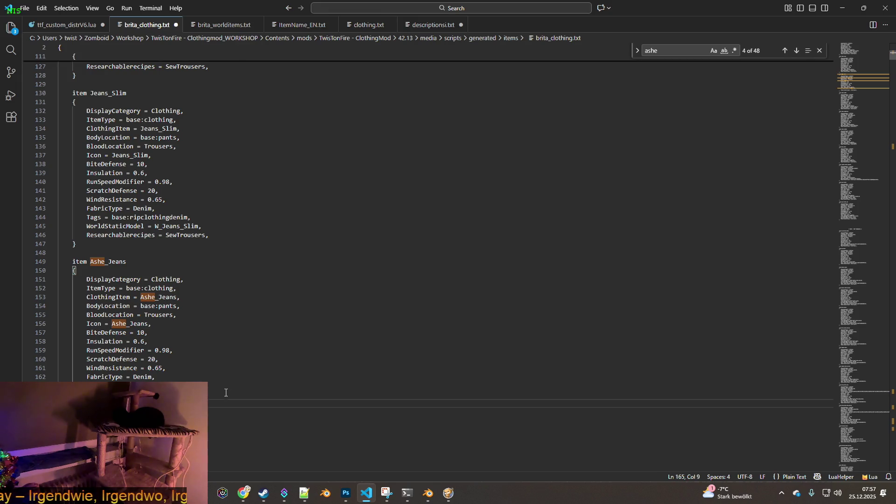
{"action": "left_click", "coordinate": [86, 394]}
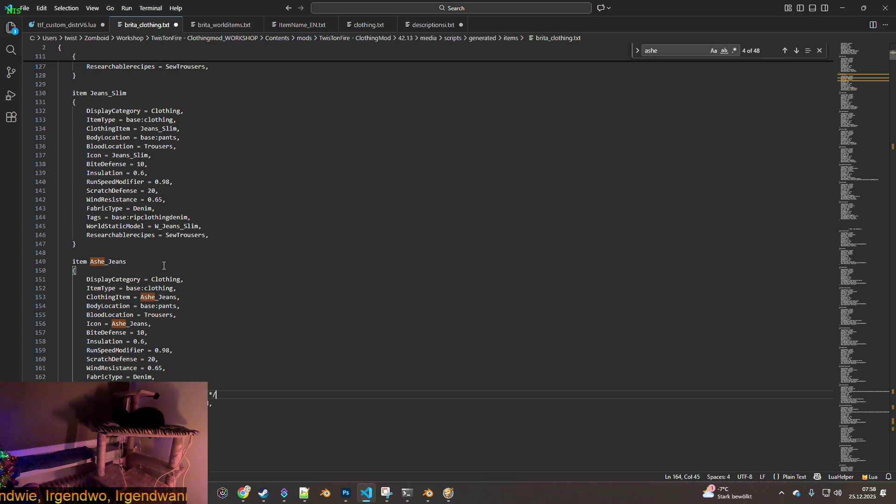
{"action": "left_click", "coordinate": [25, 8]}
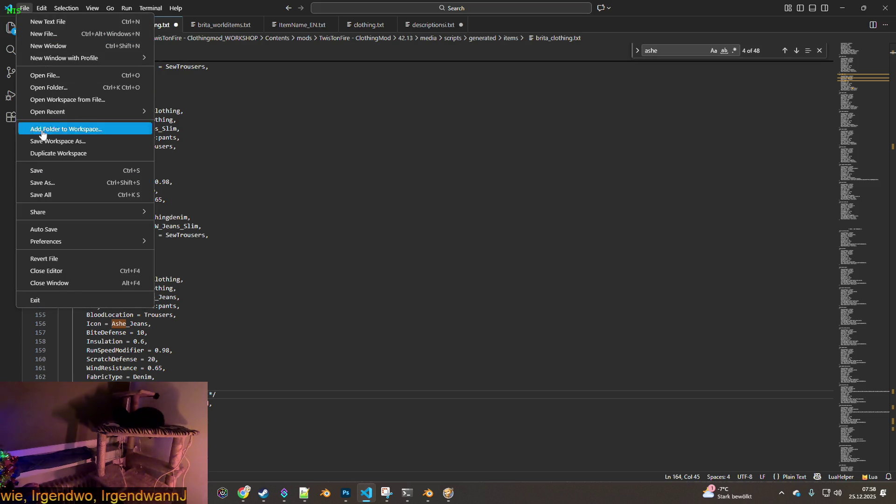
{"action": "left_click", "coordinate": [47, 169]}
- Resume the game, put on the Military Field Pants, and walk around
{"action": "key", "text": "alt+Tab"}
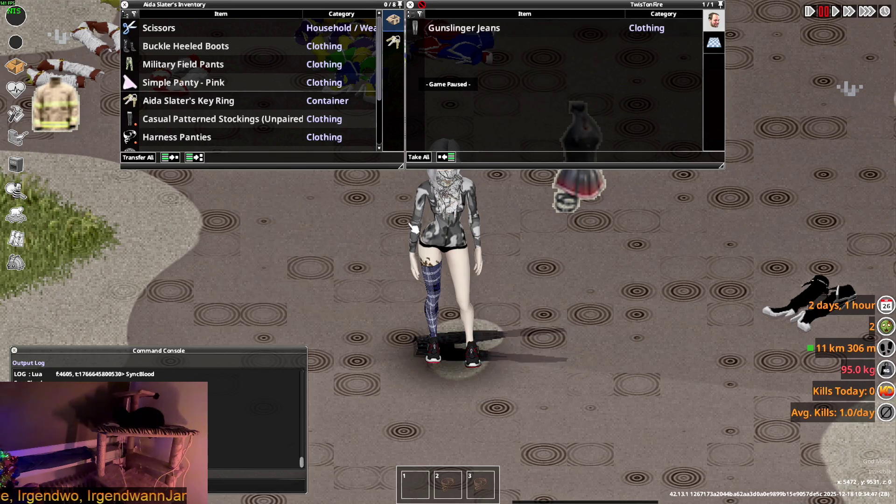
{"action": "key", "text": "space"}
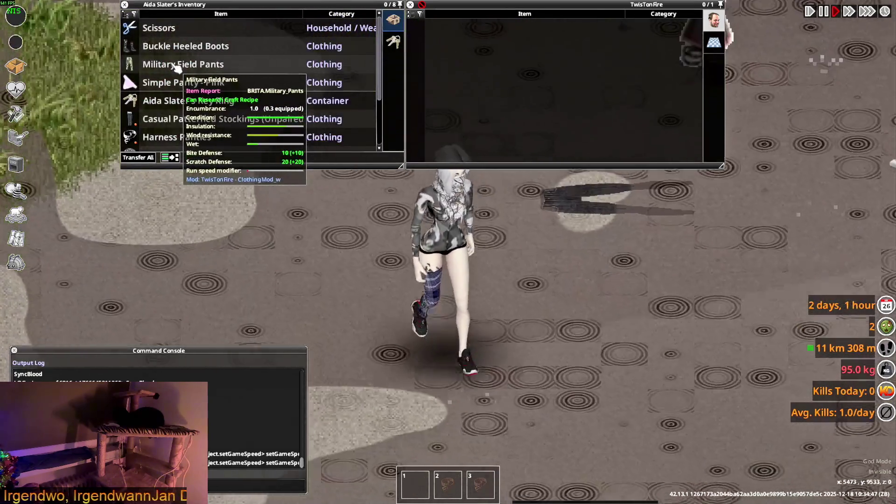
{"action": "right_click", "coordinate": [175, 66]}
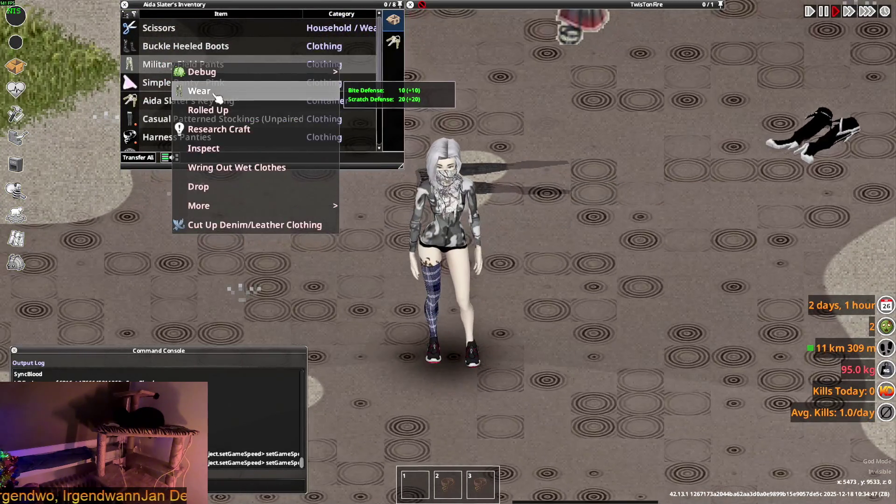
{"action": "left_click", "coordinate": [196, 88]}
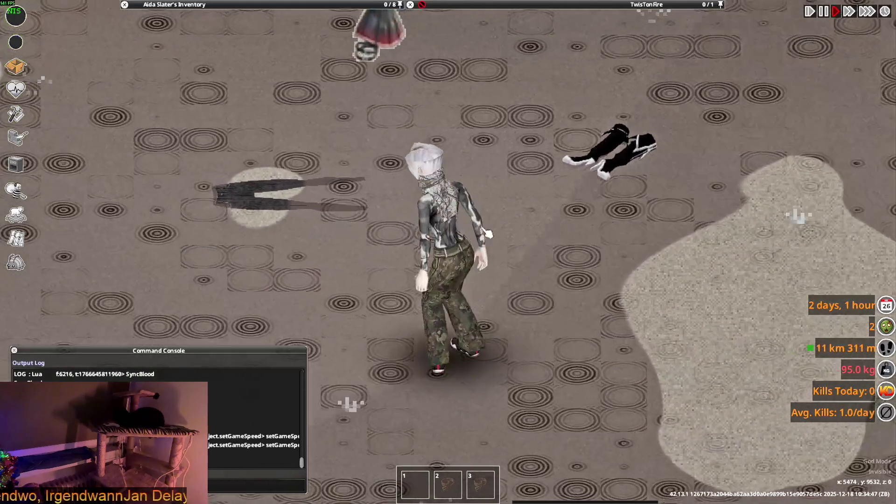
{"action": "key", "text": "a"}
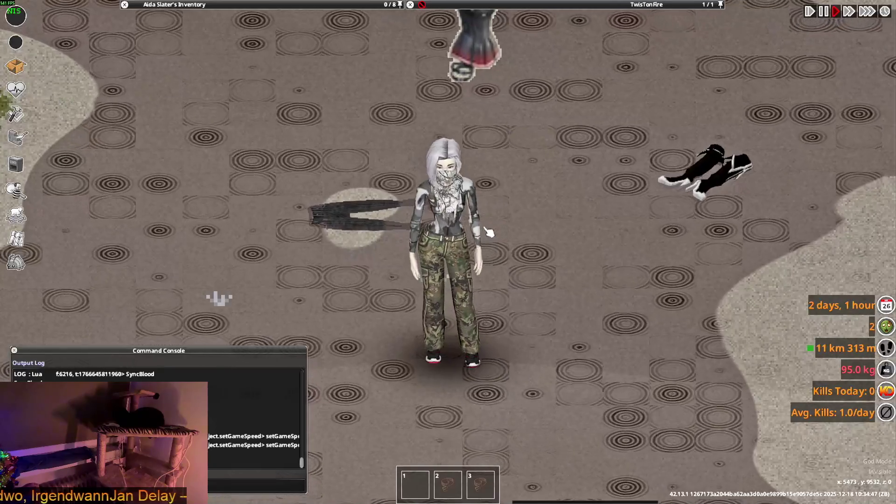
{"action": "key", "text": "a"}
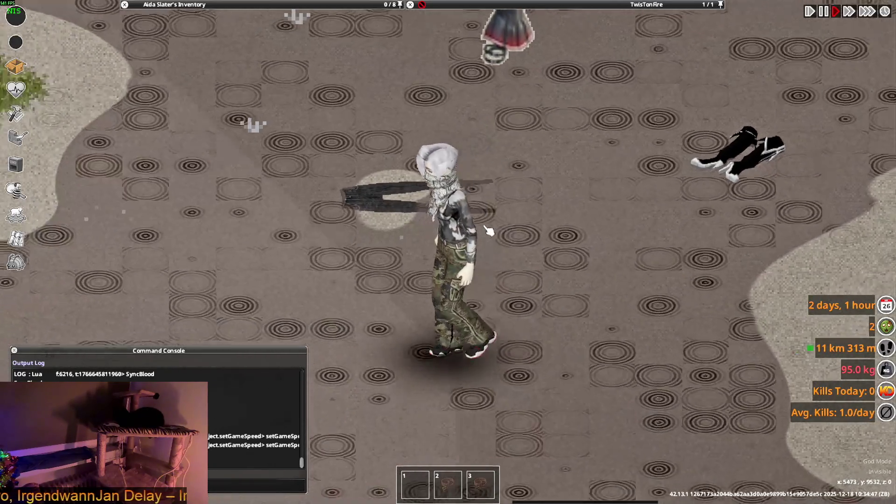
{"action": "key", "text": "w"}
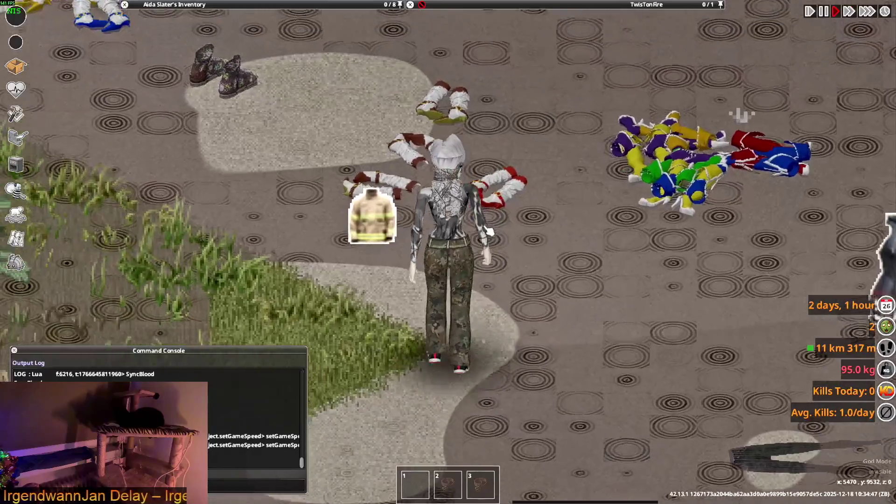
{"action": "key", "text": "w"}
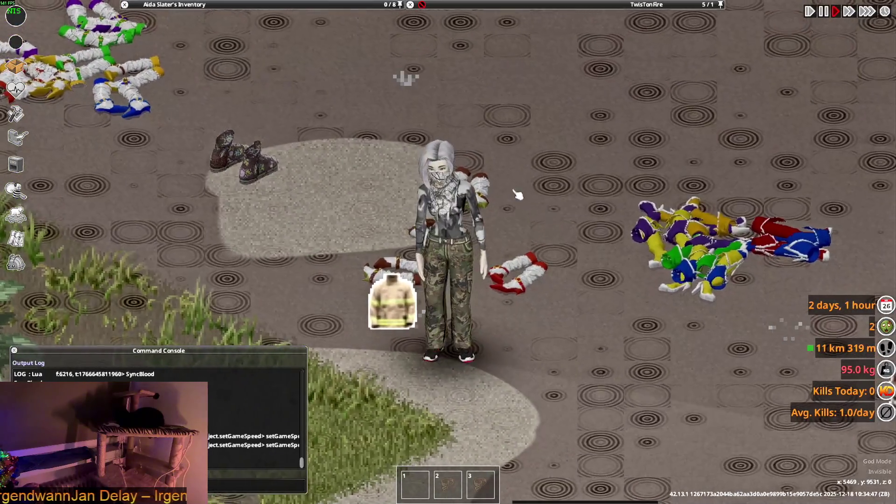
{"action": "mouse_move", "coordinate": [493, 32]}
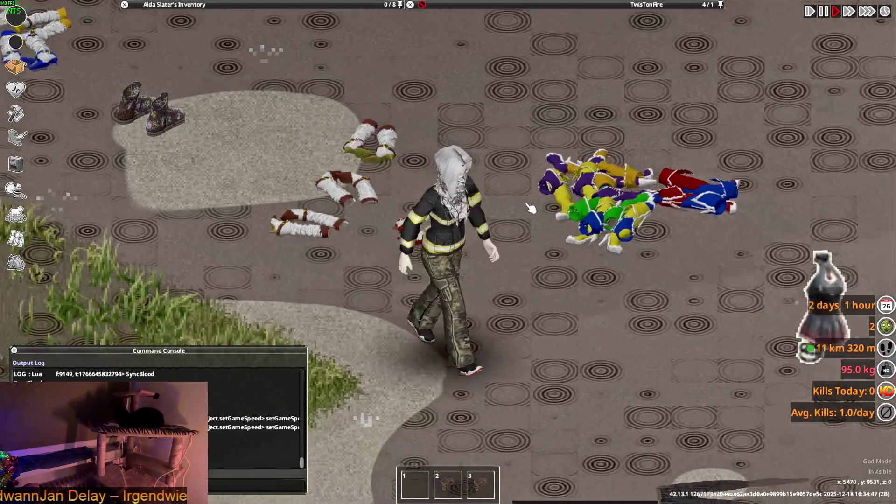
{"action": "key", "text": "s"}
{"action": "mouse_move", "coordinate": [274, 44]}
- Wring out the wet Firefighter Jacket and put it on
{"action": "right_click", "coordinate": [206, 85]}
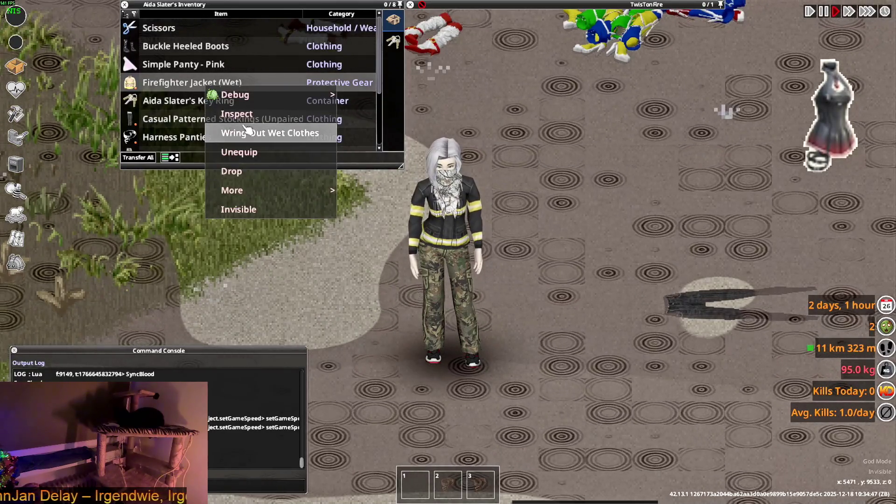
{"action": "left_click", "coordinate": [245, 132]}
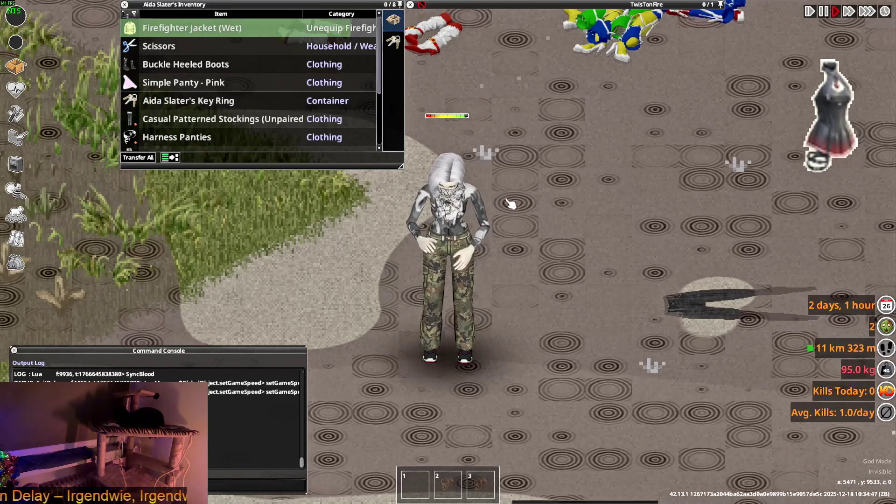
{"action": "right_click", "coordinate": [168, 29]}
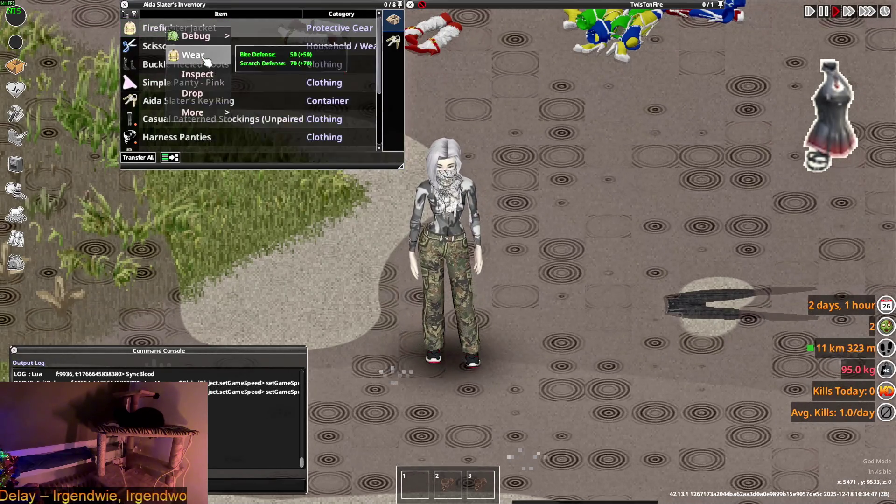
{"action": "left_click", "coordinate": [204, 59]}
- Walk a little and drop the Firefighter Jacket onto the ground
{"action": "key", "text": "s"}
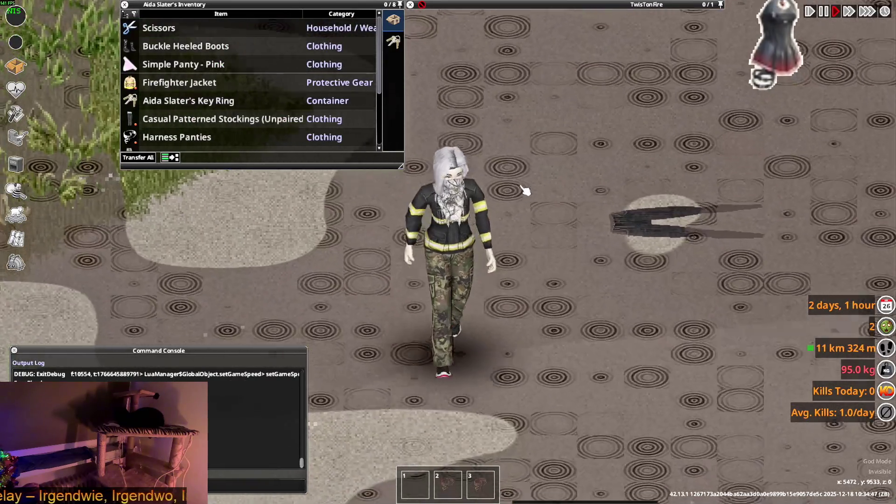
{"action": "key", "text": "d"}
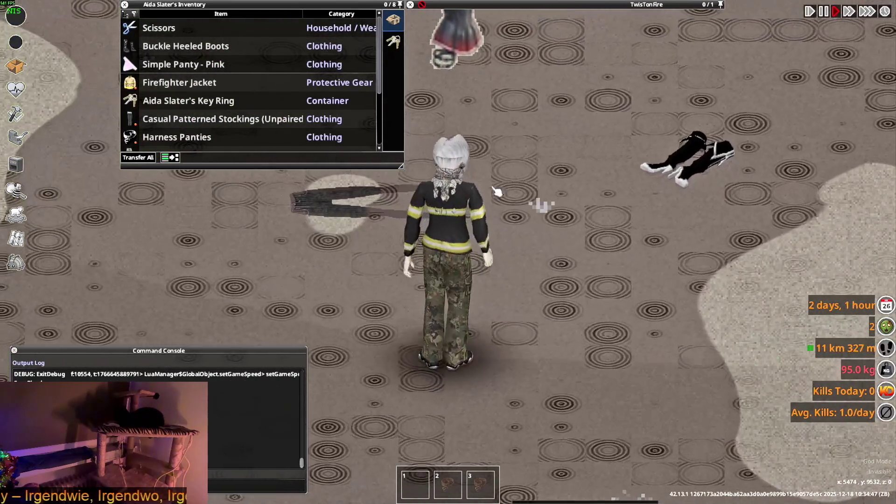
{"action": "right_click", "coordinate": [215, 83]}
{"action": "left_click_drag", "start_coordinate": [208, 84], "coordinate": [585, 312]}
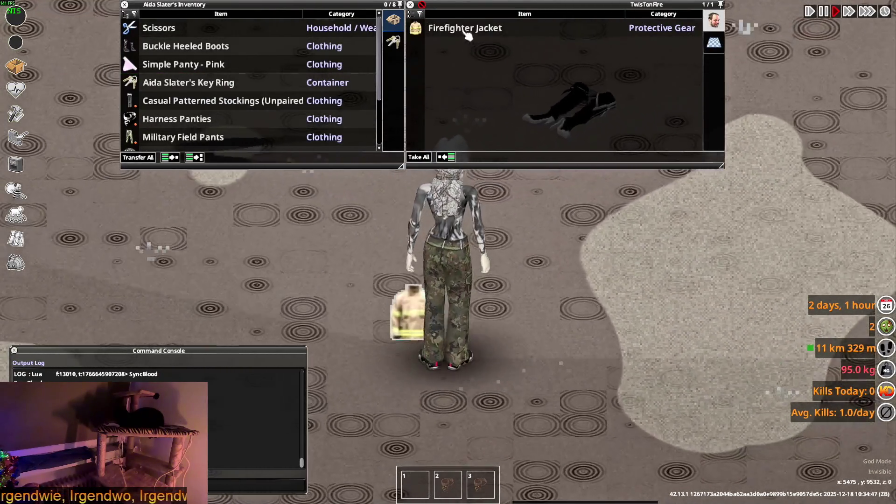
- Pick the Firefighter Jacket back up, wear it again, and return to VS Code
{"action": "mouse_move", "coordinate": [463, 29]}
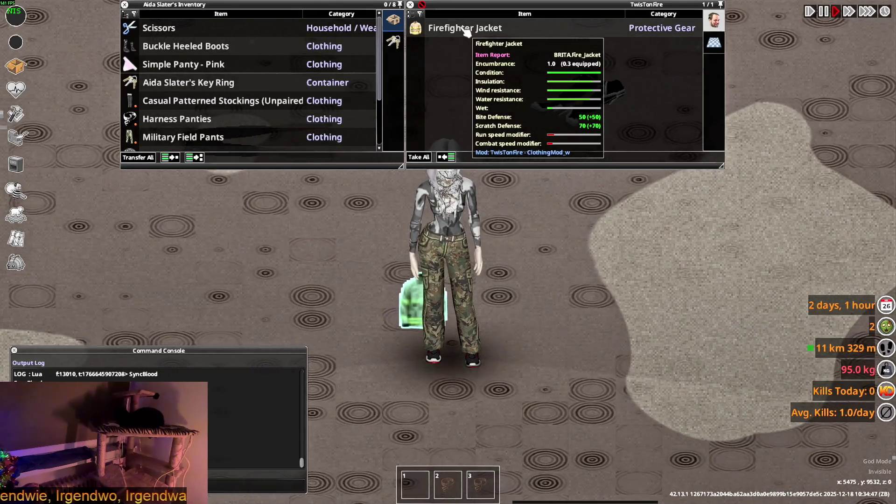
{"action": "mouse_move", "coordinate": [467, 32]}
{"action": "left_mouse_down"}
{"action": "mouse_move", "coordinate": [232, 57]}
{"action": "mouse_move", "coordinate": [420, 29]}
{"action": "left_mouse_up"}
{"action": "right_click", "coordinate": [420, 28]}
{"action": "left_click", "coordinate": [438, 76]}
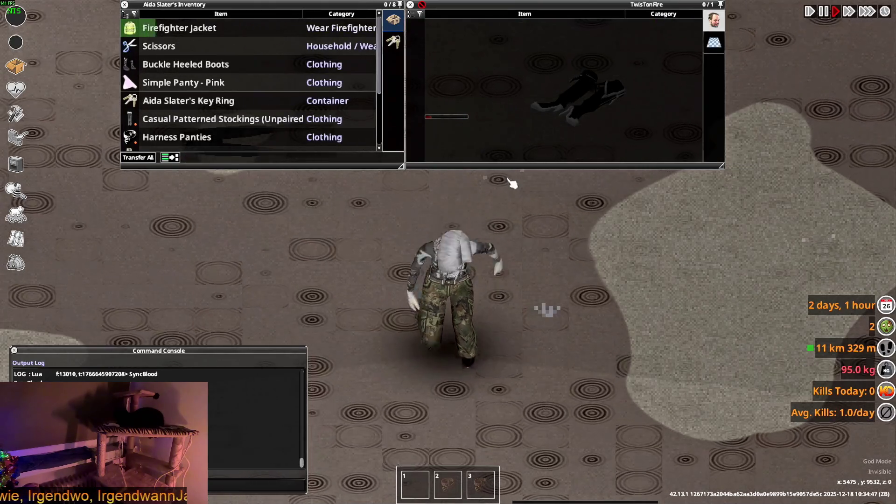
{"action": "double_click", "coordinate": [200, 28]}
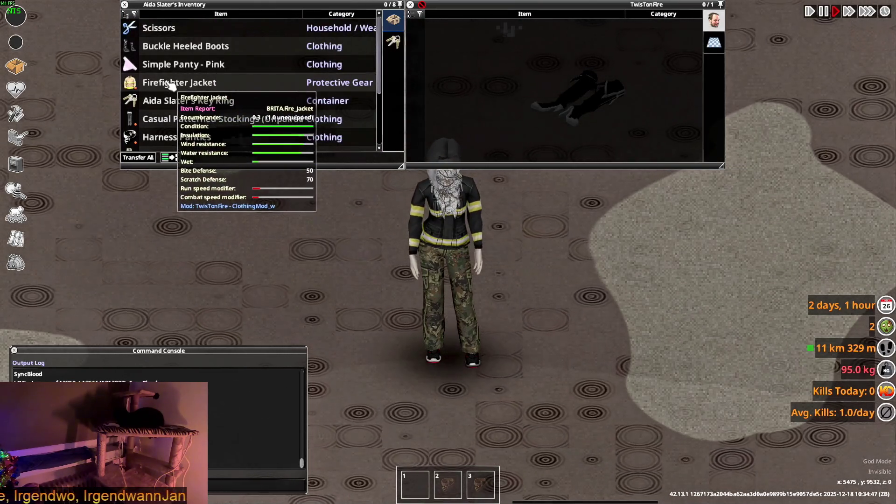
{"action": "key", "text": "alt+Tab"}
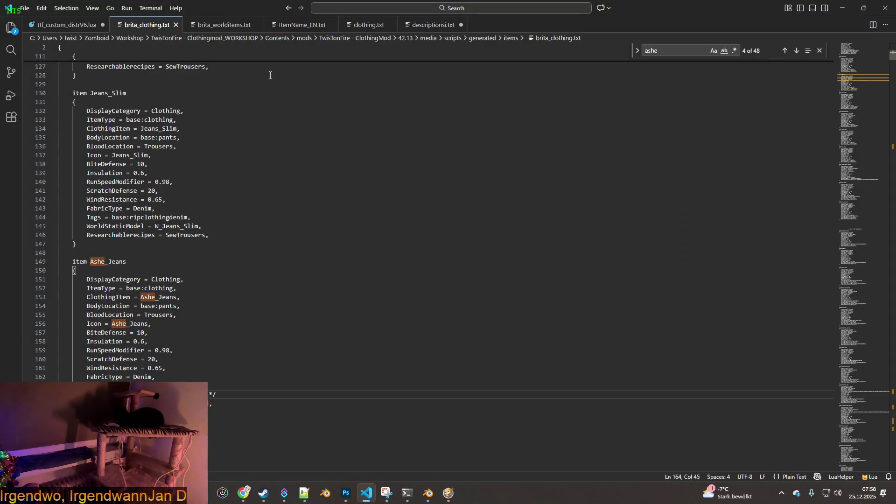
- Search for 'fire_jack' and place the caret after the last Fire_Jacket property on line 3361
{"action": "key", "text": "ctrl+f"}
{"action": "type", "text": "fi"}
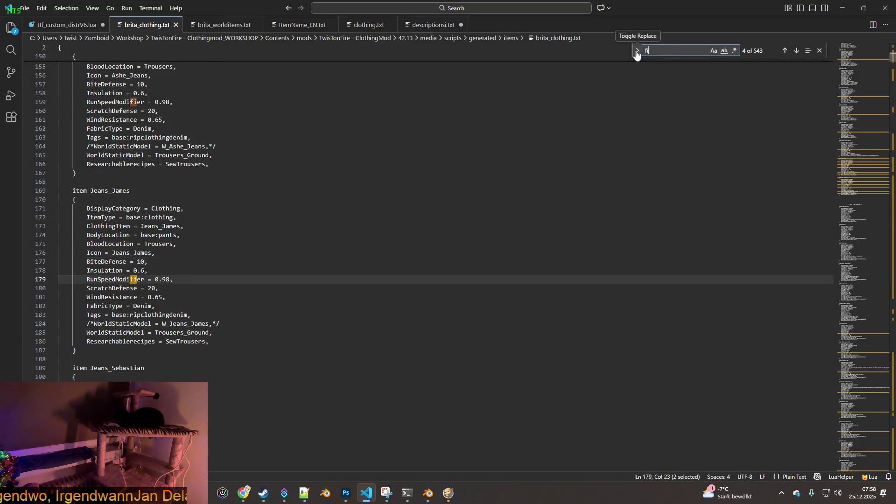
{"action": "type", "text": "re"}
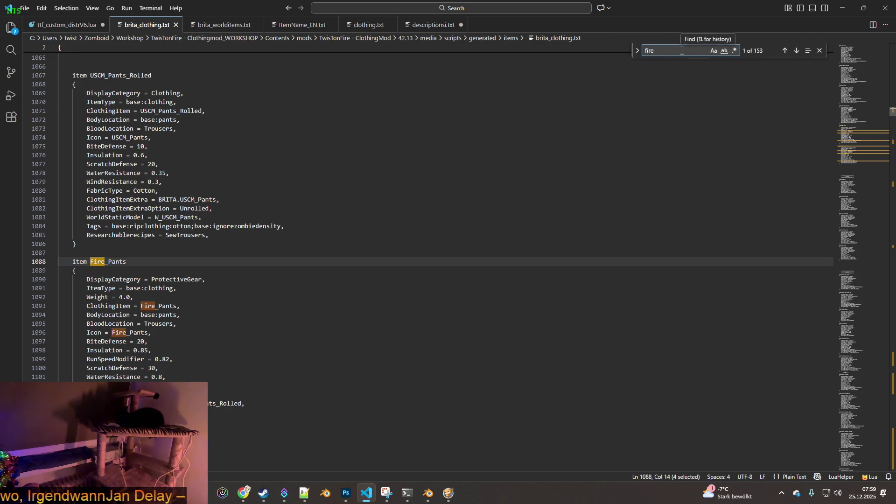
{"action": "type", "text": "_jack"}
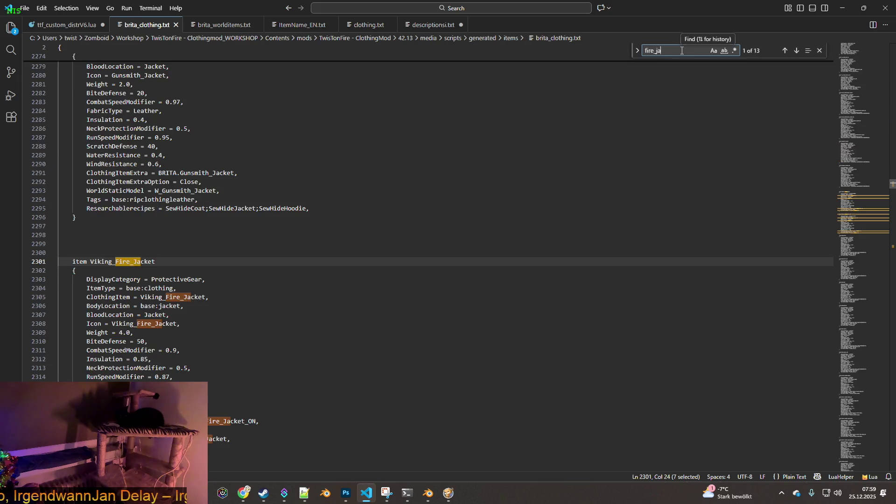
{"action": "left_click", "coordinate": [786, 51]}
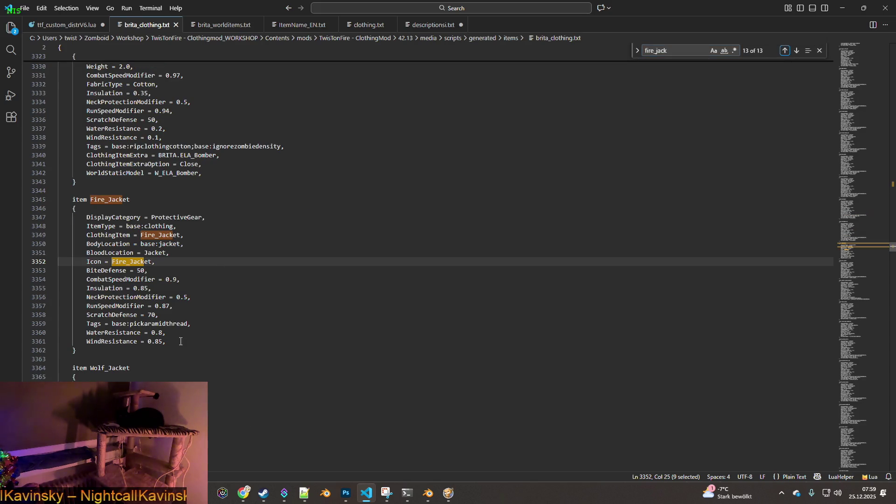
{"action": "left_click", "coordinate": [199, 338]}
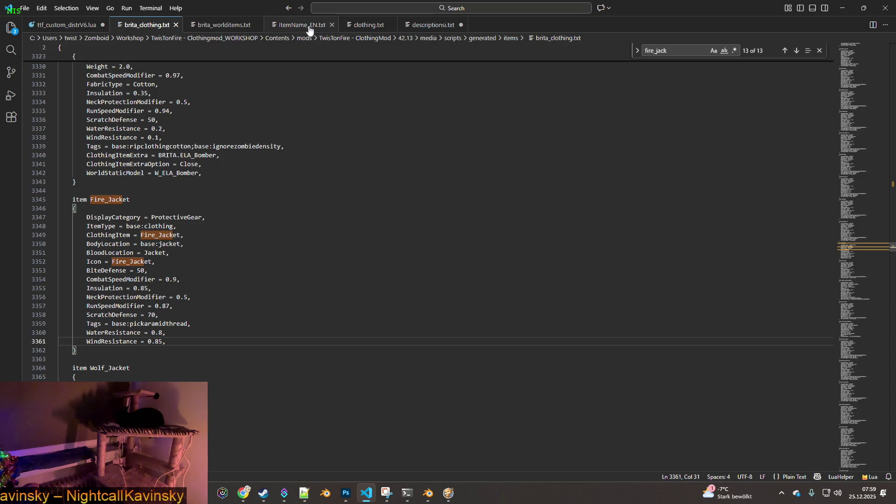
- Open the game's clothing.txt and search it for 'ja' jacket entries
{"action": "left_click", "coordinate": [370, 28]}
{"action": "key", "text": "ctrl+f"}
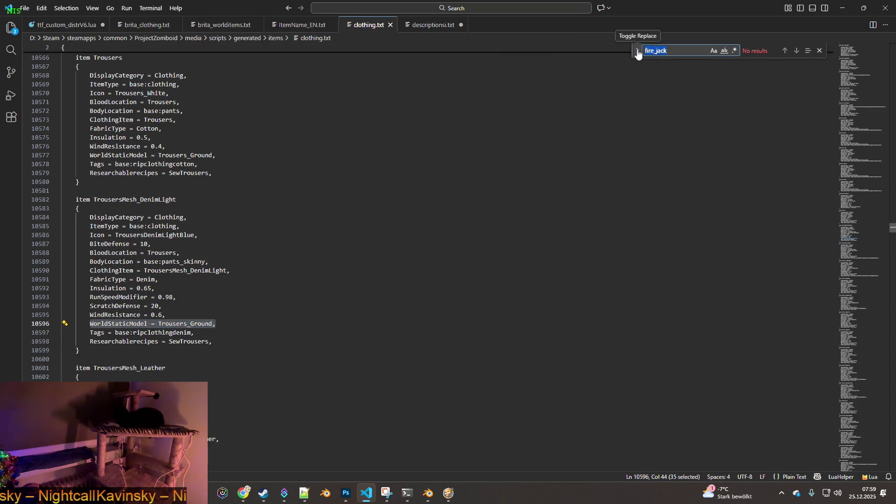
{"action": "type", "text": ":jacket"}
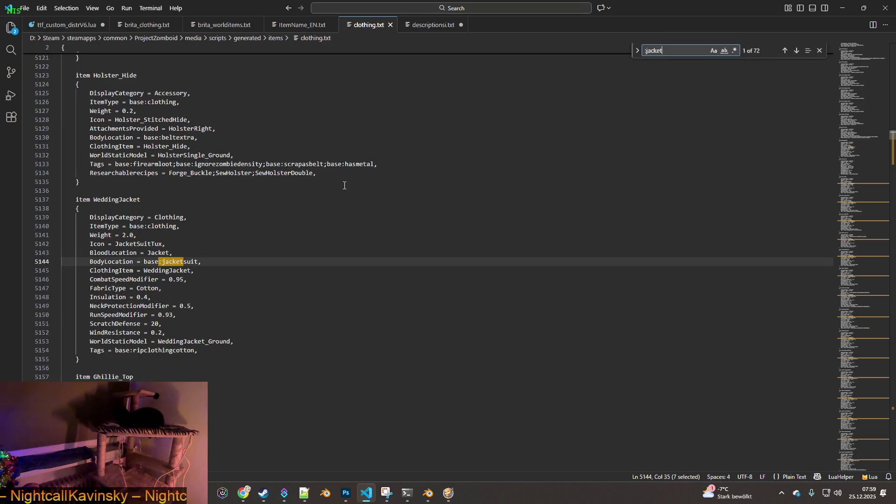
{"action": "left_click", "coordinate": [796, 51]}
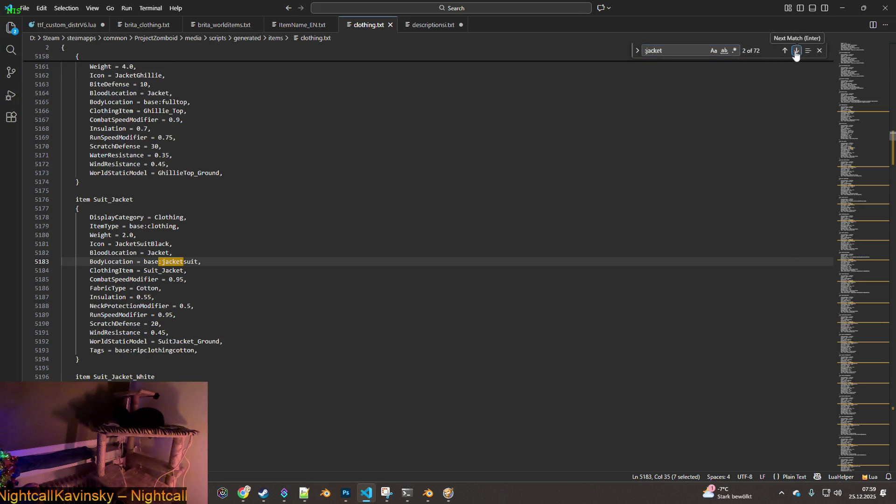
{"action": "left_click", "coordinate": [796, 51]}
{"action": "left_click", "coordinate": [796, 51]}
{"action": "left_click", "coordinate": [796, 51]}
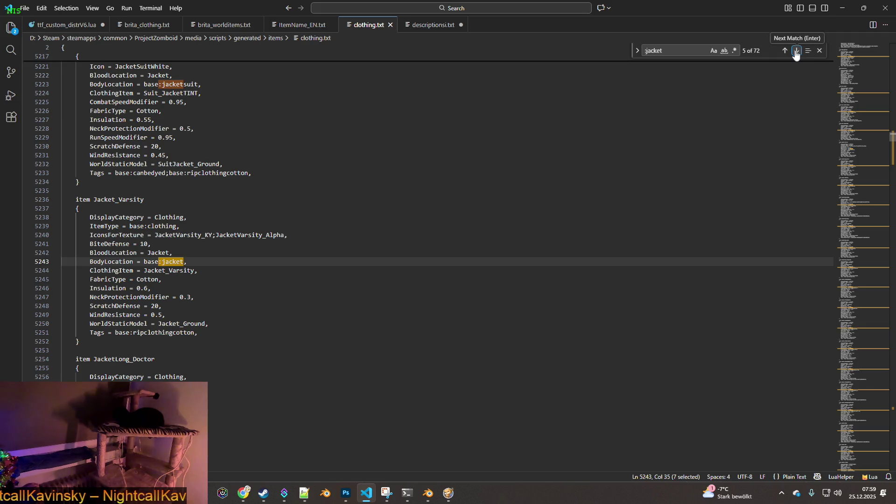
- Step to Jacket_ArmyCamoUrban and select its WorldStaticModel = Jacket_Ground line
{"action": "left_click", "coordinate": [796, 52]}
{"action": "left_click", "coordinate": [796, 51]}
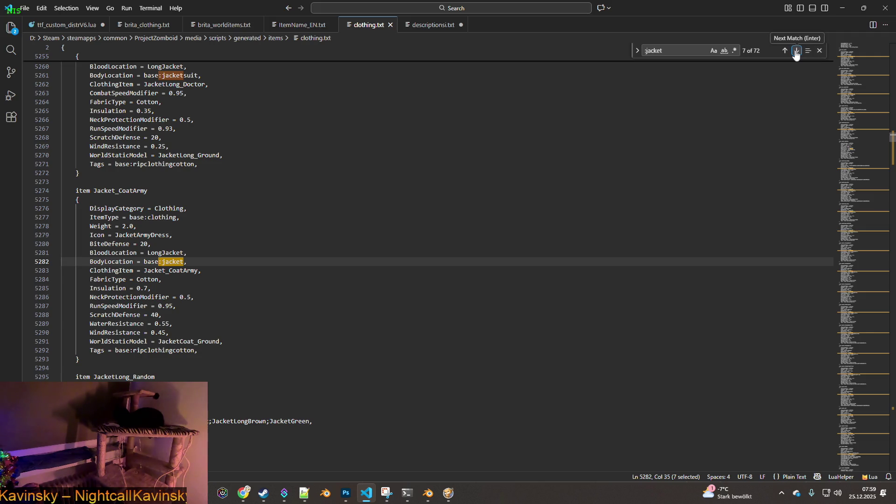
{"action": "left_click", "coordinate": [796, 51]}
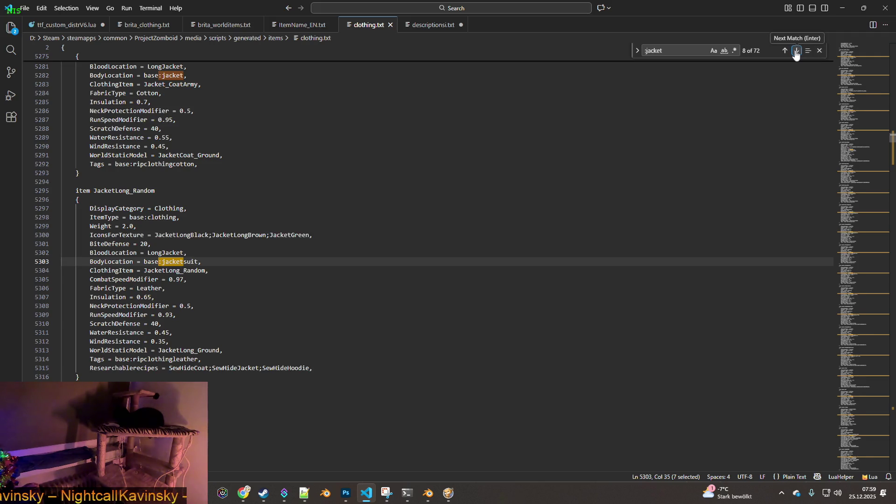
{"action": "left_click", "coordinate": [796, 51]}
{"action": "left_click", "coordinate": [796, 52]}
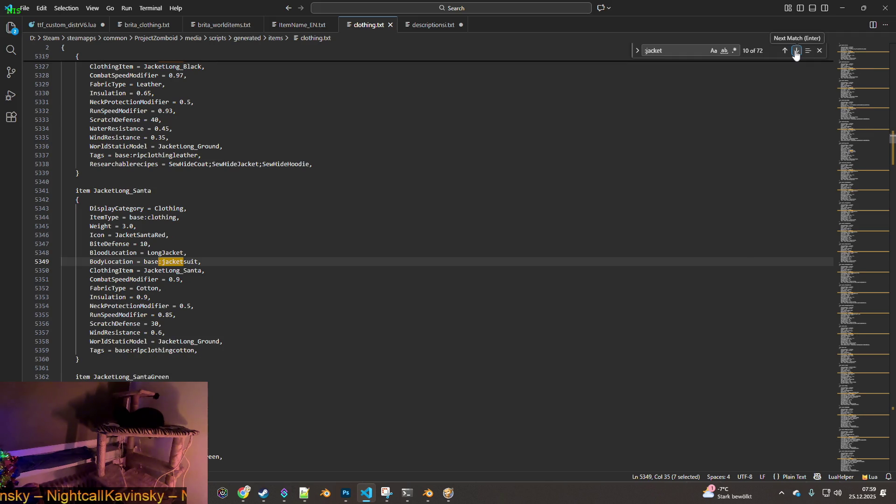
{"action": "left_click", "coordinate": [796, 51]}
{"action": "left_click", "coordinate": [796, 51]}
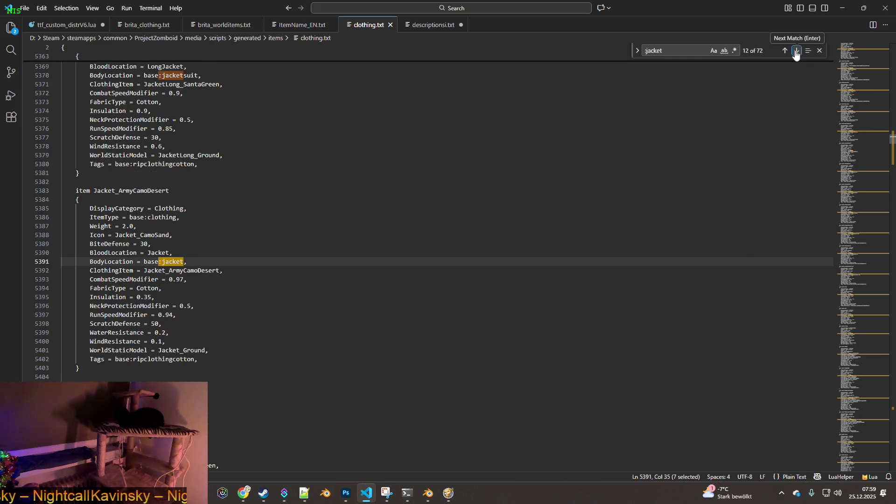
{"action": "left_click", "coordinate": [796, 51]}
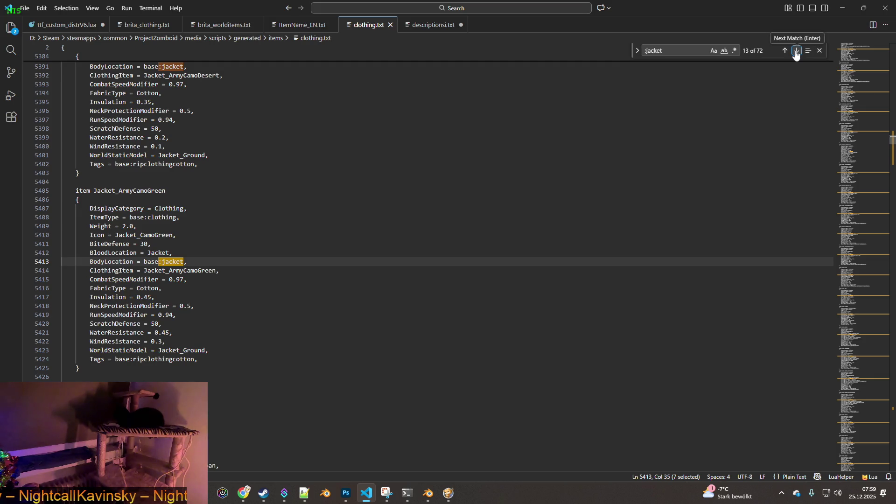
{"action": "left_click", "coordinate": [796, 52]}
{"action": "left_click_drag", "start_coordinate": [209, 351], "coordinate": [91, 352]}
{"action": "key", "text": "ctrl+c"}
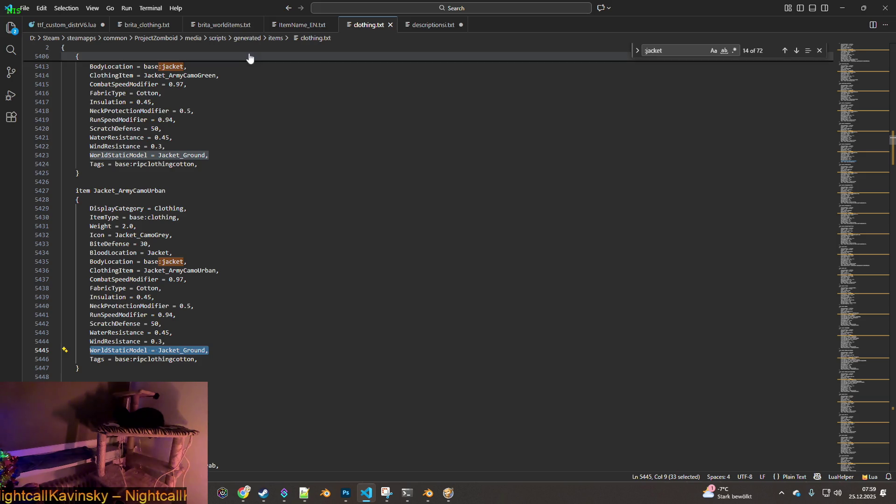
- Paste WorldStaticModel = Jacket_Ground into Fire_Jacket in brita_clothing.txt, save, and return to the game
{"action": "left_click", "coordinate": [216, 26]}
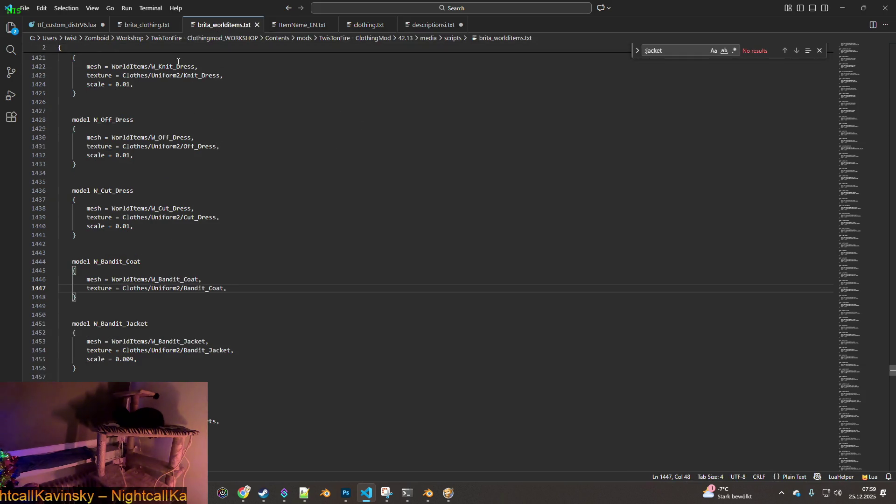
{"action": "left_click", "coordinate": [147, 25]}
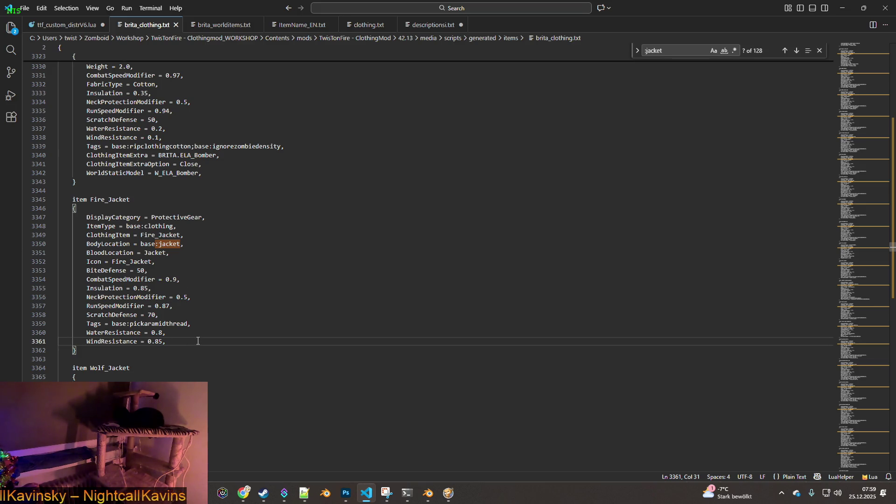
{"action": "key", "text": "Return"}
{"action": "key", "text": "ctrl+v"}
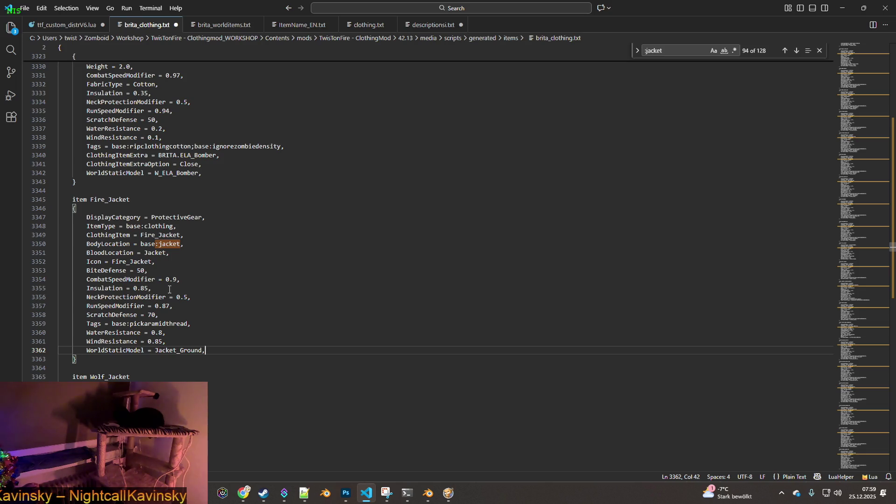
{"action": "left_click", "coordinate": [24, 8]}
{"action": "left_click", "coordinate": [42, 170]}
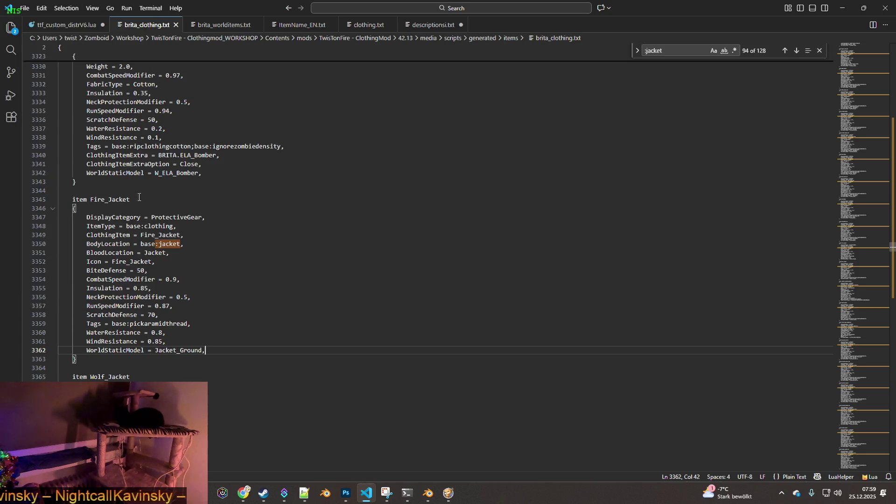
{"action": "key", "text": "alt+Tab"}
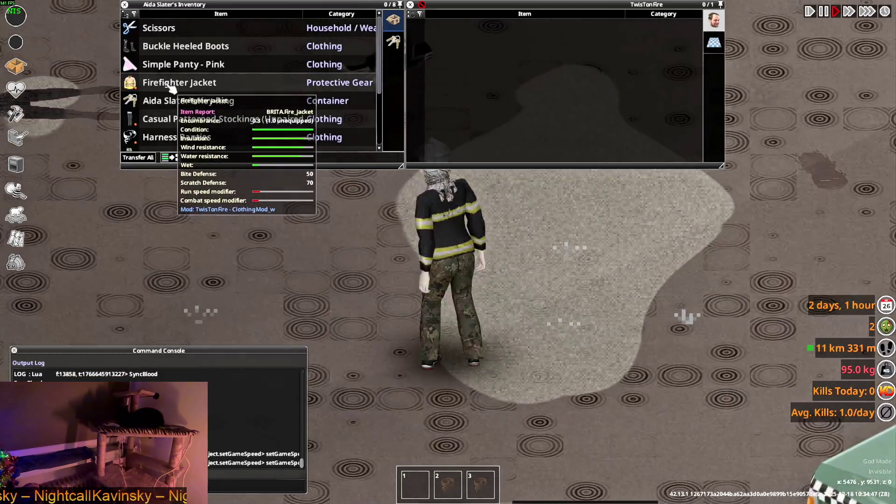
- Take off the Firefighter Jacket, quit to the main menu, Reset Lua, and reload the save
{"action": "double_click", "coordinate": [171, 90]}
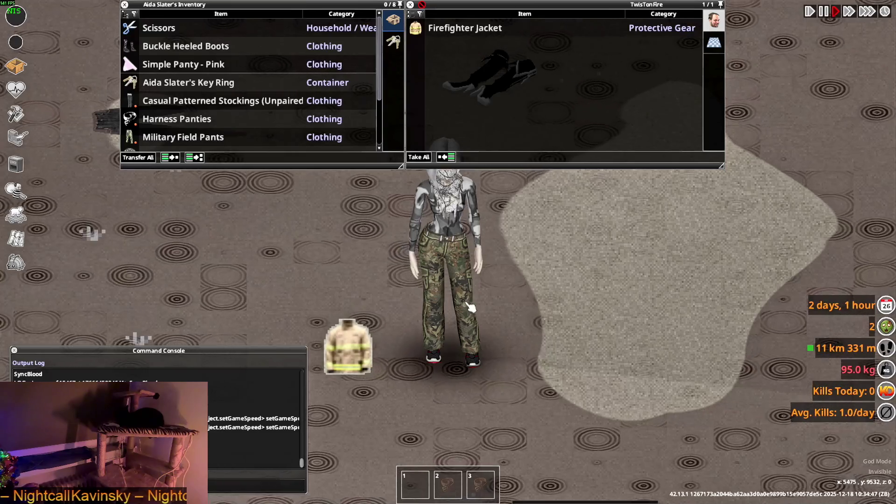
{"action": "key", "text": "Escape"}
{"action": "left_click", "coordinate": [115, 332]}
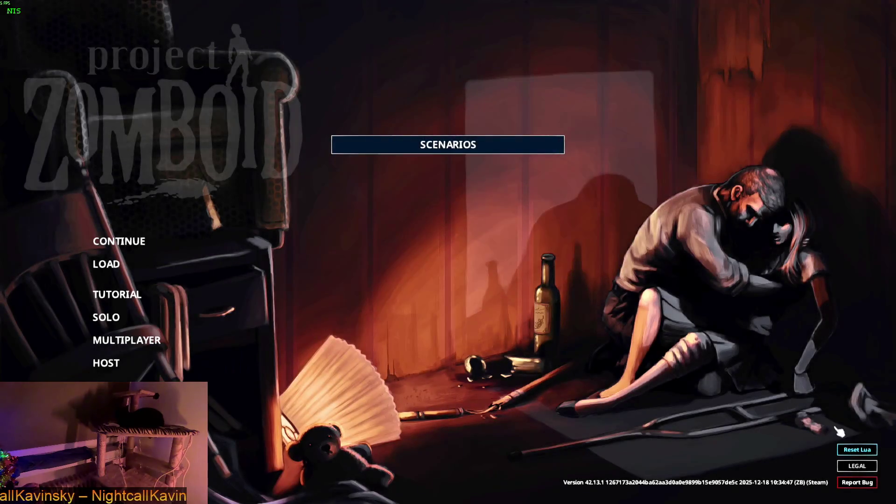
{"action": "left_click", "coordinate": [845, 449]}
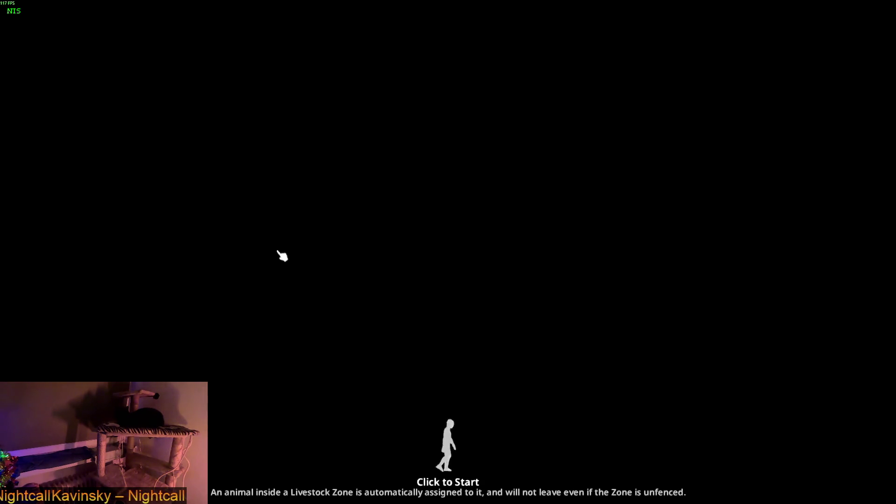
{"action": "left_click", "coordinate": [278, 252]}
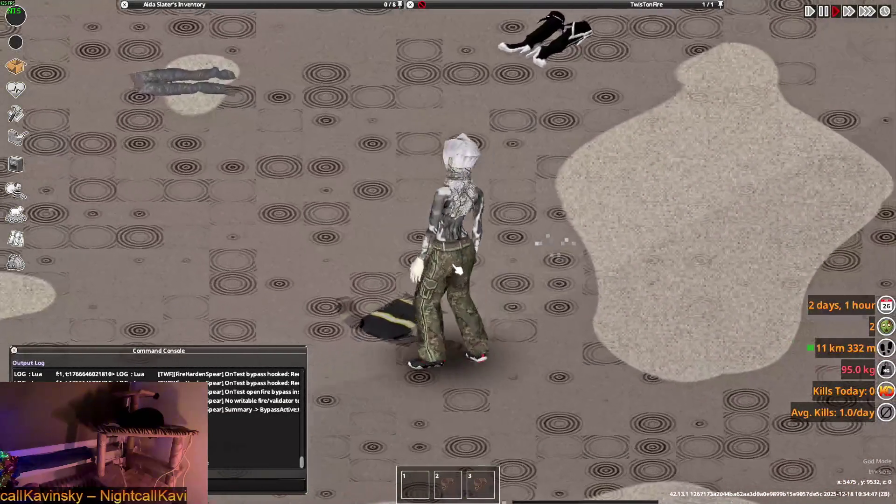
- Wear the Firefighter Jacket again, then place it on the floor
{"action": "right_click", "coordinate": [485, 29]}
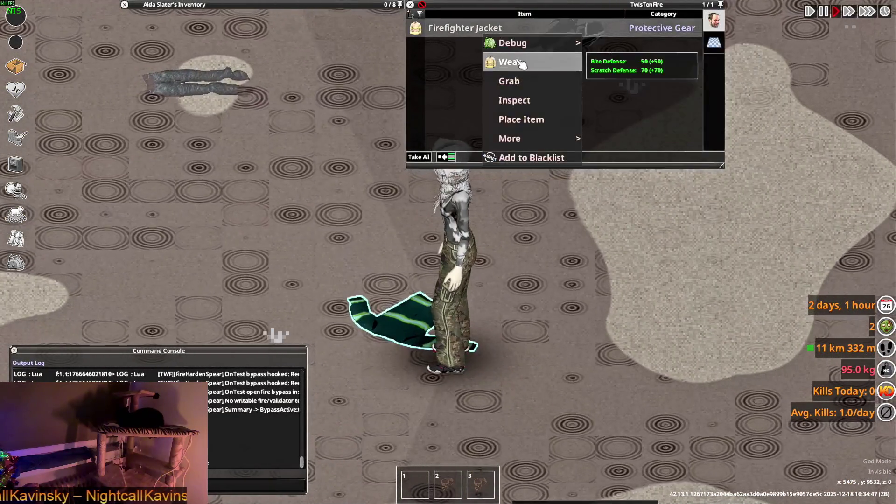
{"action": "left_click", "coordinate": [519, 62]}
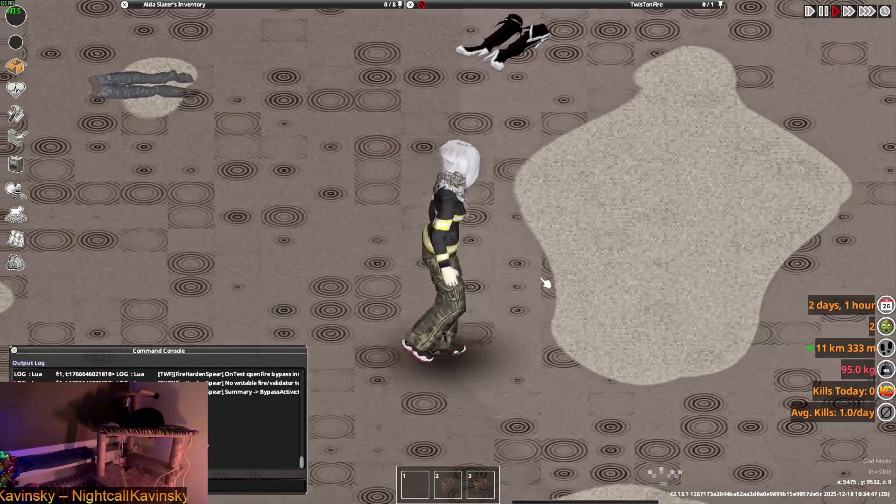
{"action": "mouse_move", "coordinate": [201, 5]}
{"action": "right_click", "coordinate": [200, 84]}
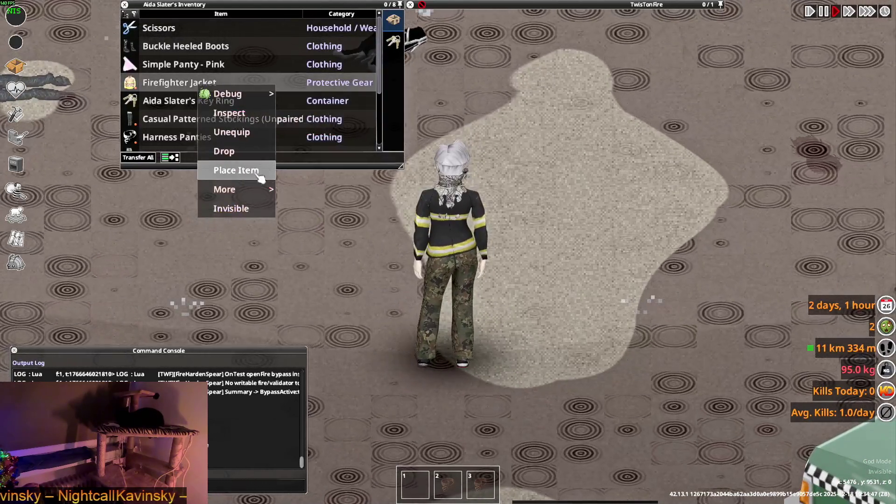
{"action": "left_click", "coordinate": [256, 174]}
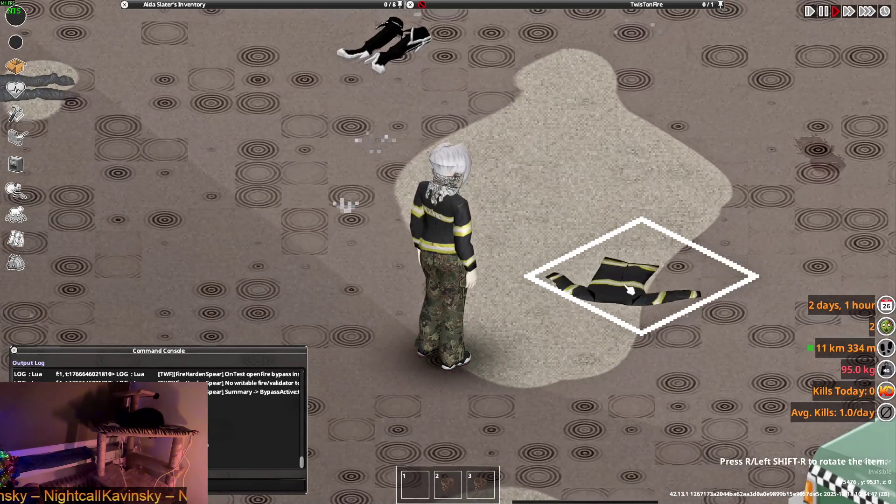
{"action": "left_click", "coordinate": [630, 290]}
- Walk north to another loot pile and inspect its items
{"action": "key", "text": "w"}
{"action": "mouse_move", "coordinate": [599, 6]}
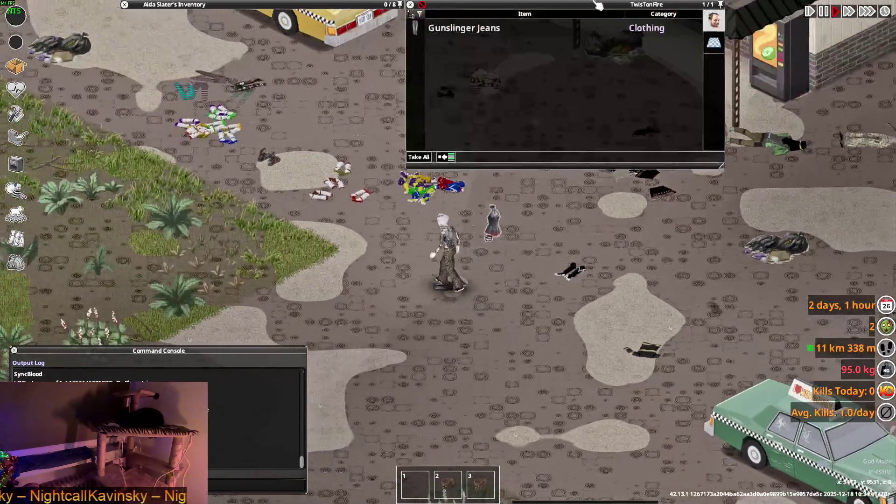
{"action": "key", "text": "w+a"}
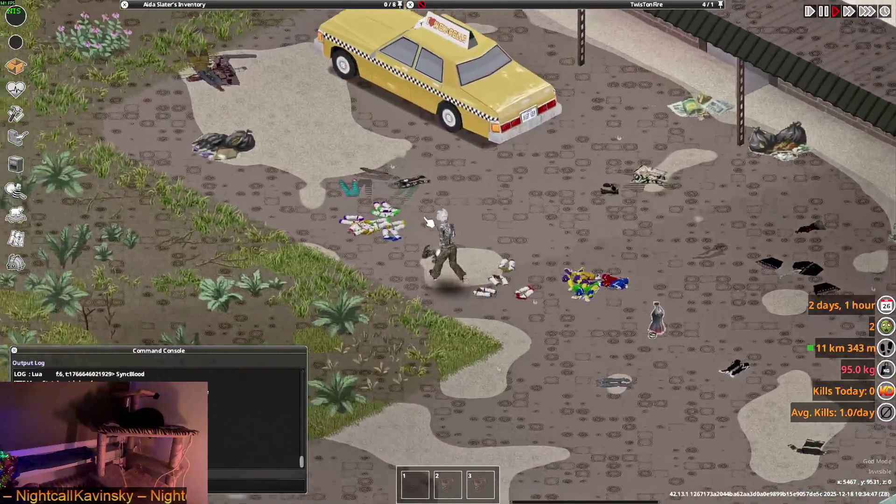
{"action": "scroll", "coordinate": [461, 300], "scroll_direction": "up", "scroll_amount": 3}
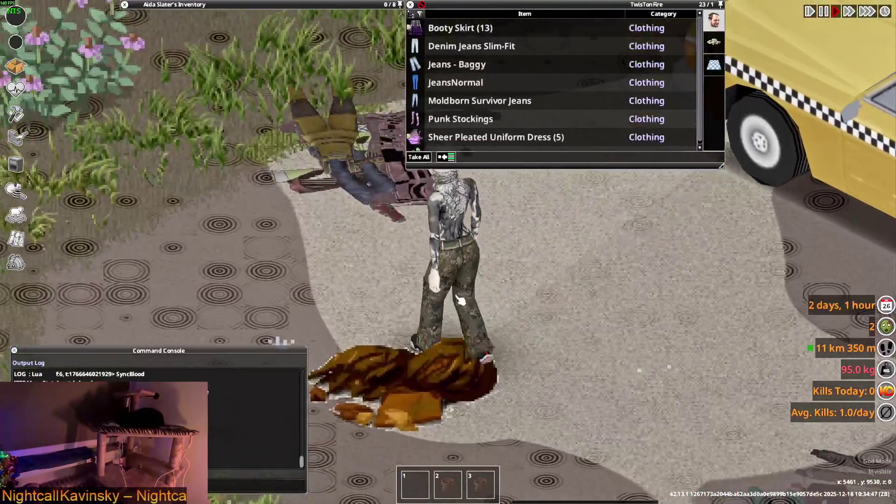
{"action": "key", "text": "w"}
{"action": "mouse_move", "coordinate": [486, 44]}
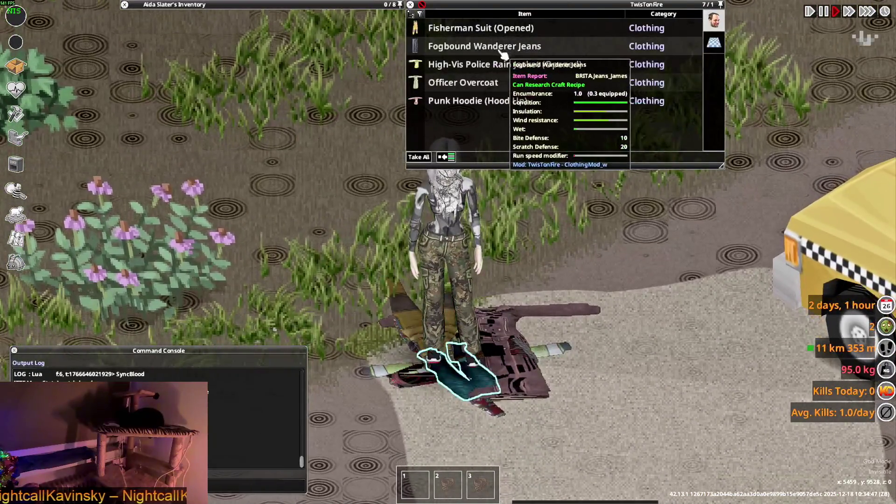
{"action": "mouse_move", "coordinate": [463, 87]}
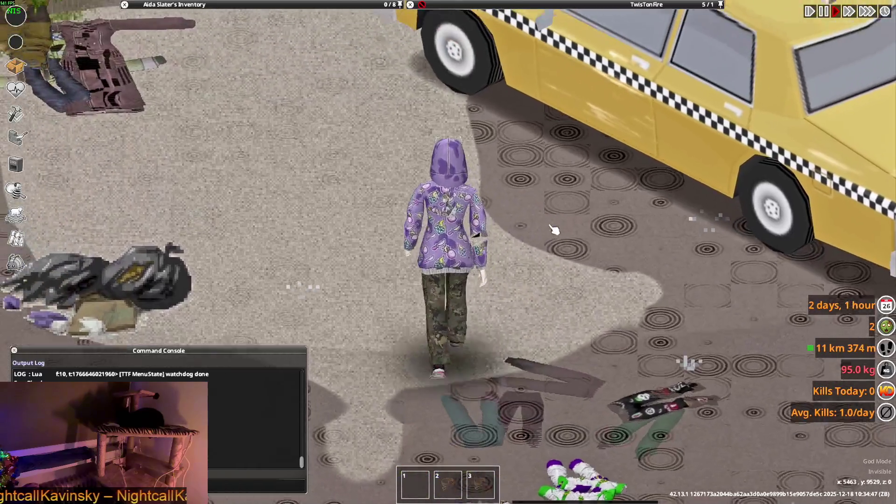
- Walk the character across the lot toward the taxi
{"action": "key", "text": "a"}
{"action": "key", "text": "w"}
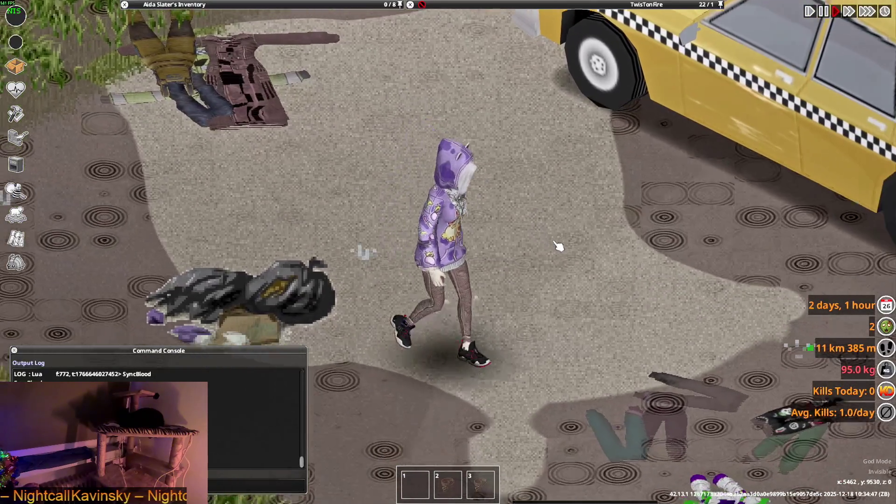
{"action": "key", "text": "w"}
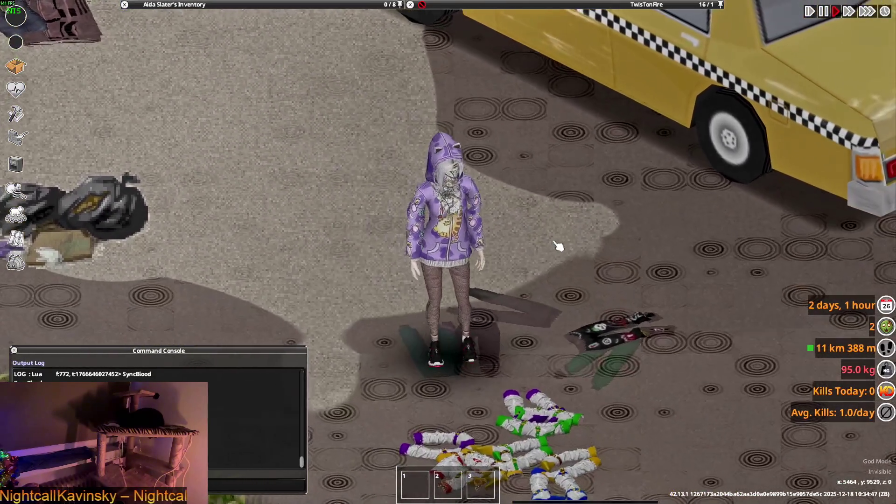
{"action": "key", "text": "d"}
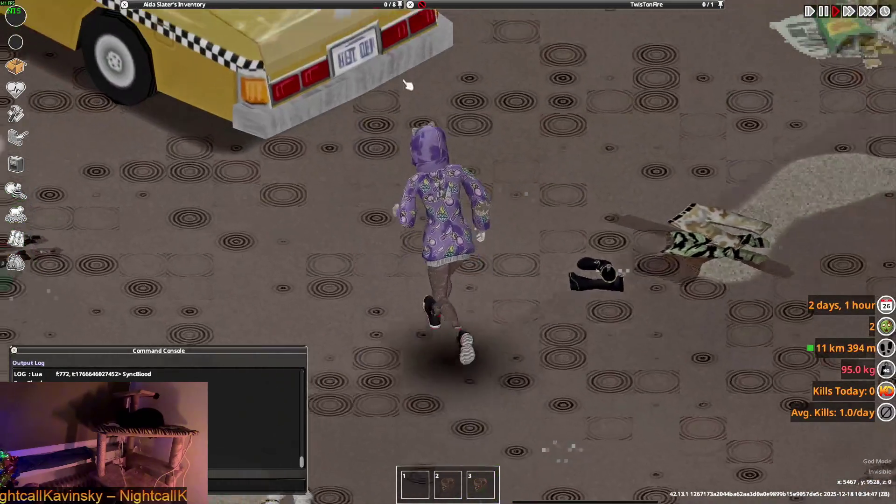
{"action": "mouse_move", "coordinate": [262, 47]}
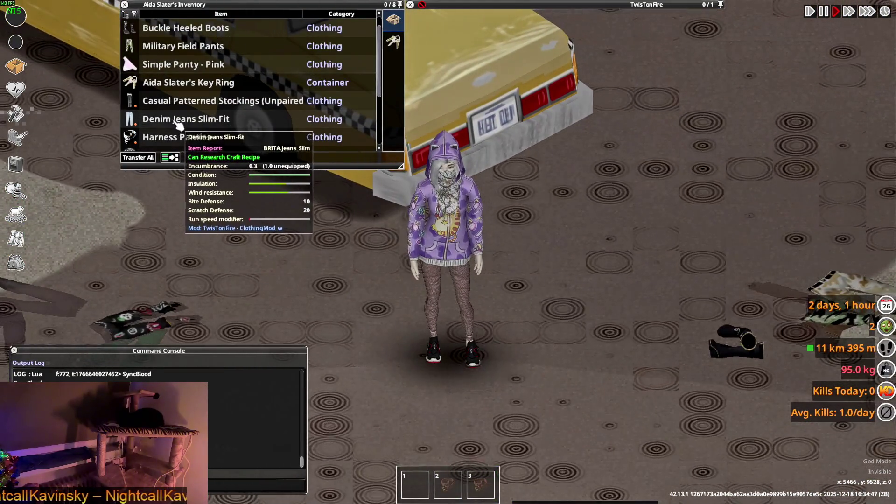
- Start placing the Denim Jeans Slim-Fit on the ground, cancel, and switch to VS Code
{"action": "right_click", "coordinate": [179, 125]}
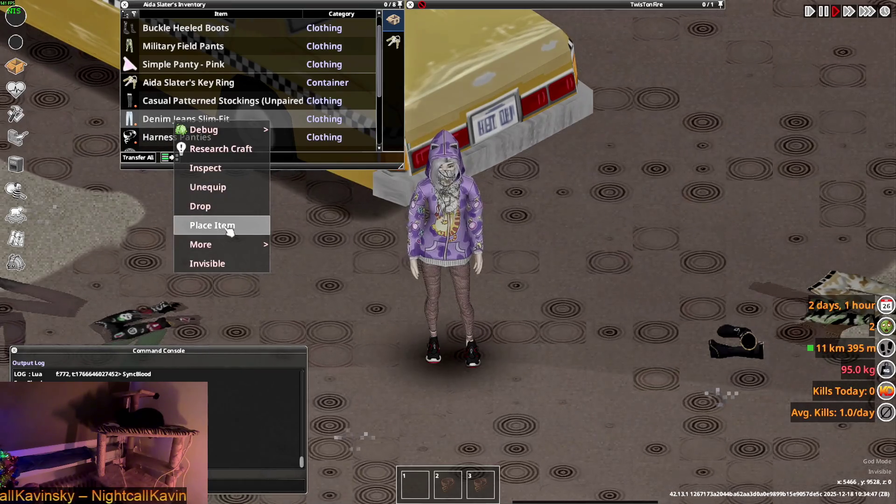
{"action": "left_click", "coordinate": [212, 226]}
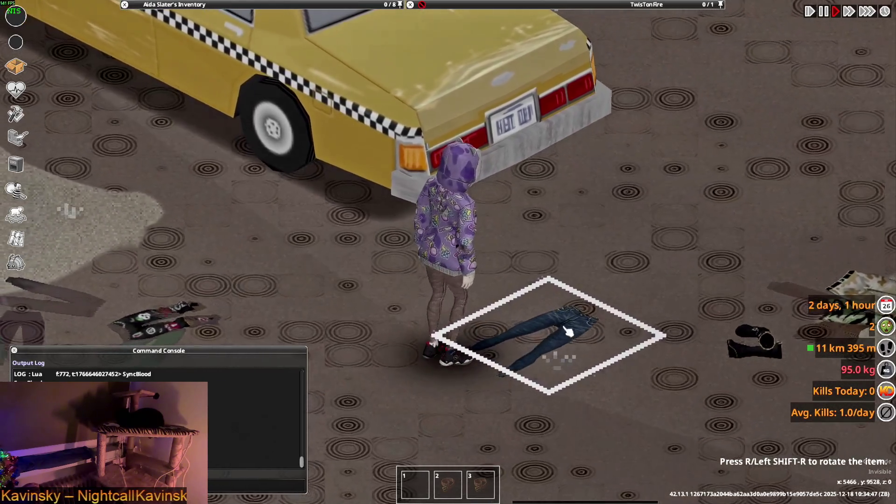
{"action": "right_click", "coordinate": [558, 315]}
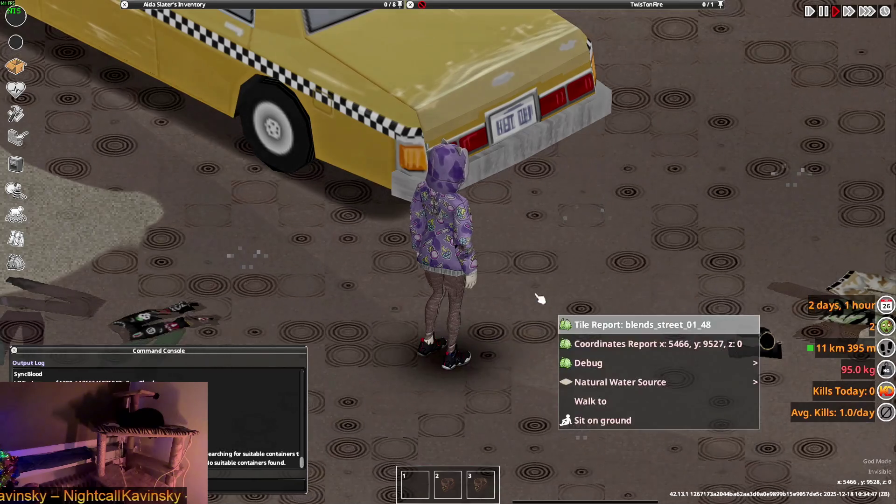
{"action": "mouse_move", "coordinate": [140, 70]}
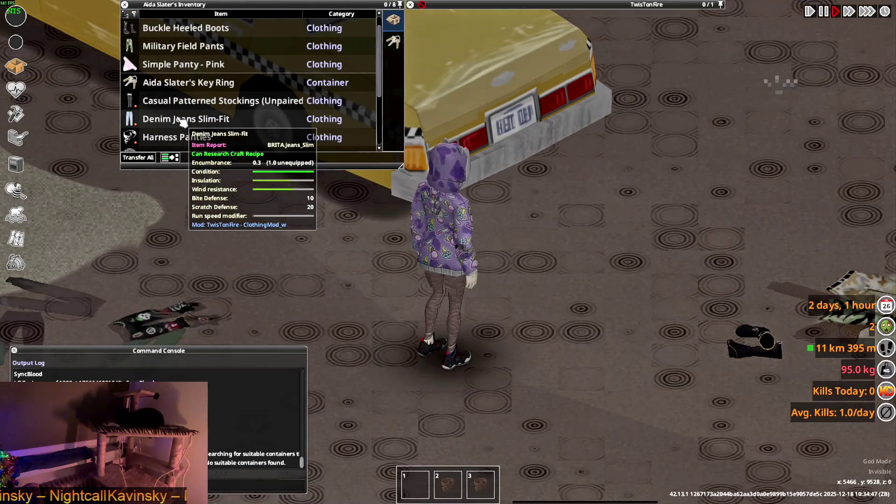
{"action": "key", "text": "alt+Tab"}
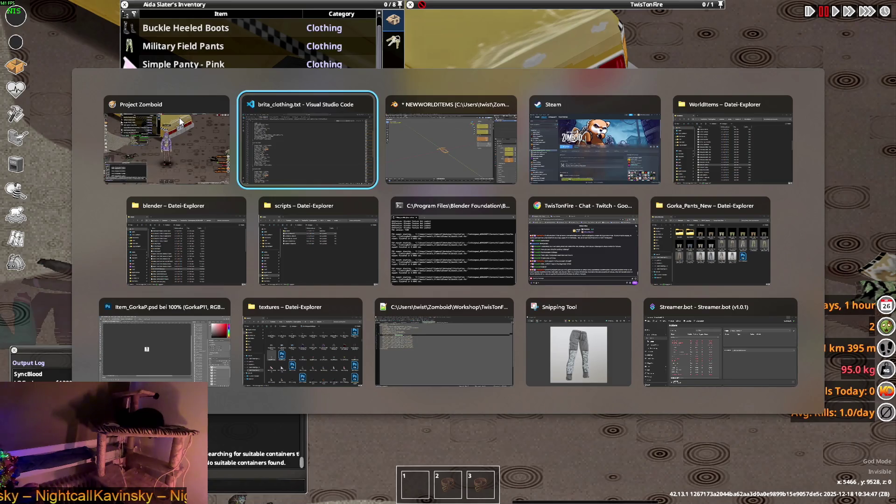
- Find Jeans_Slim via a 'jeans_slim' search, paste a line ending in '*/' into it, then view clothing.txt
{"action": "key", "text": "ctrl+f"}
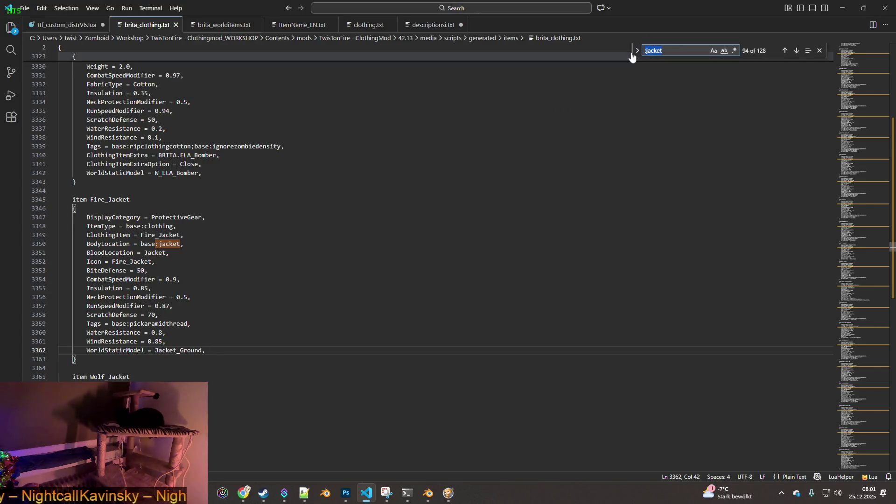
{"action": "type", "text": "jeans"}
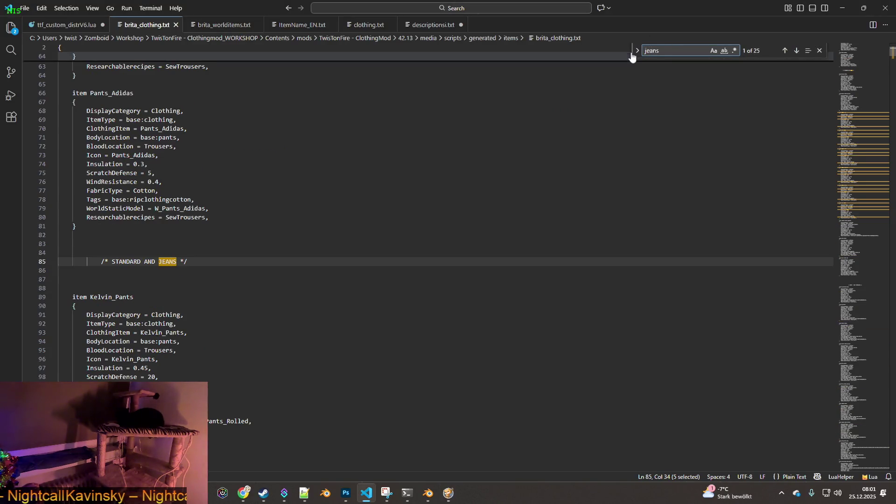
{"action": "type", "text": "_slim"}
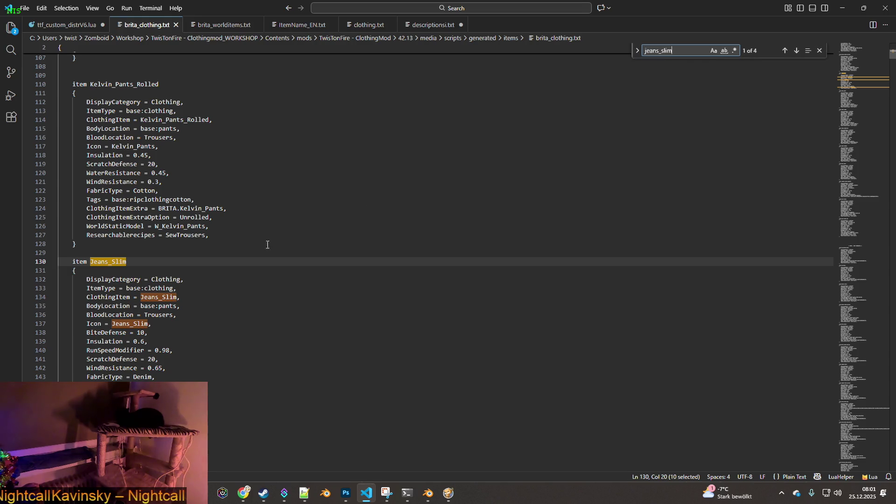
{"action": "left_click", "coordinate": [86, 394]}
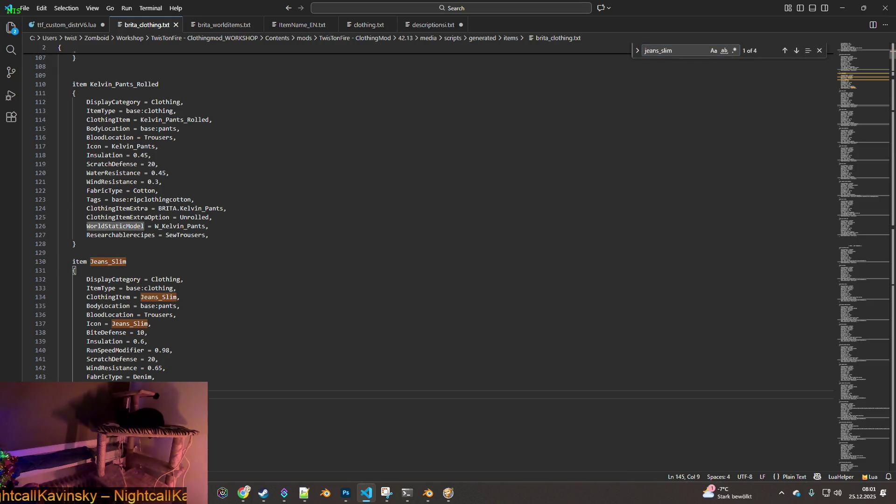
{"action": "type", "text": "-"}
{"action": "key", "text": "ctrl+v"}
{"action": "type", "text": "*/"}
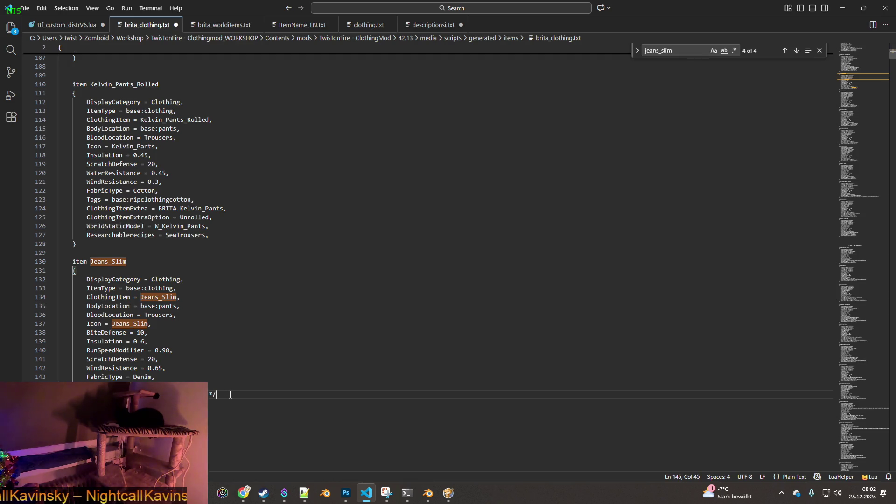
{"action": "key", "text": "Return"}
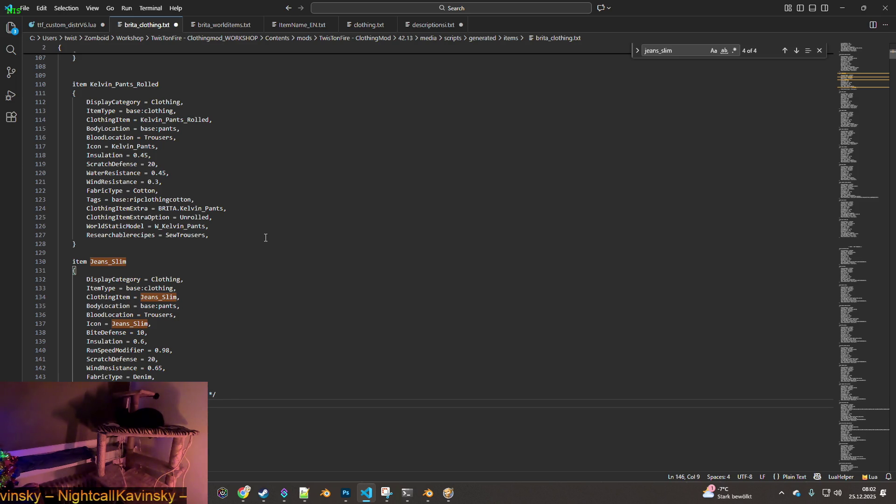
{"action": "left_click", "coordinate": [355, 28]}
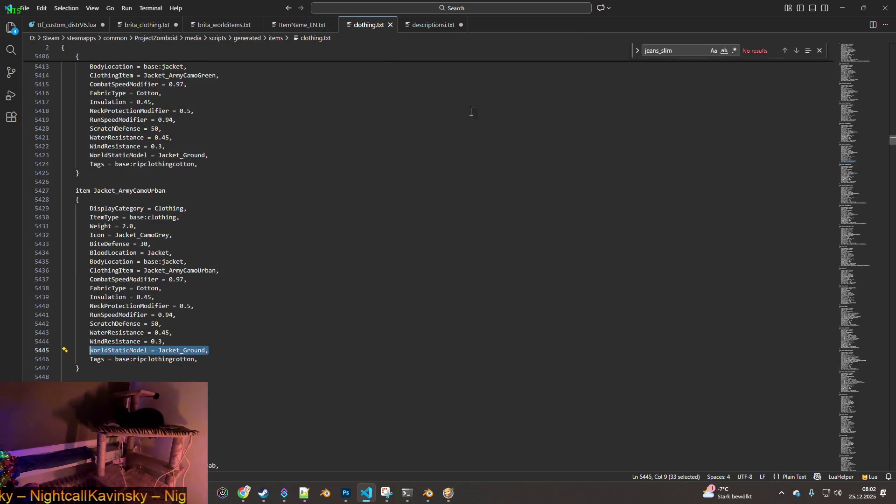
- Search clothing.txt for trousers_ground and select its WorldStaticModel = Trousers_Ground line
{"action": "left_click", "coordinate": [698, 55]}
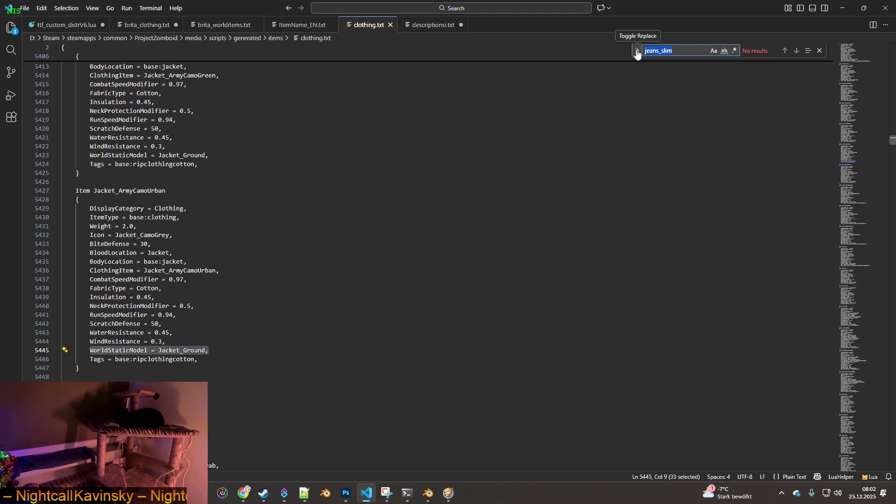
{"action": "type", "text": "trous"}
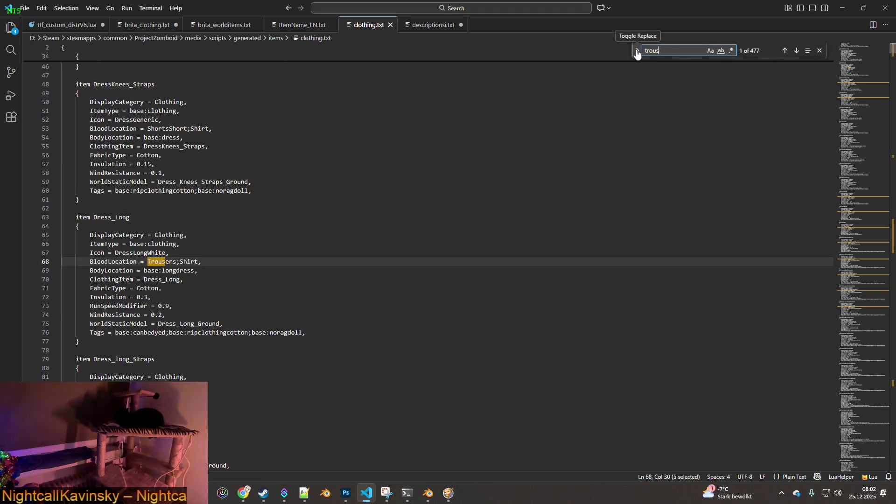
{"action": "type", "text": "ers_ground"}
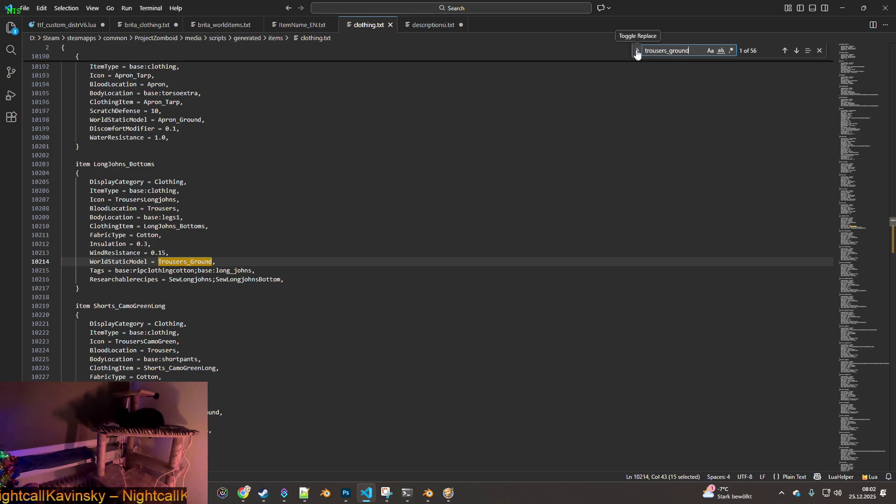
{"action": "left_click", "coordinate": [215, 262]}
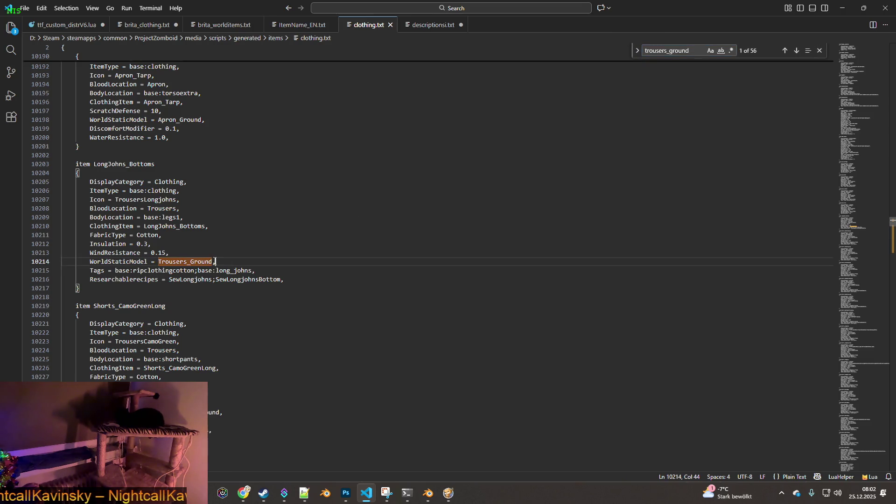
{"action": "left_click_drag", "start_coordinate": [215, 262], "coordinate": [90, 262]}
{"action": "key", "text": "ctrl+c"}
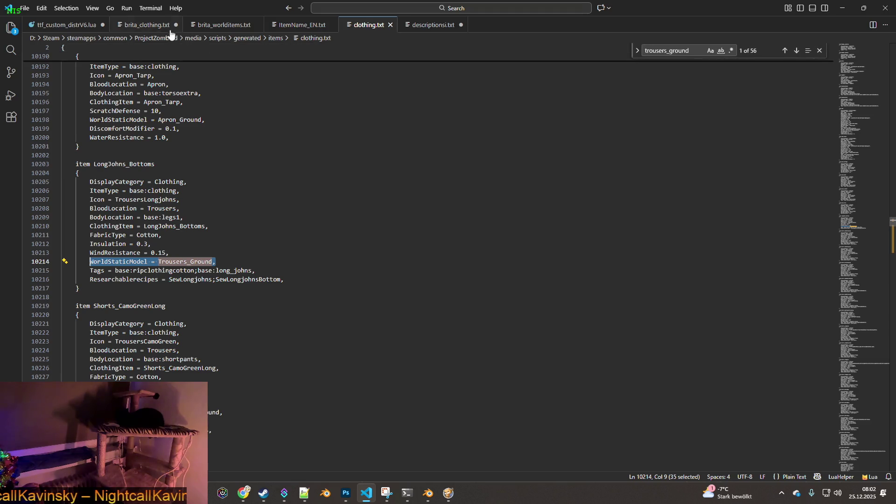
- Paste the Trousers_Ground line into Jeans_Slim in brita_clothing.txt, save, and return to the game
{"action": "left_click", "coordinate": [146, 25]}
{"action": "key", "text": "ctrl+v"}
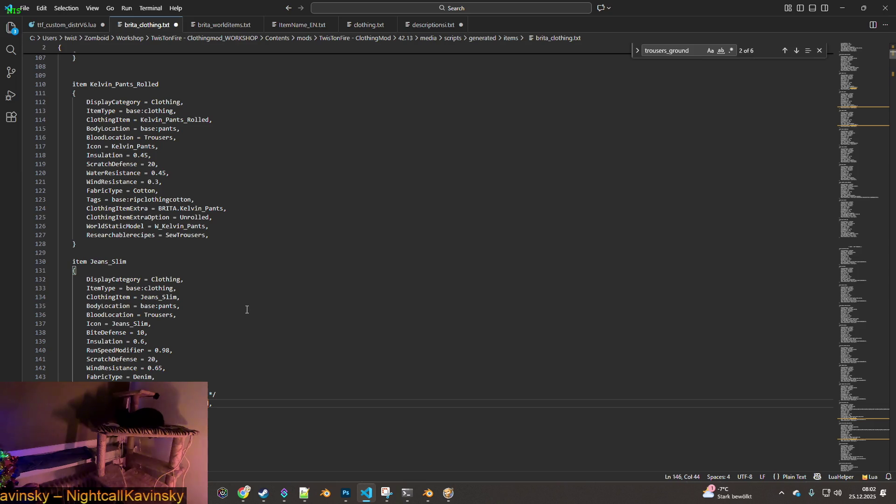
{"action": "left_click", "coordinate": [24, 8]}
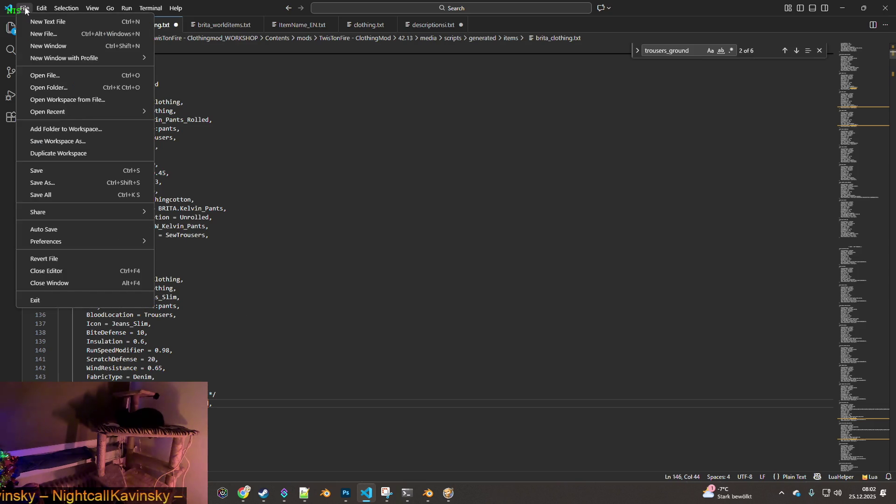
{"action": "left_click", "coordinate": [44, 171]}
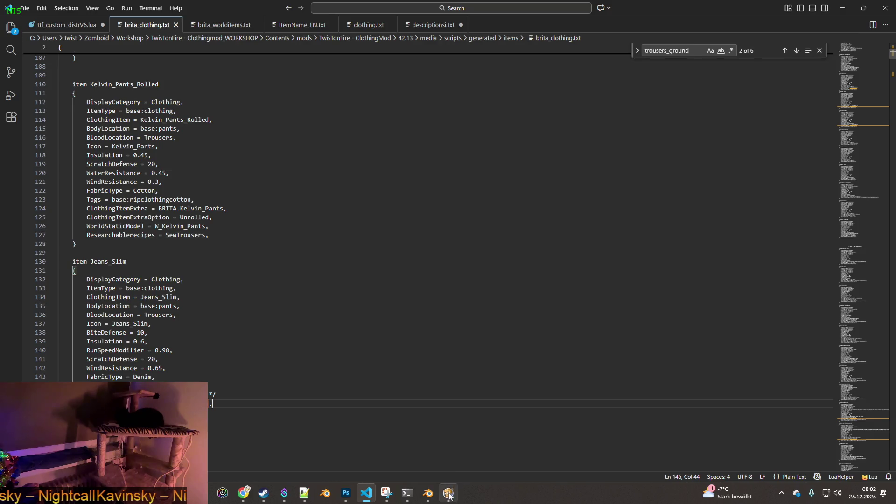
{"action": "left_click", "coordinate": [450, 496]}
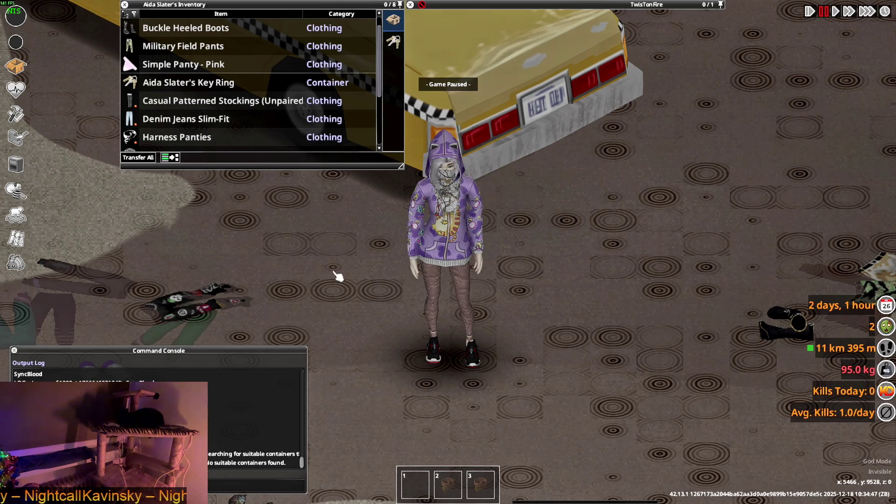
- Quit to the title screen and continue the save beside the taxi at Jamieton Army Surplus
{"action": "key", "text": "space"}
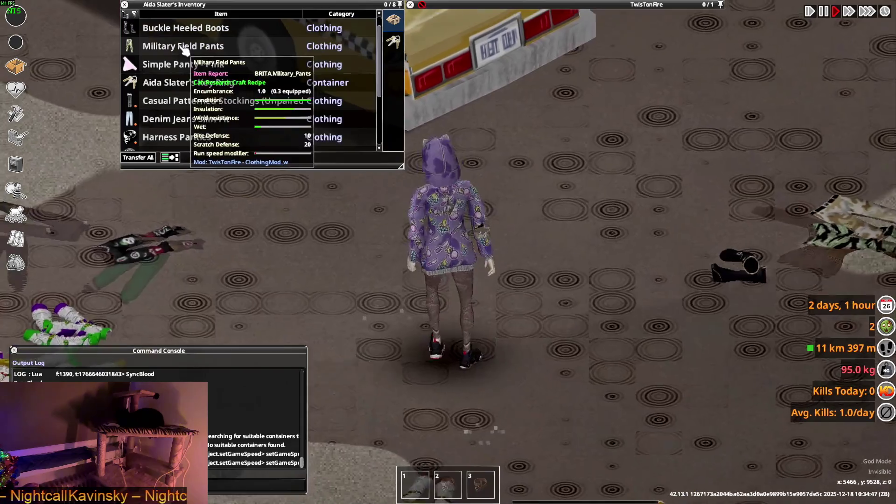
{"action": "scroll", "coordinate": [184, 52], "scroll_direction": "down", "scroll_amount": 2}
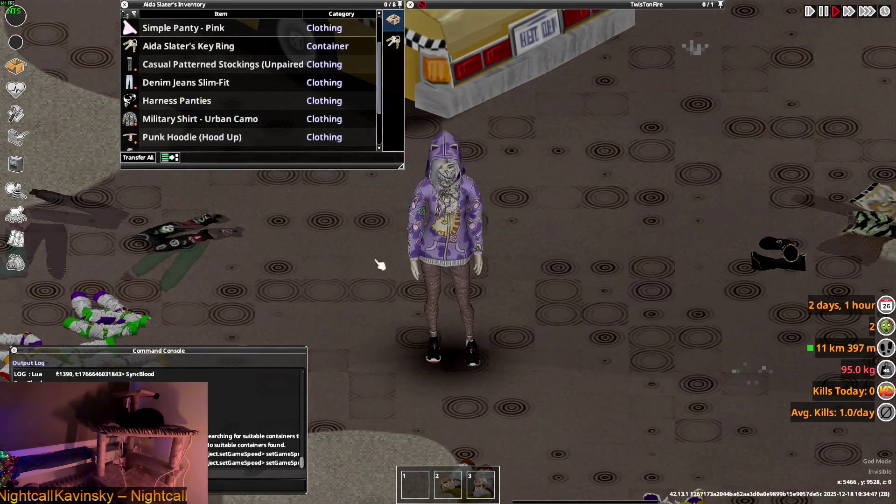
{"action": "key", "text": "Escape"}
{"action": "left_click", "coordinate": [210, 334]}
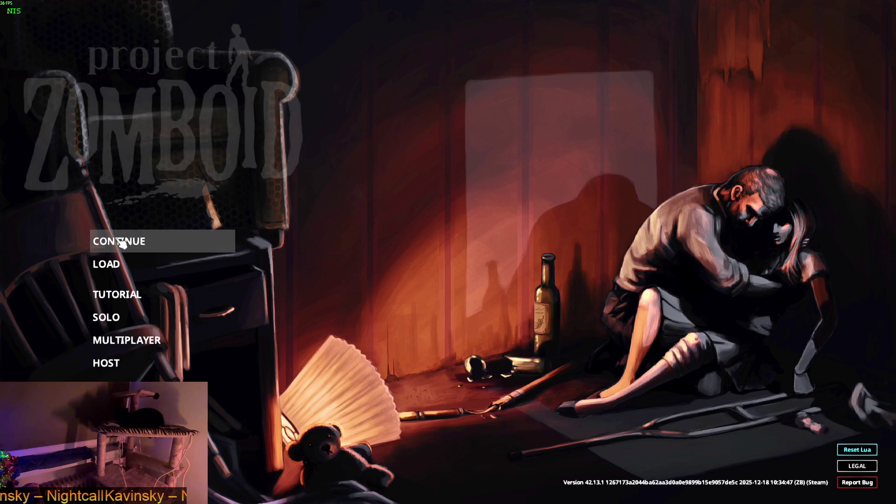
{"action": "left_click", "coordinate": [143, 250]}
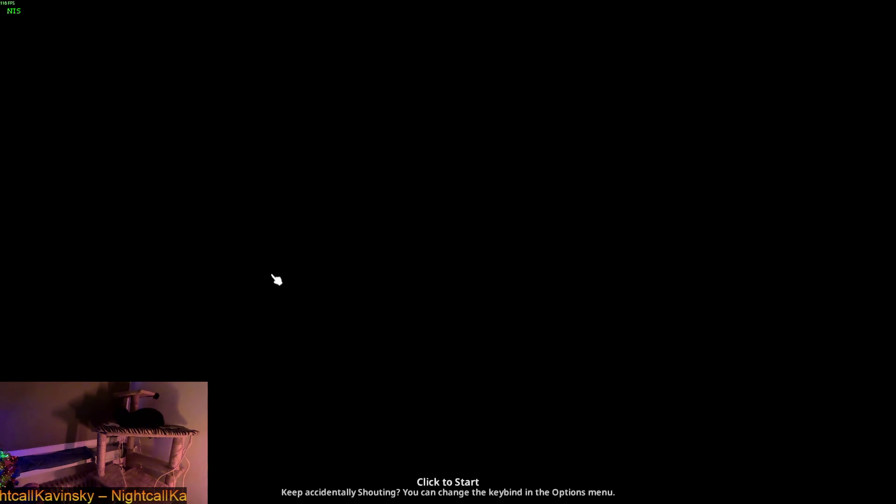
{"action": "left_click", "coordinate": [335, 305]}
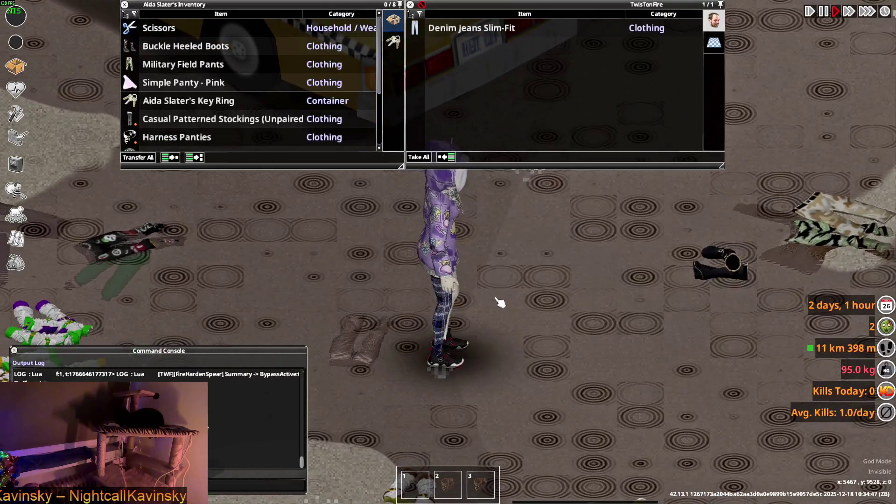
- Walk around the loot pile by the taxi to check the dropped jeans lying flat on the ground
{"action": "key", "text": "a"}
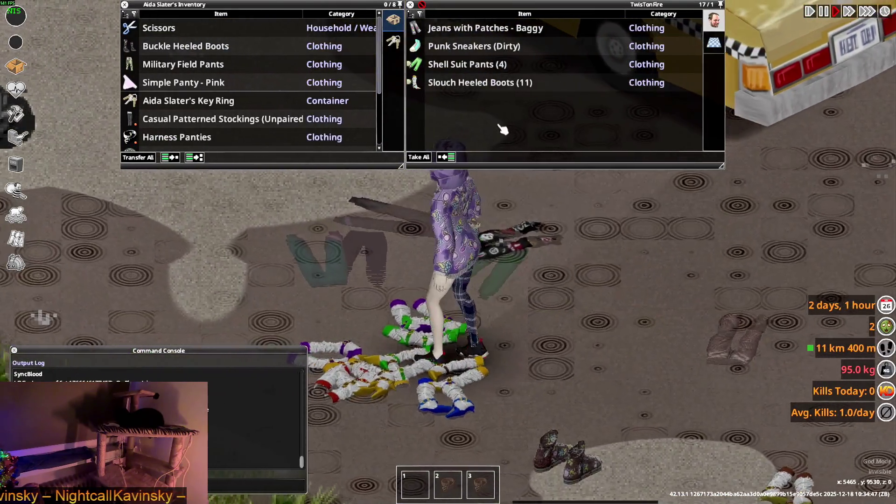
{"action": "key", "text": "w"}
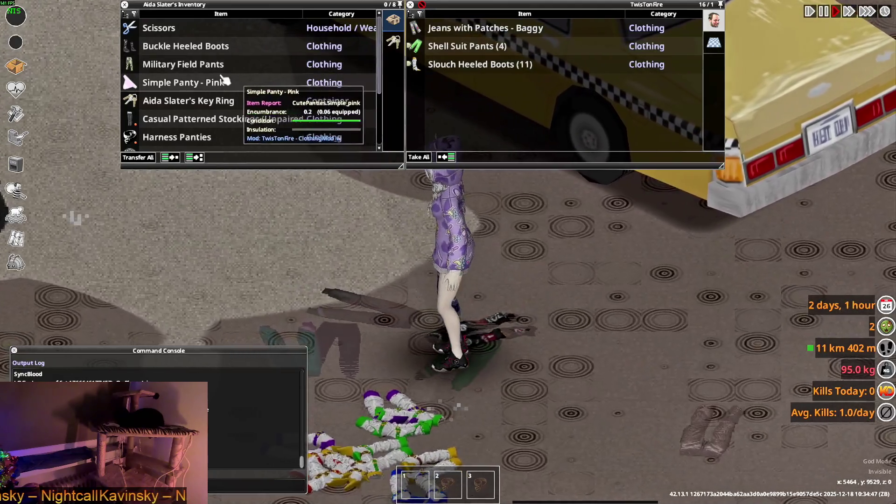
{"action": "key", "text": "a"}
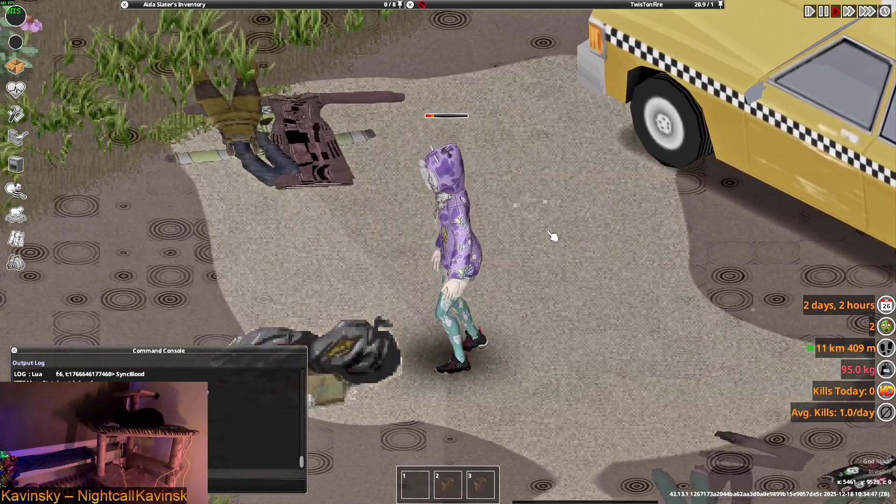
{"action": "key", "text": "s"}
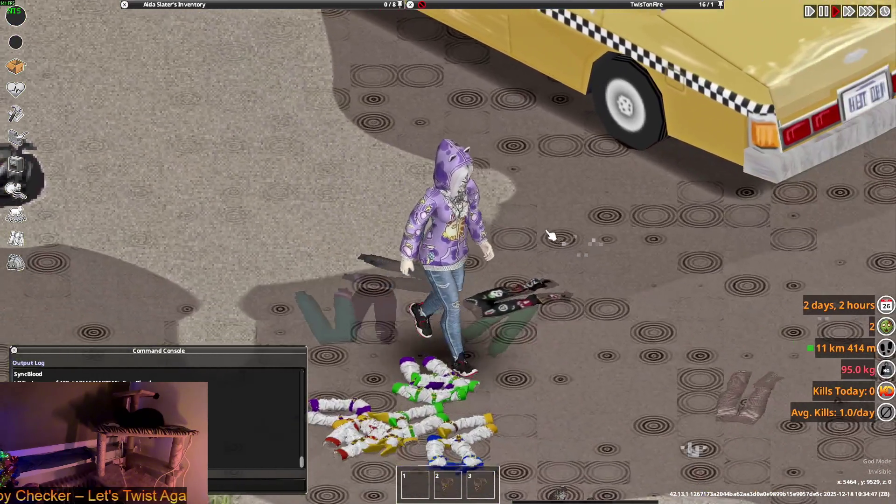
{"action": "key", "text": "w"}
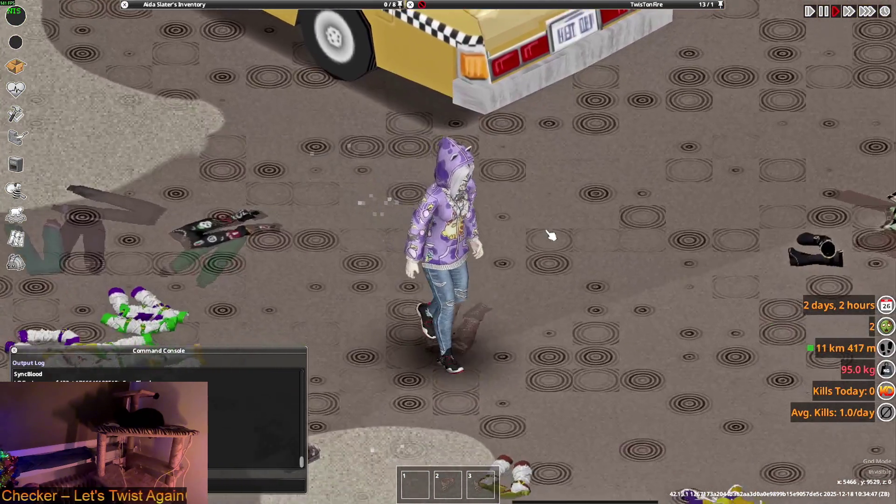
{"action": "key", "text": "d"}
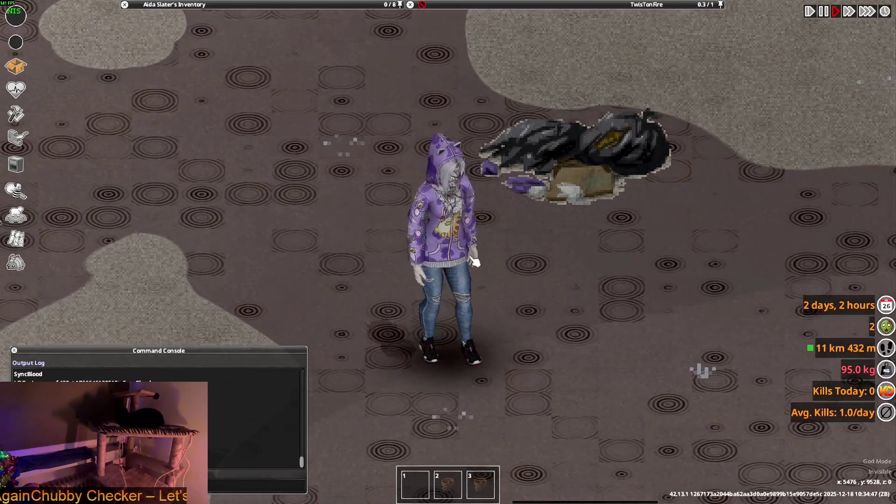
{"action": "key", "text": "d"}
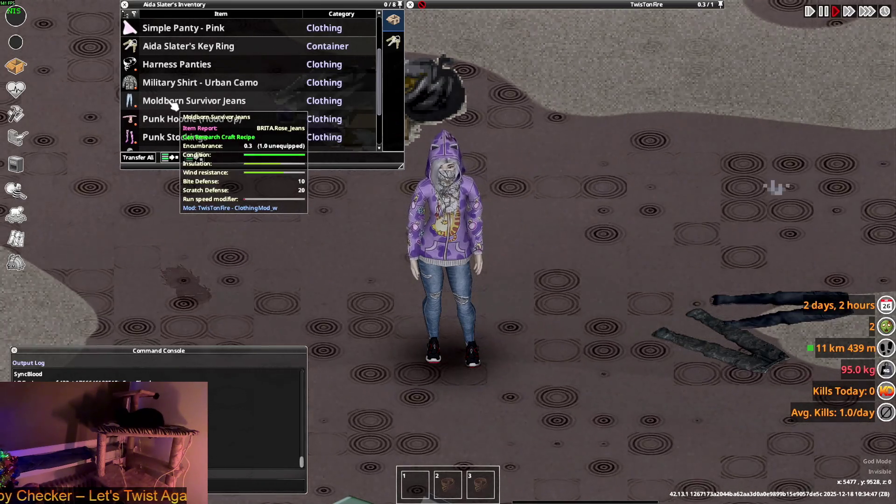
- Drag the Moldborn Survivor Jeans from the inventory onto the ground
{"action": "right_click", "coordinate": [173, 106]}
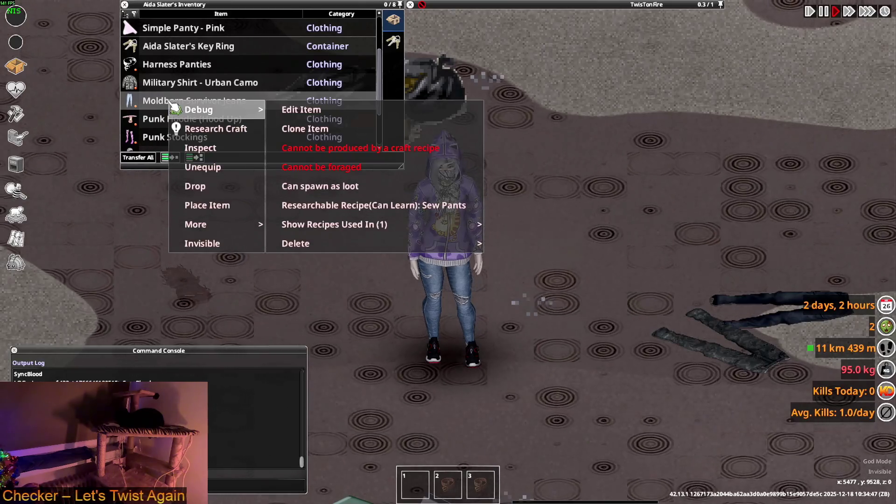
{"action": "left_click", "coordinate": [174, 106]}
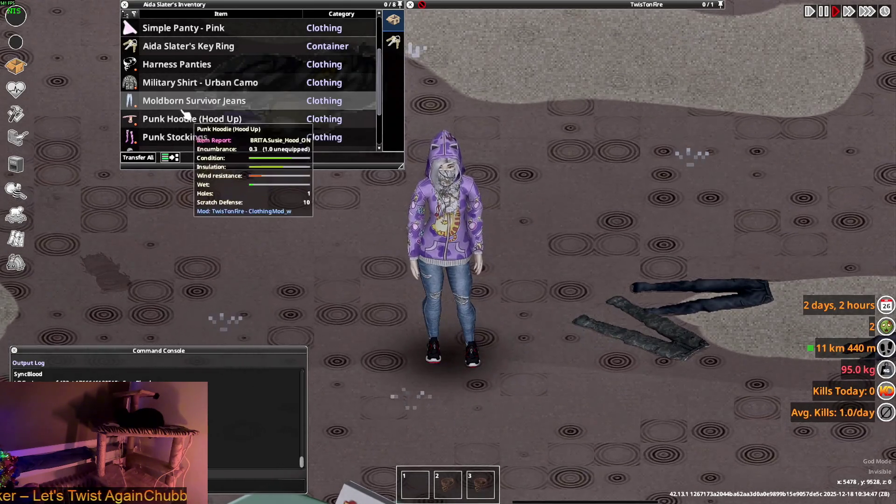
{"action": "mouse_move", "coordinate": [187, 103]}
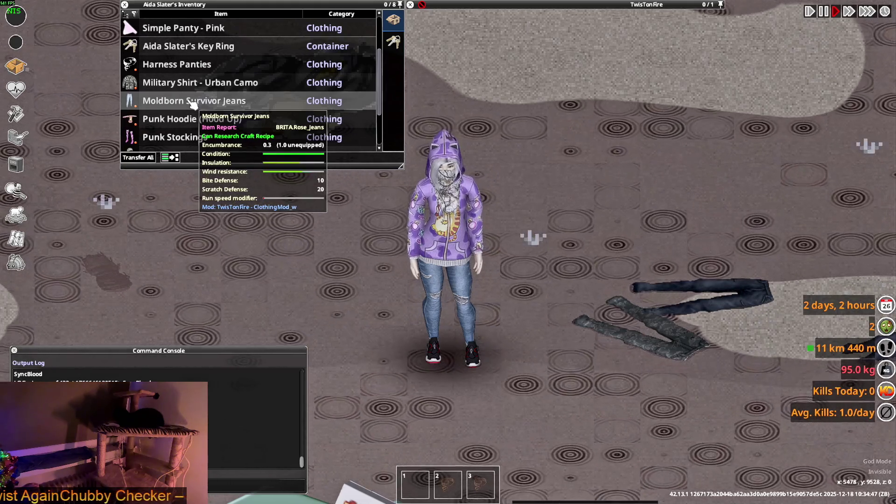
{"action": "mouse_move", "coordinate": [193, 105]}
{"action": "left_mouse_down"}
{"action": "mouse_move", "coordinate": [345, 200]}
{"action": "mouse_move", "coordinate": [552, 300]}
{"action": "left_mouse_up"}
- Walk the character around the item pile and the dropped jeans
{"action": "key", "text": "w"}
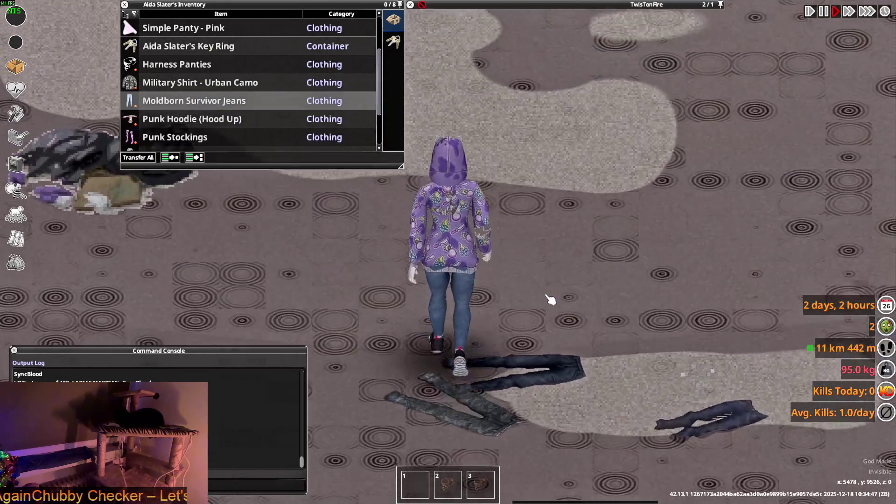
{"action": "key", "text": "s"}
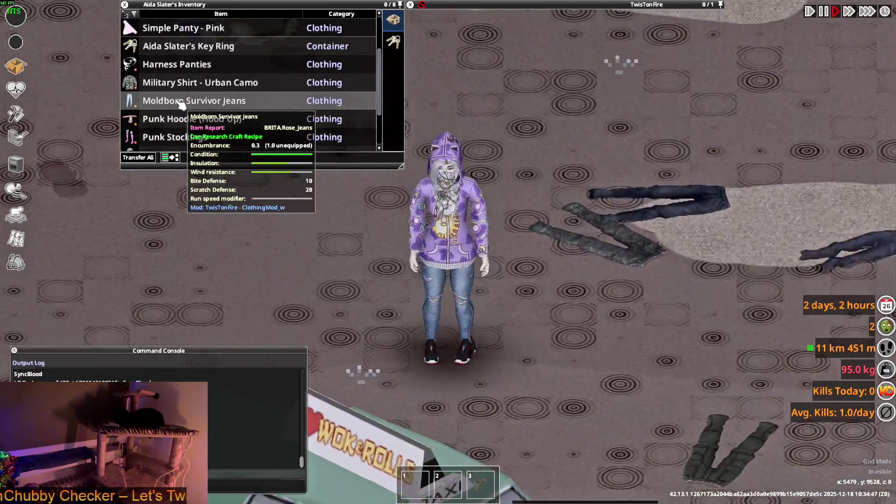
{"action": "key", "text": "d"}
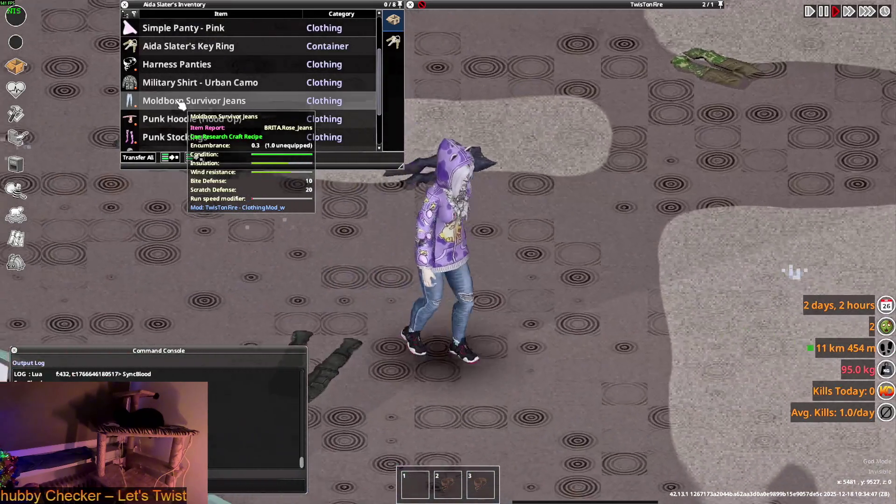
{"action": "key", "text": "d"}
{"action": "key", "text": "w"}
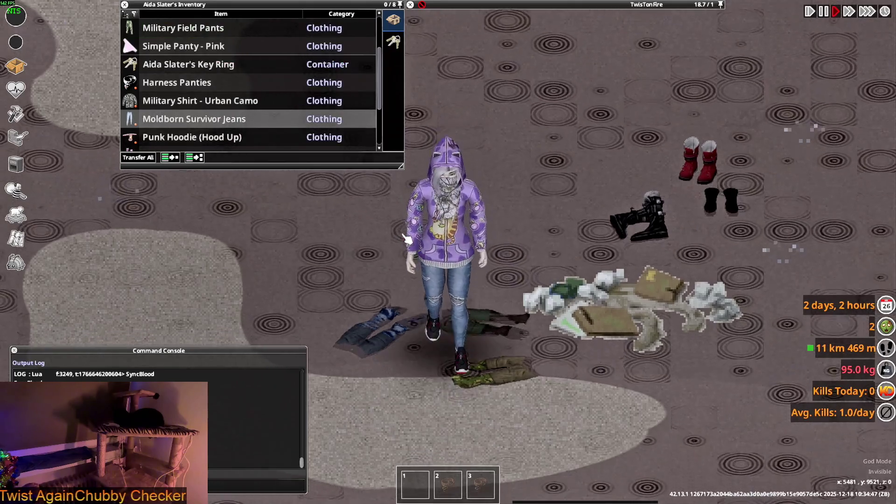
{"action": "key", "text": "d"}
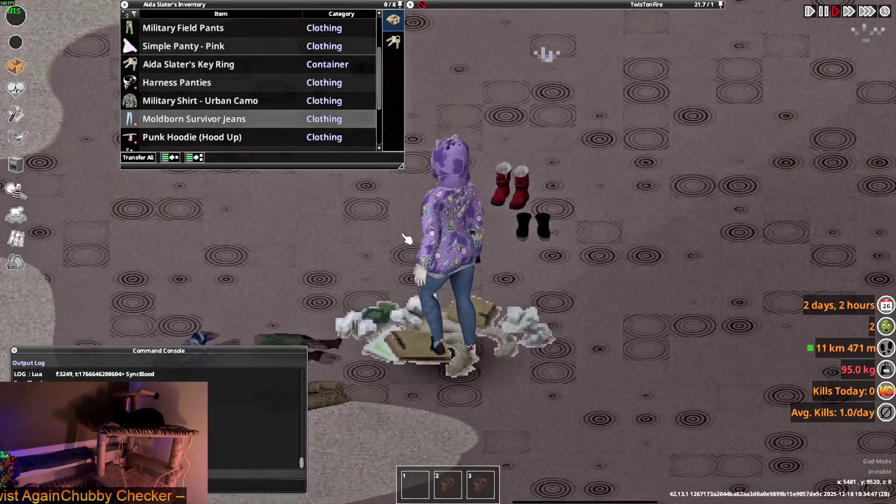
{"action": "key", "text": "a"}
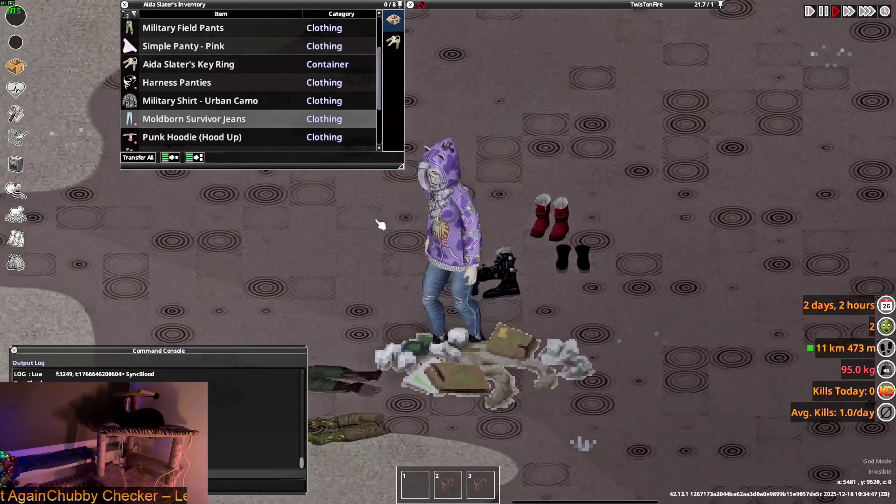
{"action": "key", "text": "w+d"}
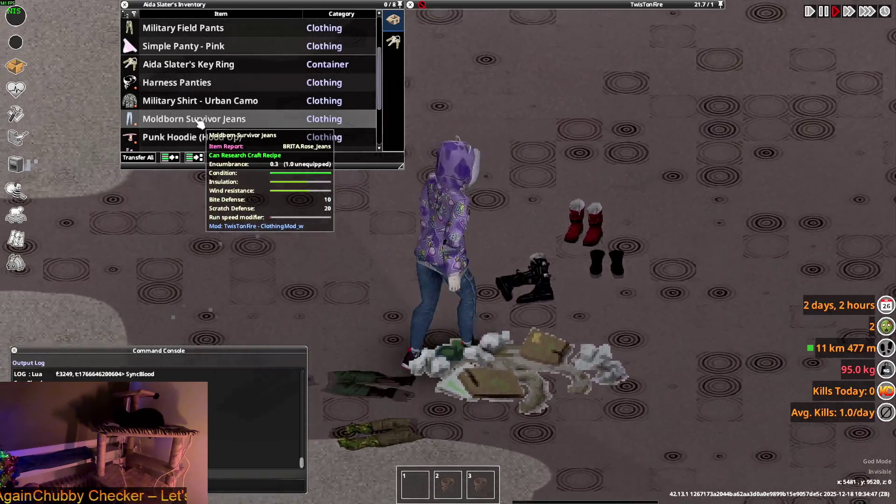
{"action": "key", "text": "s+d"}
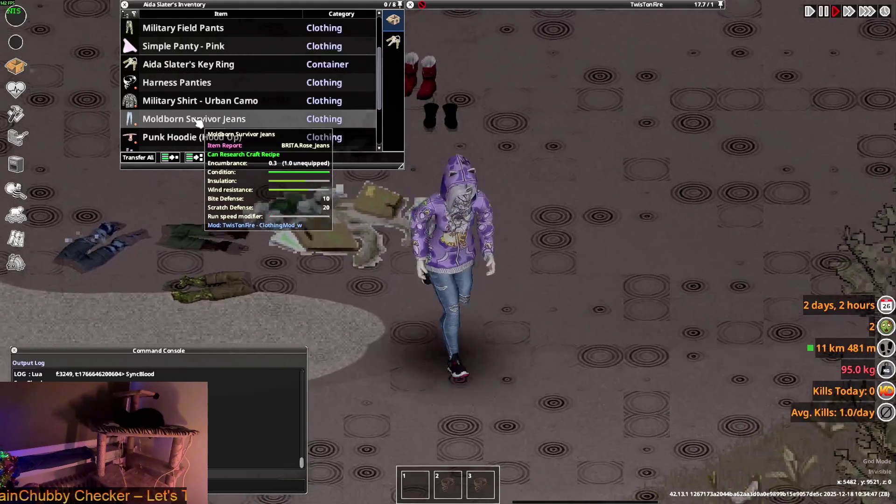
- Drop the Moldborn Survivor Jeans on the ground again and circle around them
{"action": "mouse_move", "coordinate": [199, 122]}
{"action": "left_mouse_down"}
{"action": "mouse_move", "coordinate": [222, 181]}
{"action": "mouse_move", "coordinate": [562, 258]}
{"action": "left_mouse_up"}
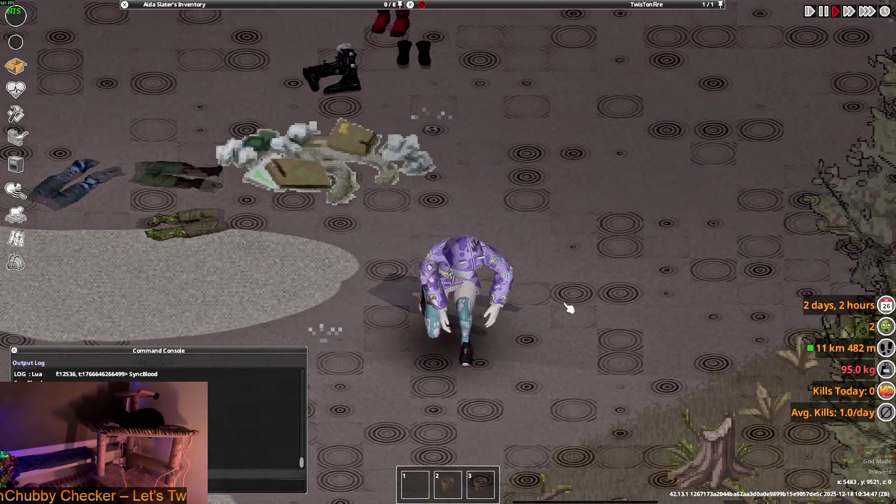
{"action": "key", "text": "s+a"}
{"action": "key", "text": "w+a"}
{"action": "key", "text": "w+d"}
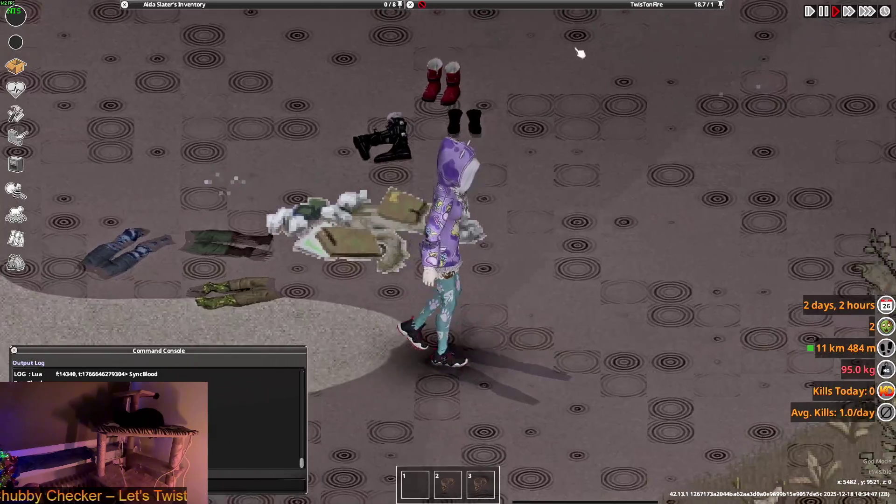
{"action": "key", "text": "d"}
{"action": "mouse_move", "coordinate": [488, 41]}
{"action": "key", "text": "alt+Tab"}
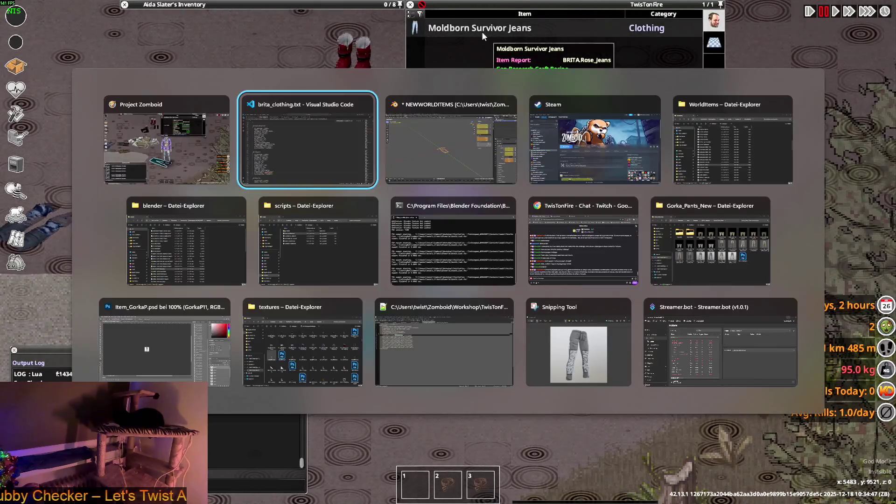
- Search brita_clothing.txt for 'rose_je' to reach the Rose_Jeans item
{"action": "key", "text": "ctrl+f"}
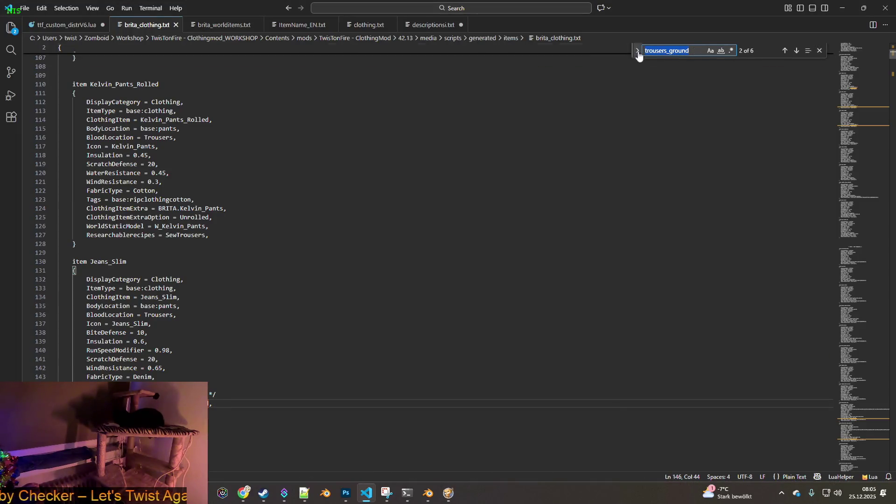
{"action": "type", "text": "rose_jhe"}
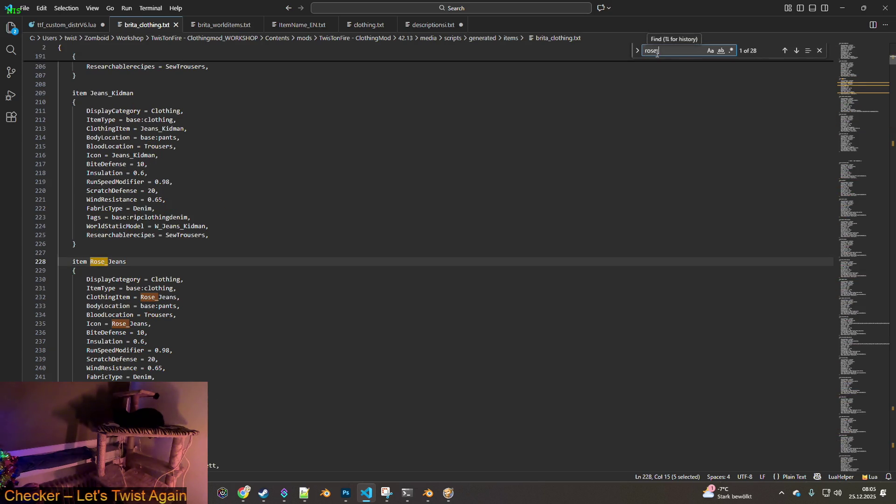
{"action": "key", "text": "BackSpace"}
{"action": "key", "text": "BackSpace"}
{"action": "type", "text": "e"}
- Add a line after line 243 closing the comment with */, save, and return to the game
{"action": "left_click", "coordinate": [250, 392]}
{"action": "key", "text": "ctrl+v"}
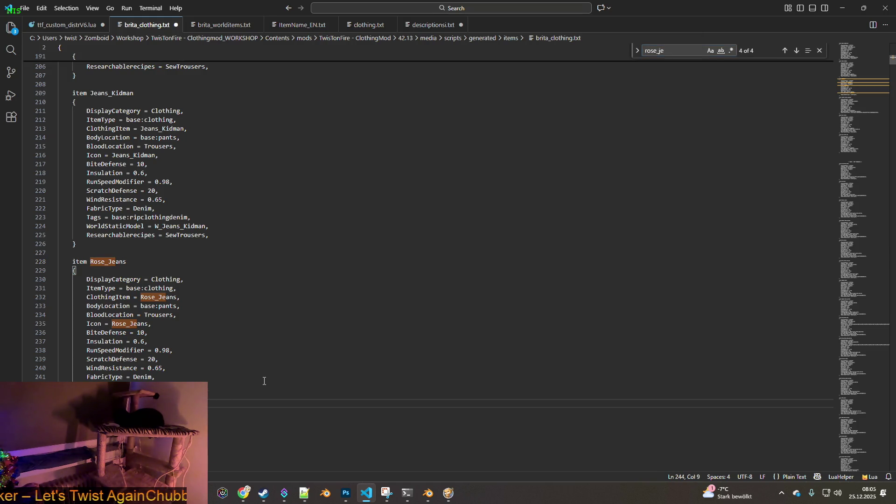
{"action": "left_click", "coordinate": [87, 395]}
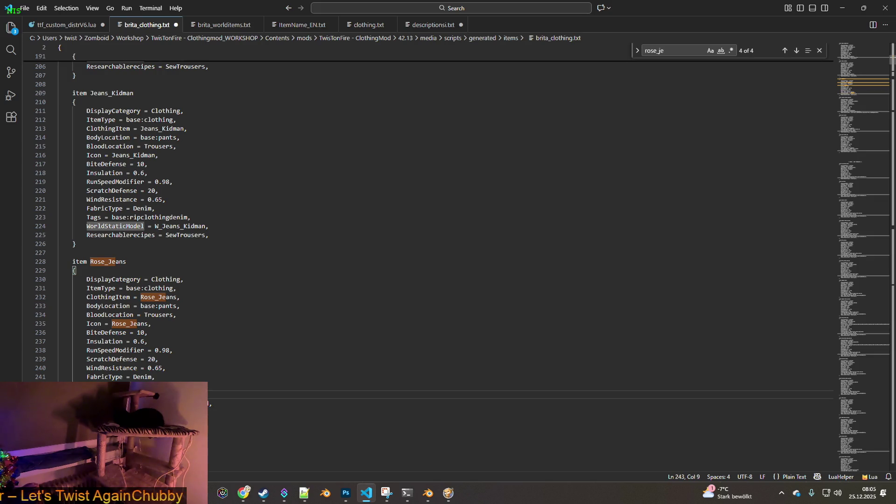
{"action": "type", "text": "-"}
{"action": "left_click", "coordinate": [242, 397]}
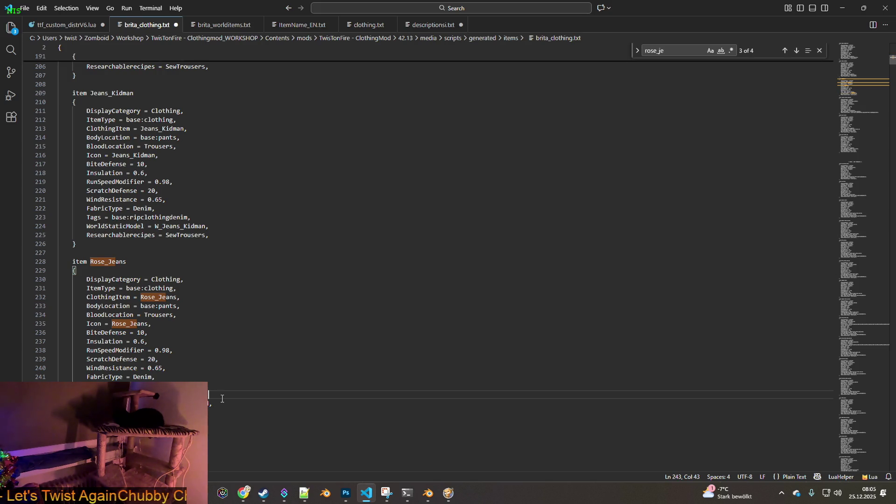
{"action": "type", "text": "*/"}
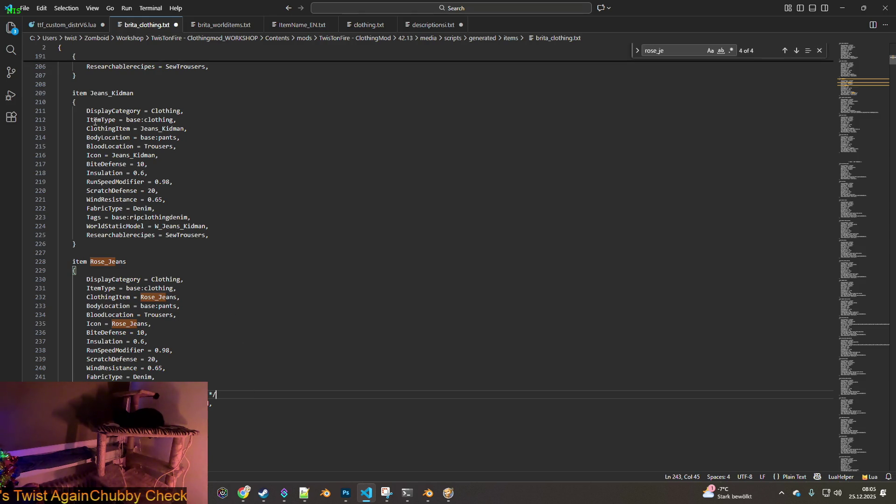
{"action": "left_click", "coordinate": [25, 7]}
{"action": "left_click", "coordinate": [52, 170]}
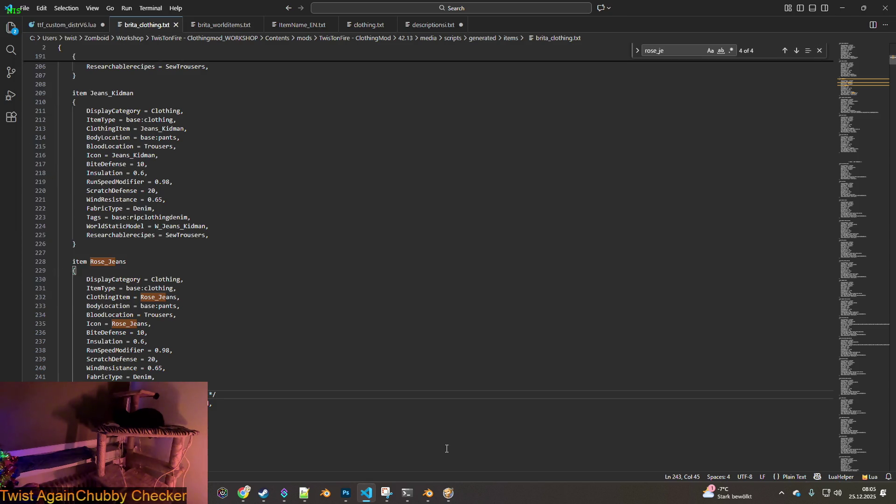
{"action": "left_click", "coordinate": [448, 493]}
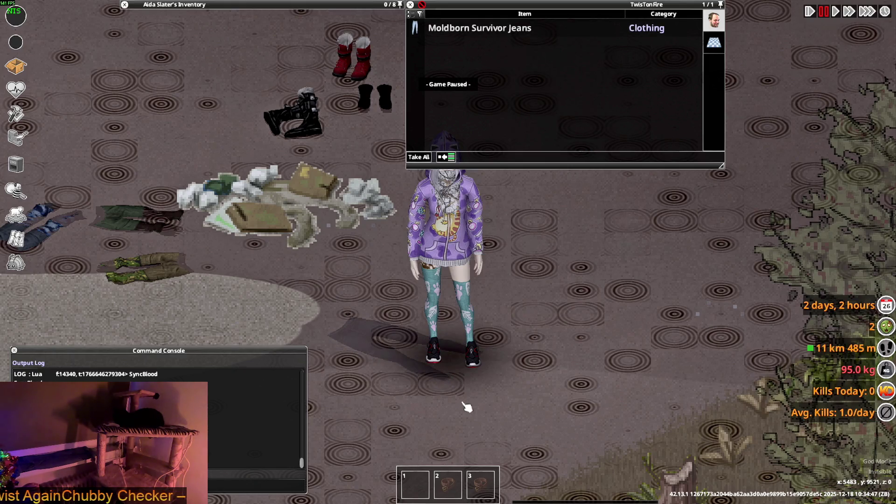
- Resume the game and put on the Military Field Pants
{"action": "key", "text": "space"}
{"action": "key", "text": "a"}
{"action": "right_click", "coordinate": [192, 29]}
{"action": "mouse_move", "coordinate": [219, 36]}
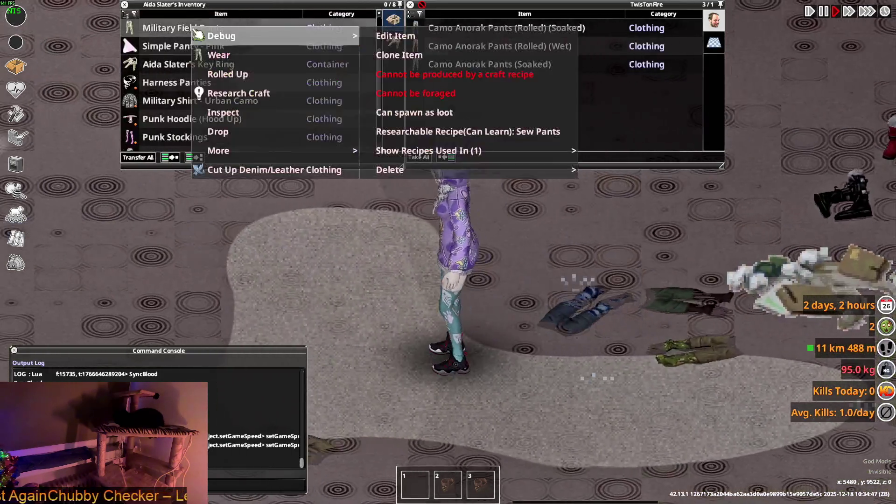
{"action": "left_click", "coordinate": [218, 55]}
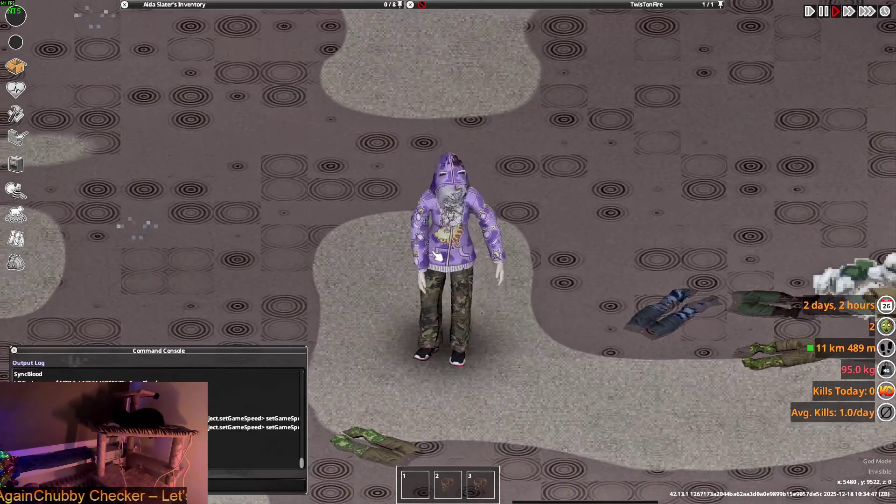
- Drop the Casual Patterned Stockings on the ground and zoom in to inspect them
{"action": "key", "text": "d"}
{"action": "mouse_move", "coordinate": [303, 84]}
{"action": "scroll", "coordinate": [191, 116], "scroll_direction": "down", "scroll_amount": 1}
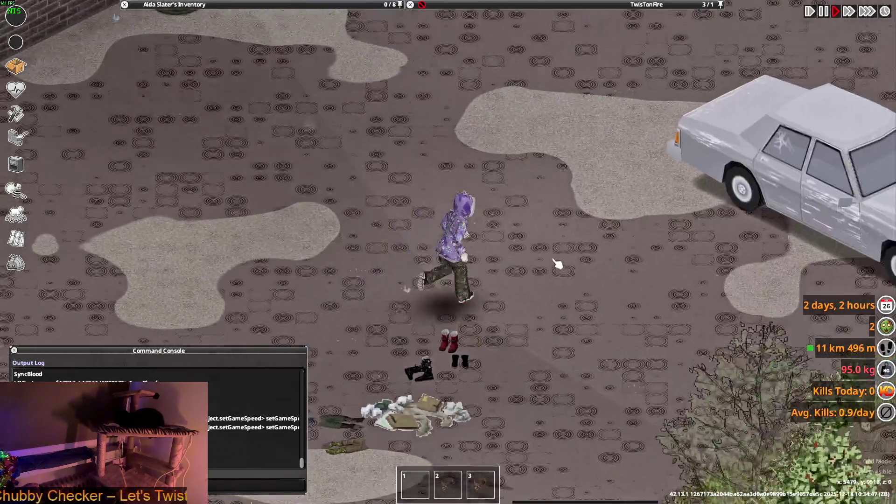
{"action": "mouse_move", "coordinate": [198, 55]}
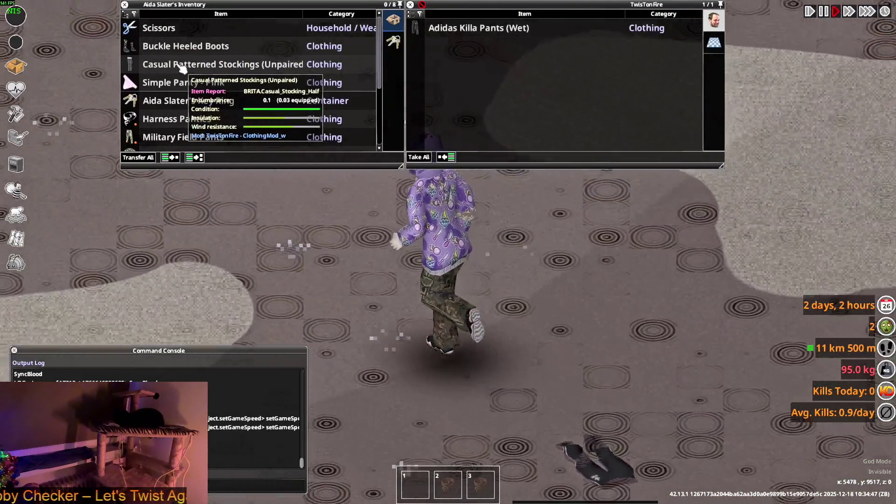
{"action": "left_click_drag", "start_coordinate": [182, 68], "coordinate": [562, 350]}
{"action": "key", "text": "d"}
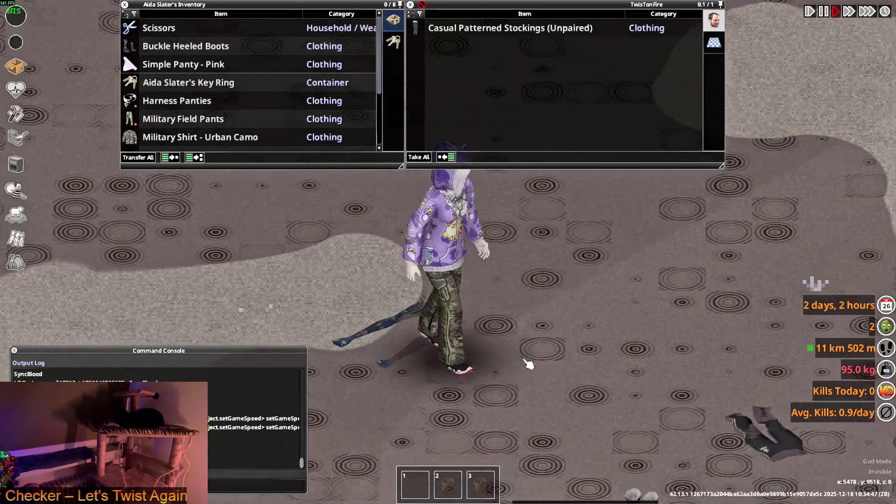
{"action": "scroll", "coordinate": [373, 325], "scroll_direction": "down", "scroll_amount": 3}
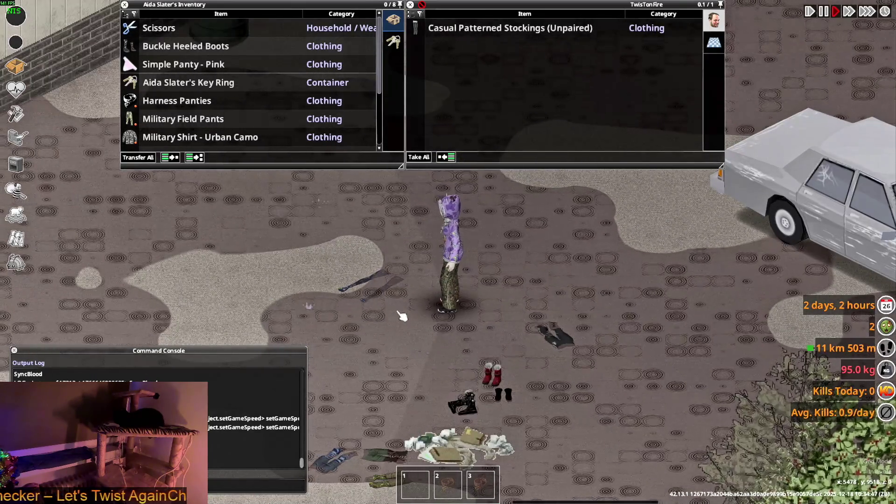
{"action": "scroll", "coordinate": [401, 316], "scroll_direction": "up", "scroll_amount": 5}
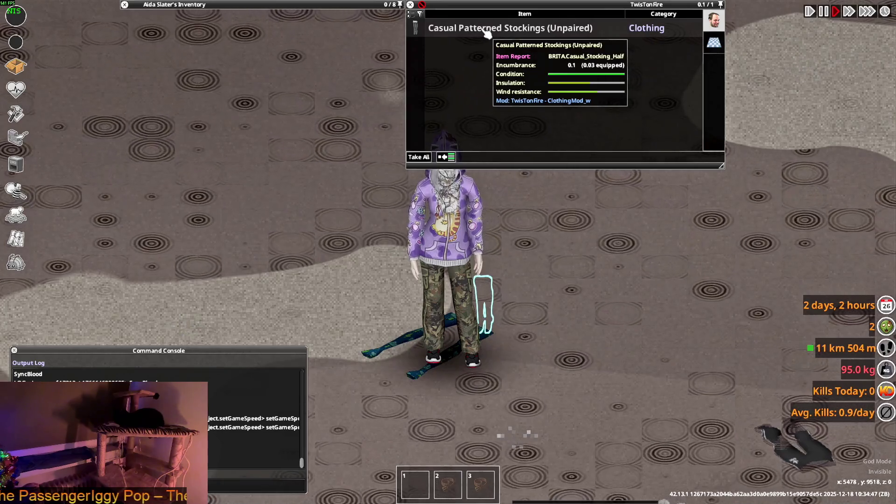
{"action": "key", "text": "alt+Tab"}
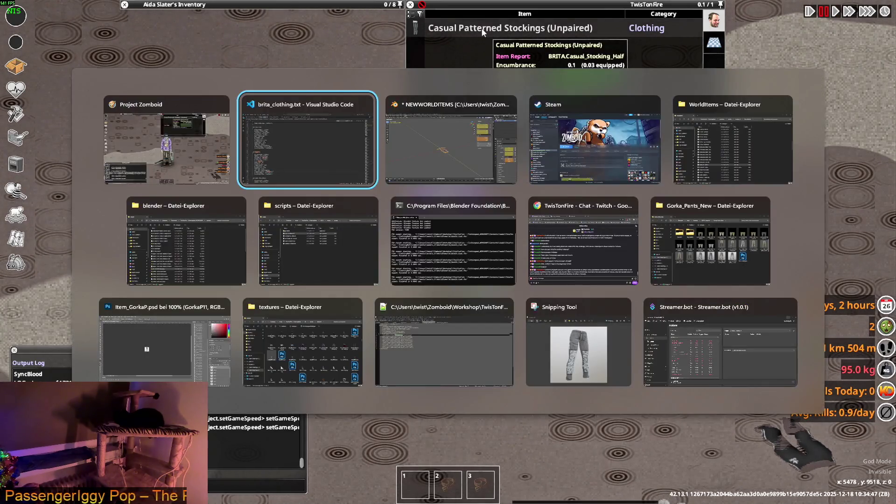
- Find 'casual' and wrap Casual_Stocking's WorldStaticModel line 4884 in /* */
{"action": "key", "text": "ctrl+f"}
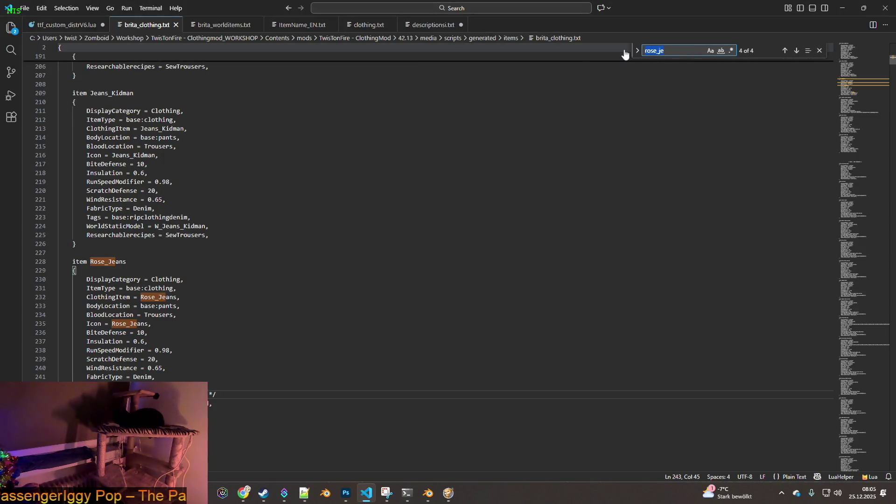
{"action": "type", "text": "casual"}
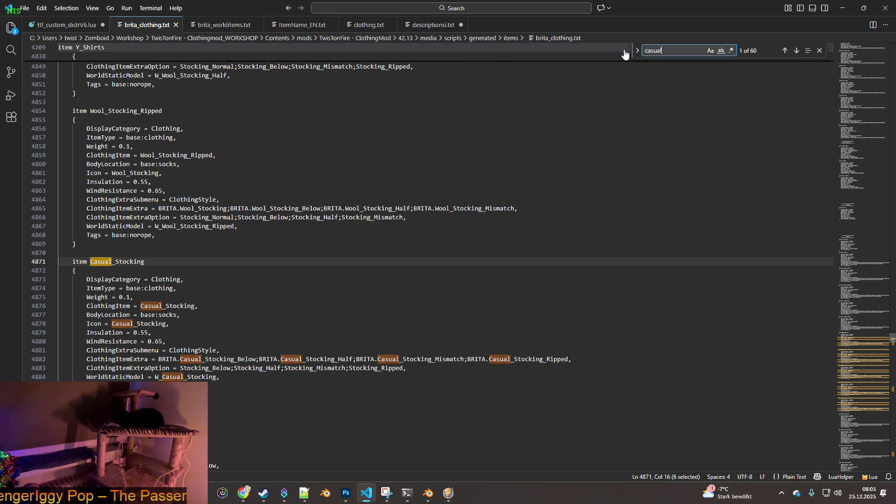
{"action": "left_click", "coordinate": [238, 377]}
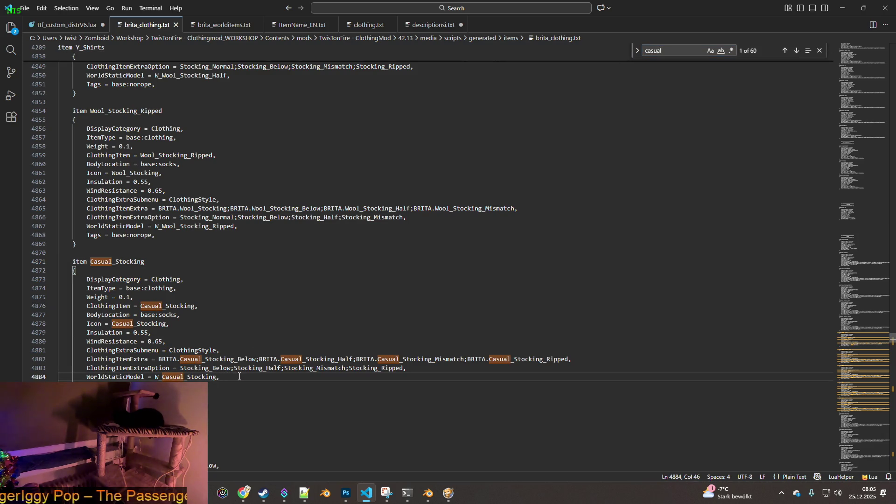
{"action": "left_click", "coordinate": [87, 377]}
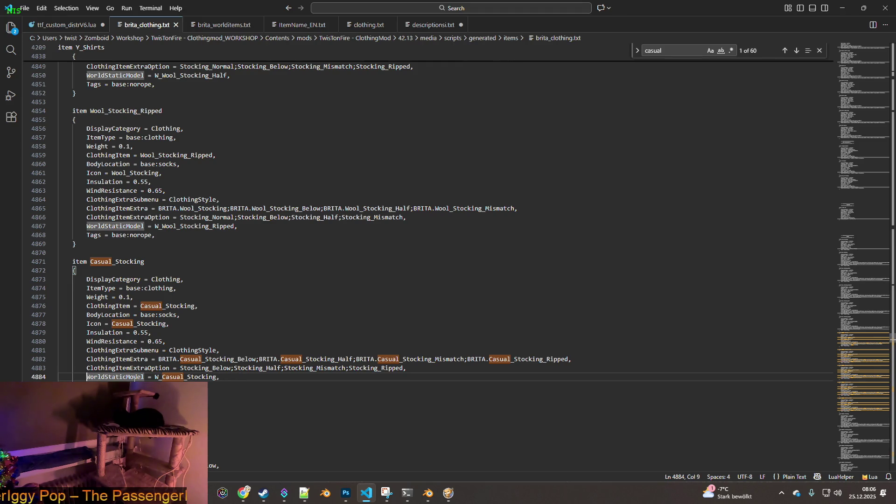
{"action": "type", "text": "/*"}
{"action": "left_click", "coordinate": [224, 378]}
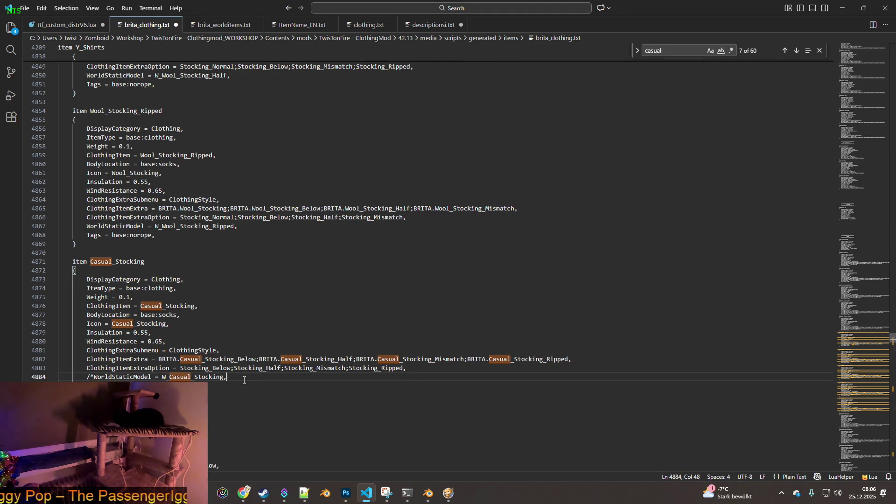
{"action": "type", "text": "*/"}
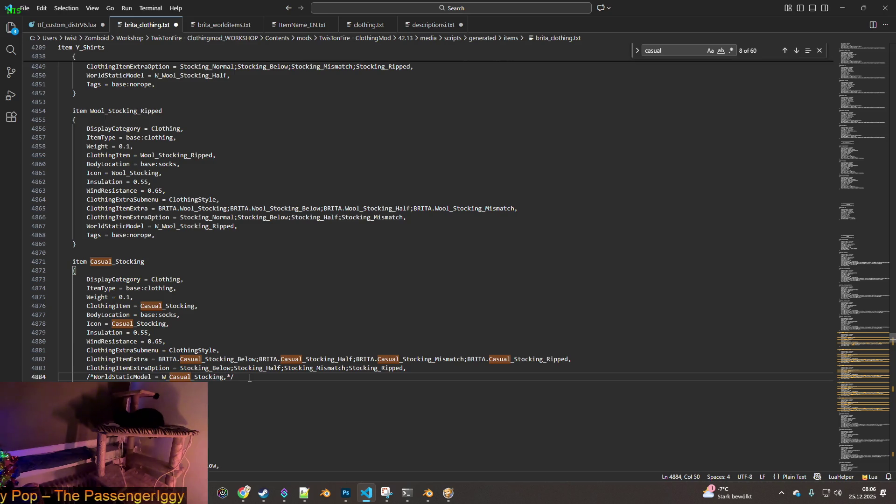
{"action": "key", "text": "Return"}
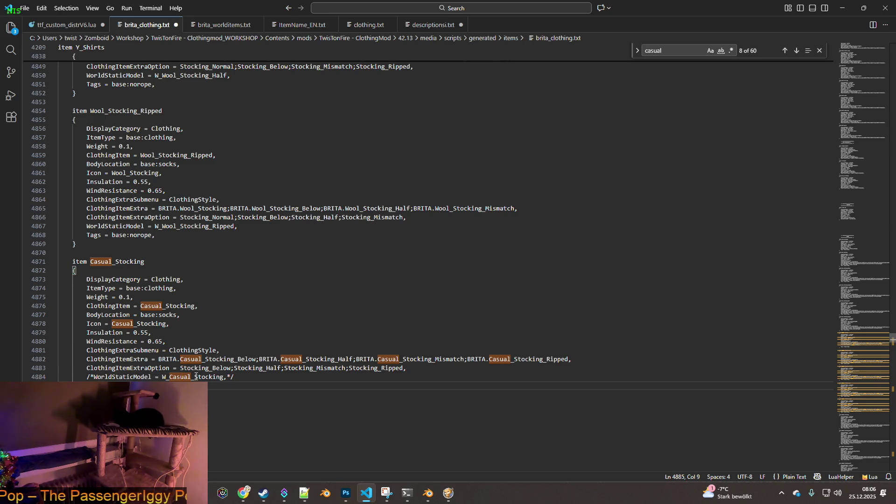
- Search the game's clothing.txt for 'Stocking' to reach StockingsBlack
{"action": "left_click_drag", "start_coordinate": [196, 378], "coordinate": [224, 377]}
{"action": "key", "text": "ctrl+c"}
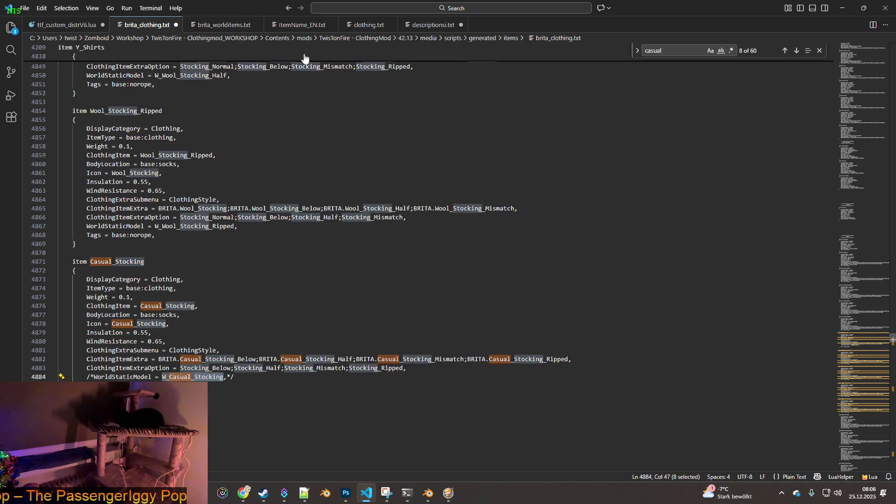
{"action": "left_click", "coordinate": [351, 25]}
{"action": "double_click", "coordinate": [677, 49]}
{"action": "key", "text": "ctrl+v"}
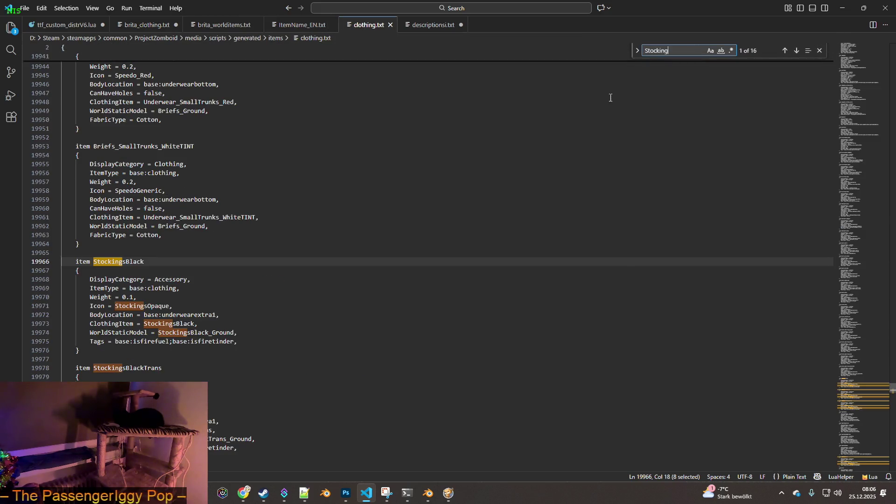
- Look over StockingsBlack, check the game, then return to brita_clothing.txt at Casual_Stocking
{"action": "left_click", "coordinate": [219, 324]}
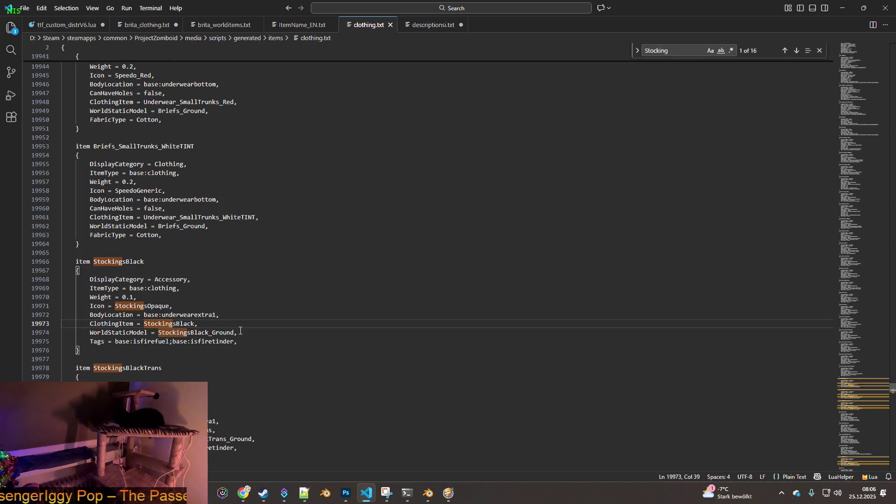
{"action": "scroll", "coordinate": [241, 330], "scroll_direction": "down", "scroll_amount": 6}
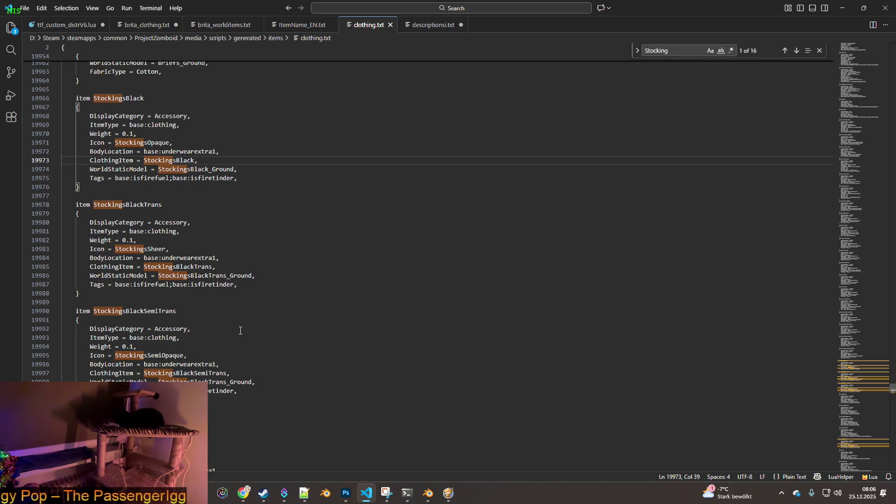
{"action": "left_click", "coordinate": [842, 8]}
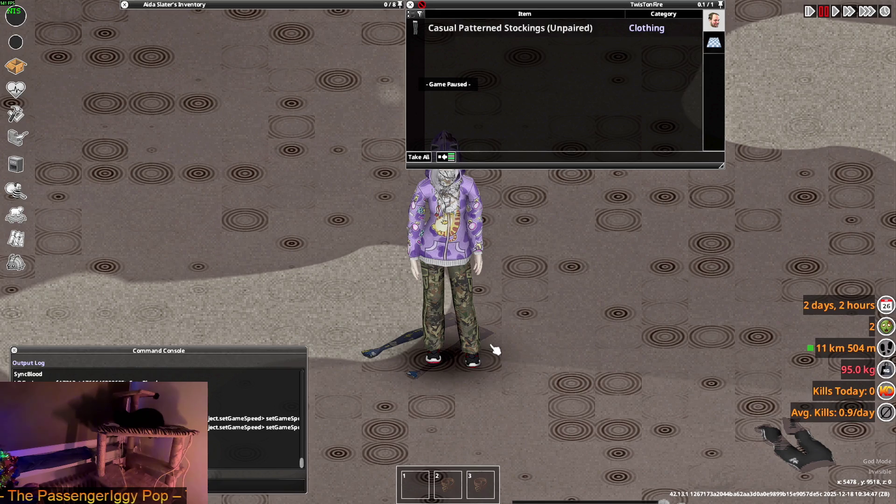
{"action": "key", "text": "alt+Tab"}
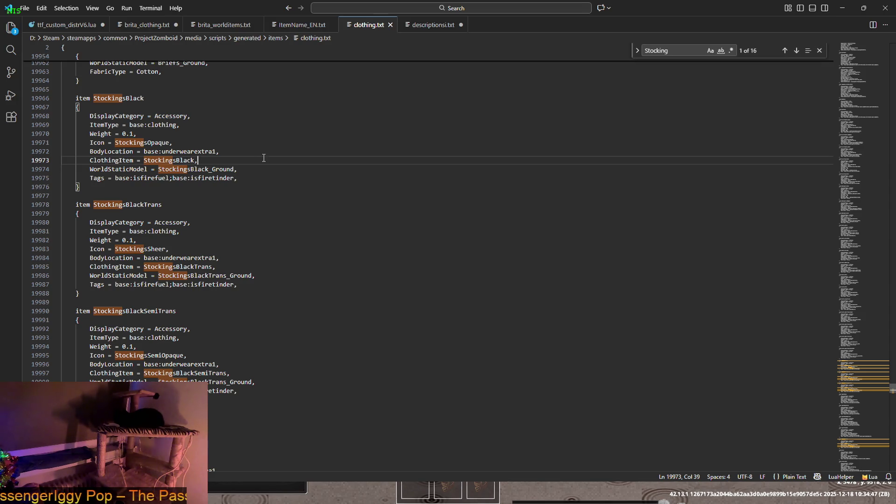
{"action": "left_click", "coordinate": [200, 26]}
{"action": "left_click", "coordinate": [145, 27]}
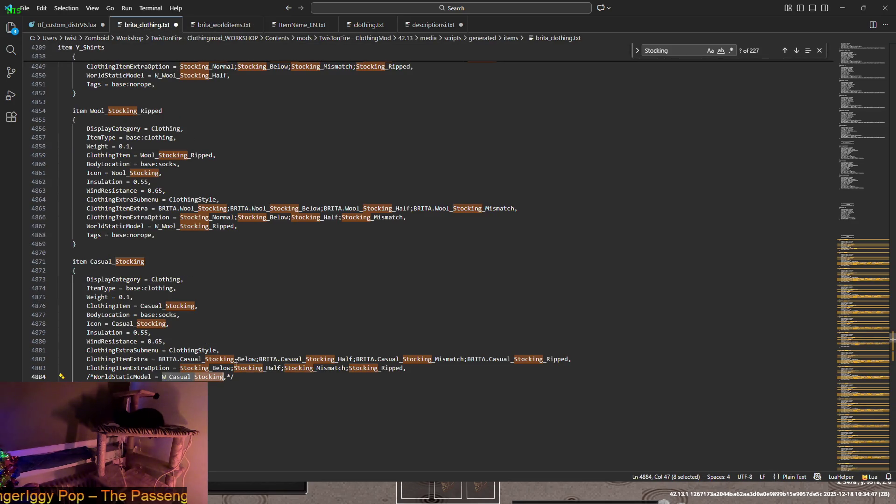
- Remove the /* */ markers from line 4884 and save brita_clothing.txt
{"action": "left_click", "coordinate": [250, 377]}
{"action": "key", "text": "BackSpace"}
{"action": "key", "text": "BackSpace"}
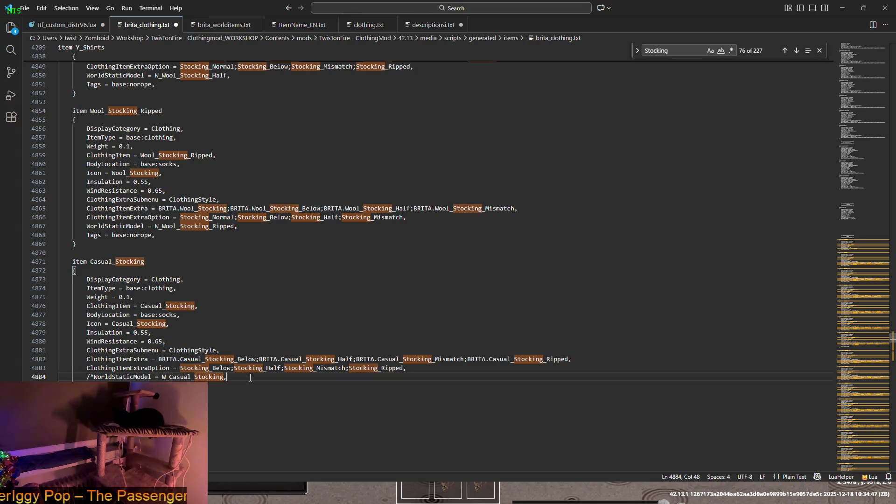
{"action": "key", "text": "Home"}
{"action": "key", "text": "Delete"}
{"action": "key", "text": "Delete"}
{"action": "left_click", "coordinate": [244, 381]}
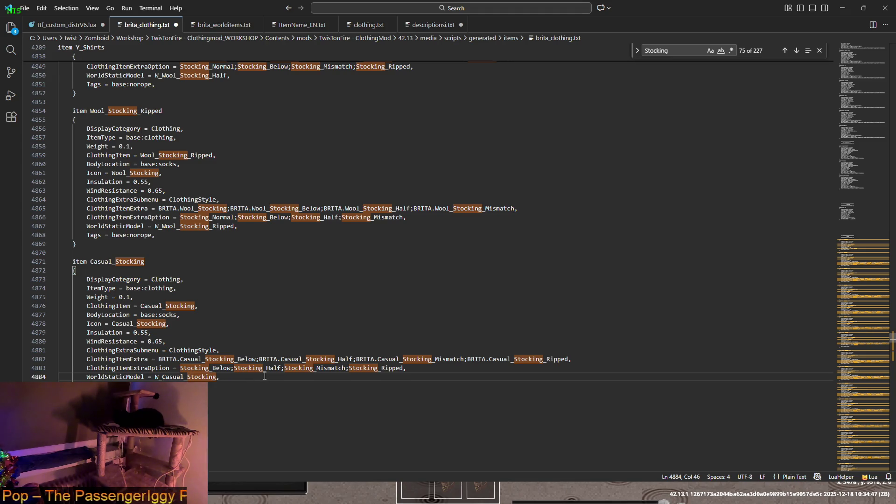
{"action": "left_click", "coordinate": [24, 8]}
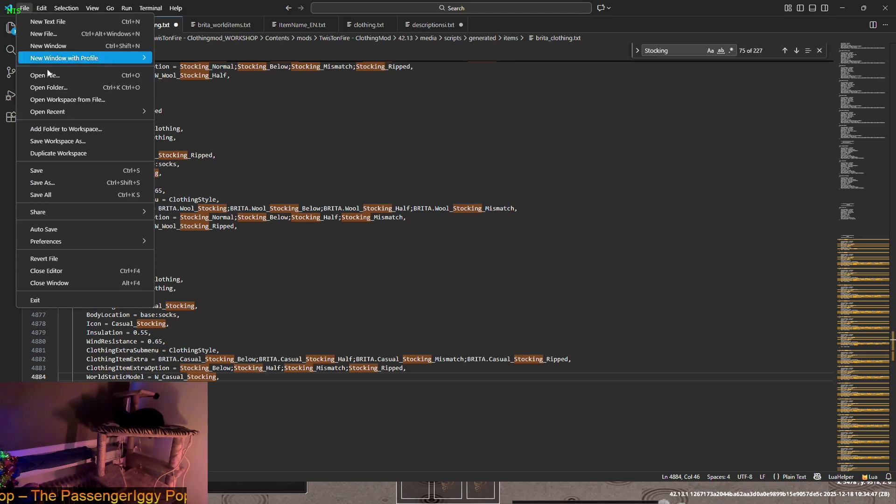
{"action": "left_click", "coordinate": [43, 171]}
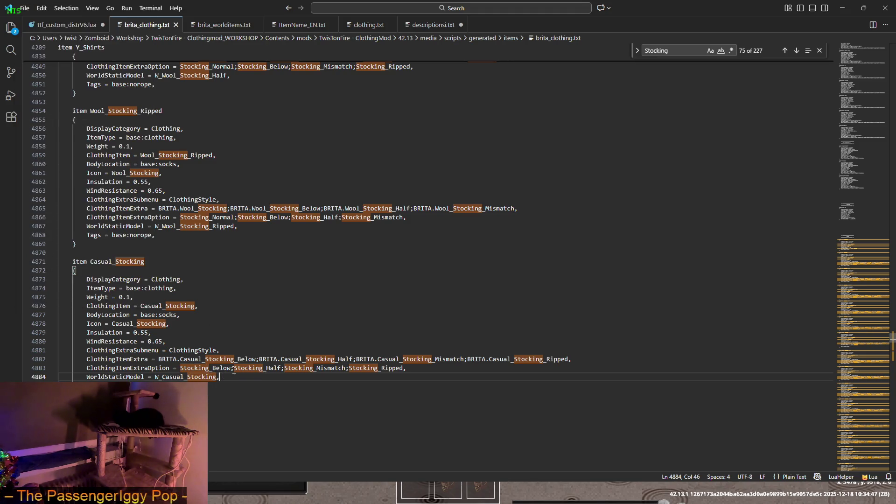
- Copy W_Casual_Stocking and search brita_worlditems.txt for its model definition
{"action": "left_click_drag", "start_coordinate": [155, 376], "coordinate": [214, 377]}
{"action": "key", "text": "ctrl+c"}
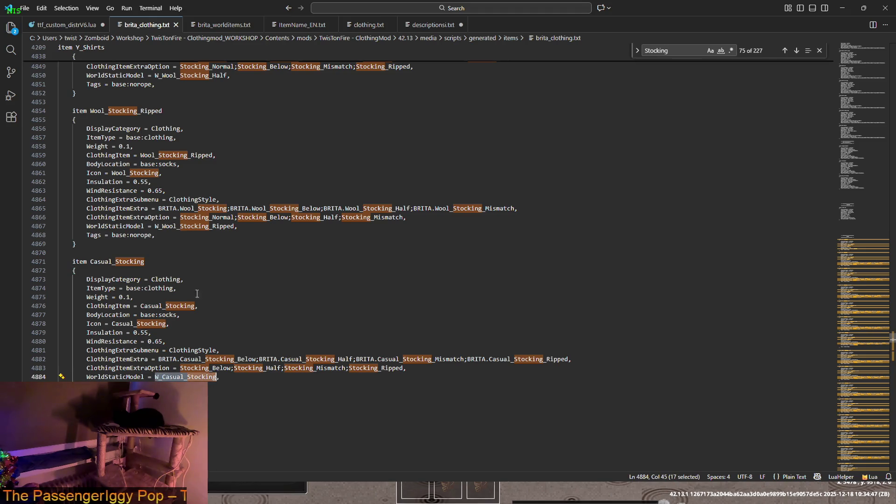
{"action": "left_click", "coordinate": [210, 26]}
{"action": "left_click", "coordinate": [687, 50]}
{"action": "key", "text": "ctrl+a"}
{"action": "key", "text": "ctrl+v"}
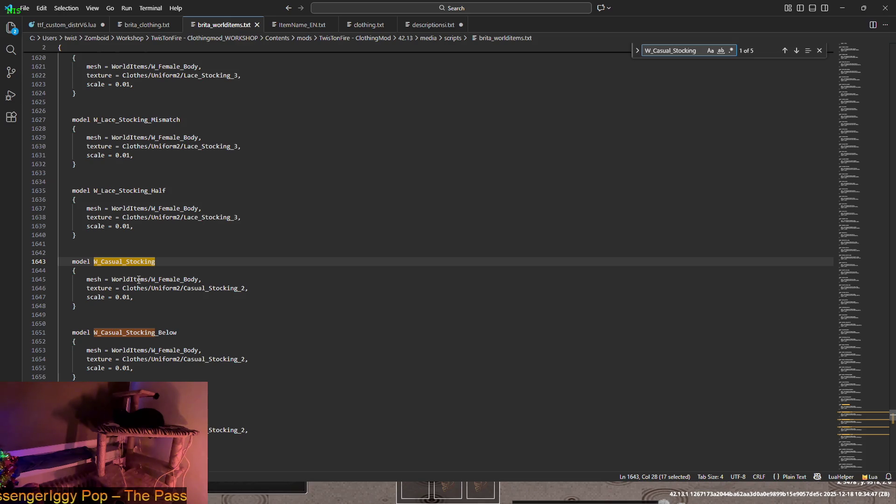
- Review the W_Female_Body mesh references across the stocking models in brita_worlditems.txt
{"action": "left_click_drag", "start_coordinate": [152, 279], "coordinate": [236, 285]}
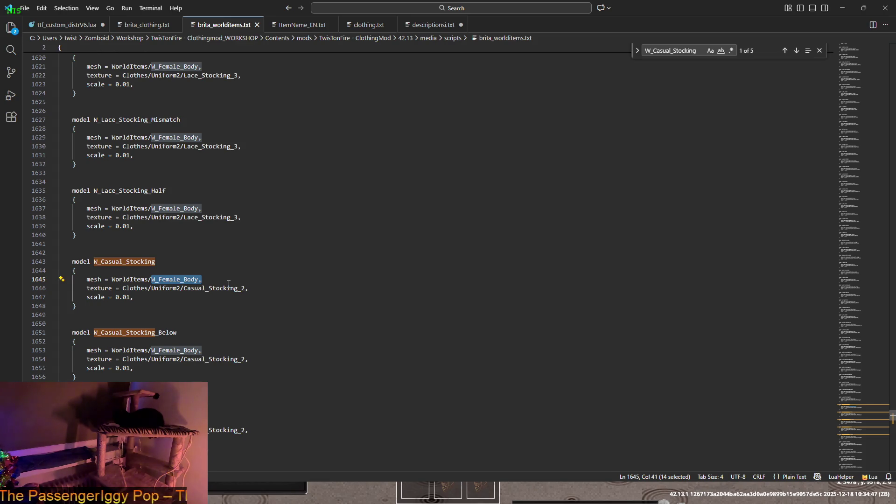
{"action": "left_click_drag", "start_coordinate": [198, 279], "coordinate": [190, 279]}
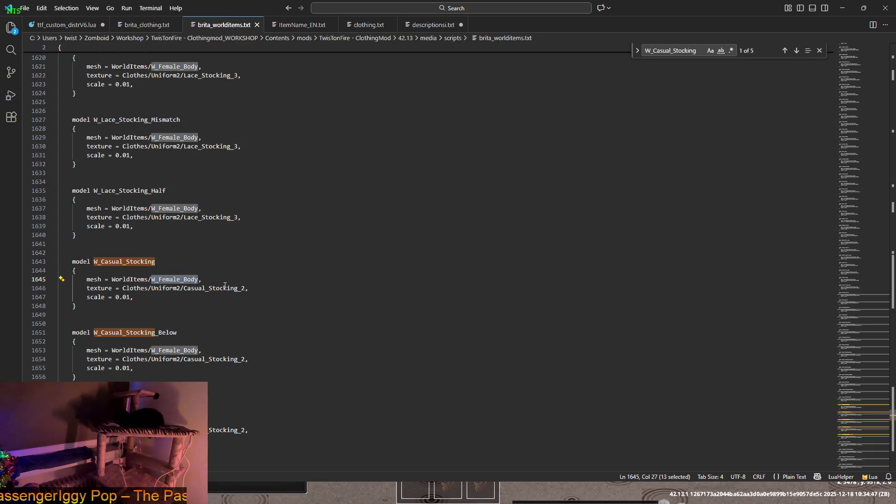
{"action": "scroll", "coordinate": [224, 286], "scroll_direction": "down", "scroll_amount": 20}
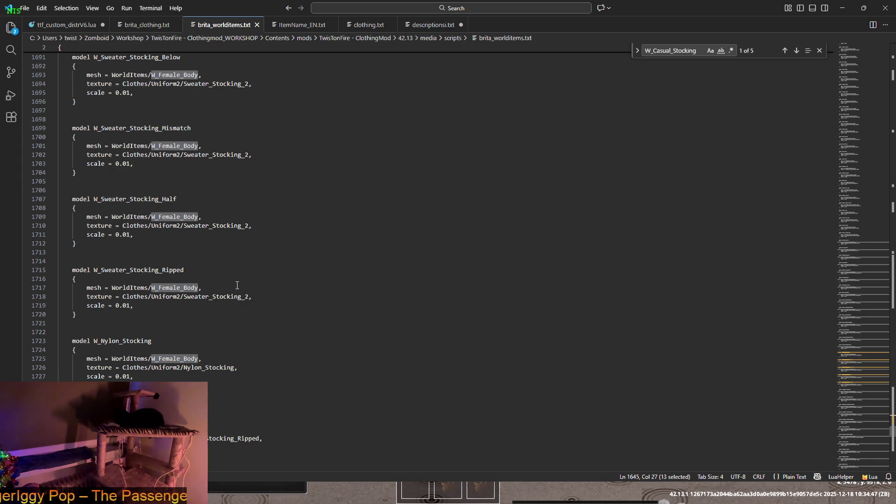
{"action": "scroll", "coordinate": [229, 303], "scroll_direction": "up", "scroll_amount": 10}
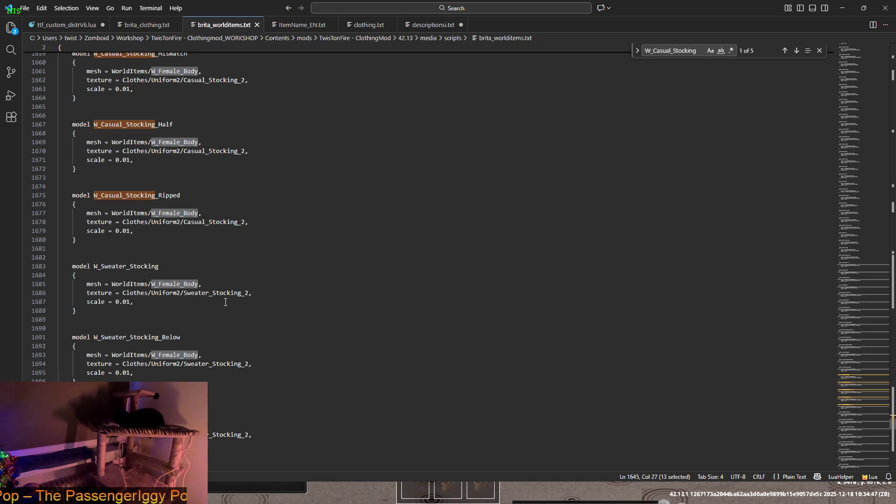
{"action": "scroll", "coordinate": [225, 302], "scroll_direction": "up", "scroll_amount": 3}
{"action": "scroll", "coordinate": [225, 302], "scroll_direction": "up", "scroll_amount": 9}
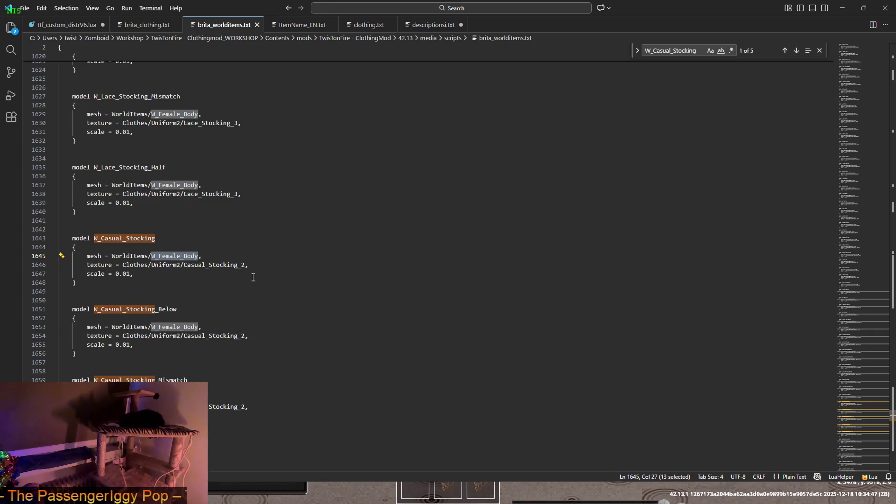
{"action": "left_click_drag", "start_coordinate": [194, 253], "coordinate": [151, 255]}
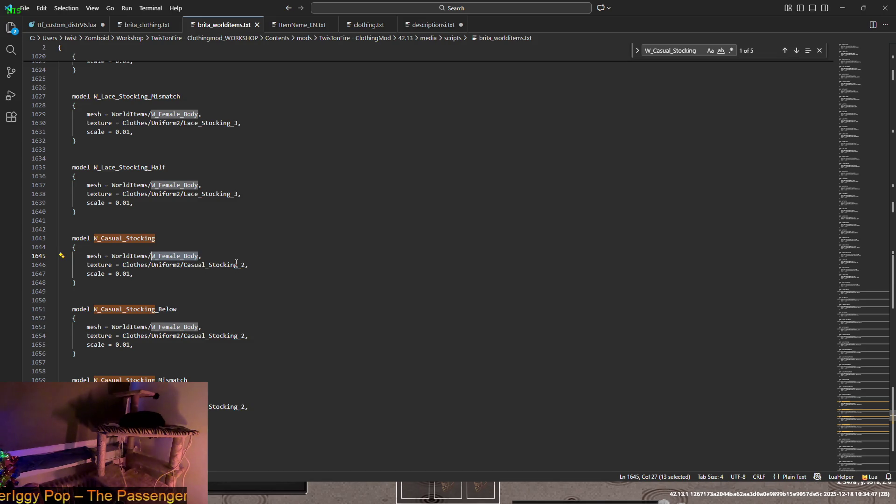
{"action": "key", "text": "alt+Tab"}
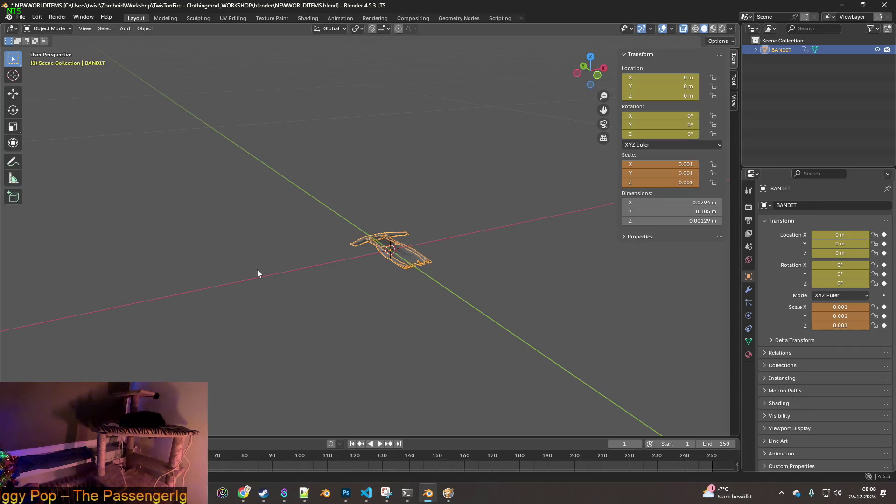
- Import W_Female_Body.fbx as an FBX model and orbit to view the imported body
{"action": "left_click", "coordinate": [103, 109]}
{"action": "left_click", "coordinate": [20, 17]}
{"action": "mouse_move", "coordinate": [47, 148]}
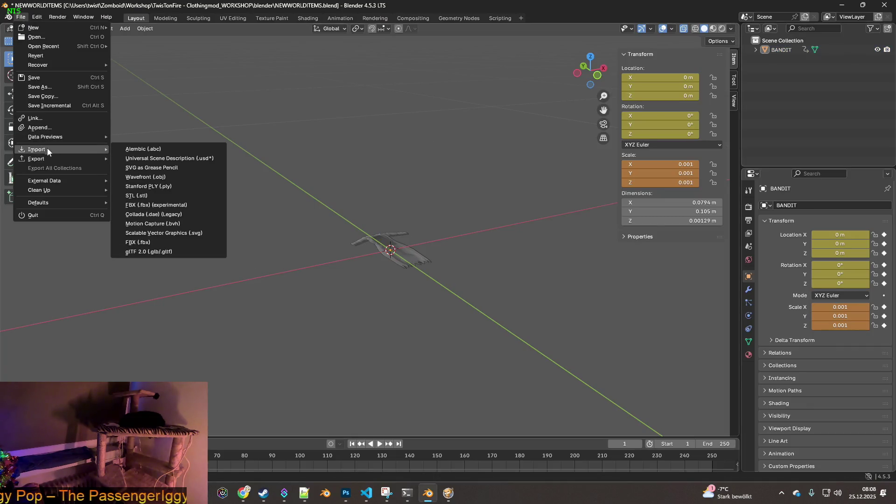
{"action": "left_click", "coordinate": [146, 242]}
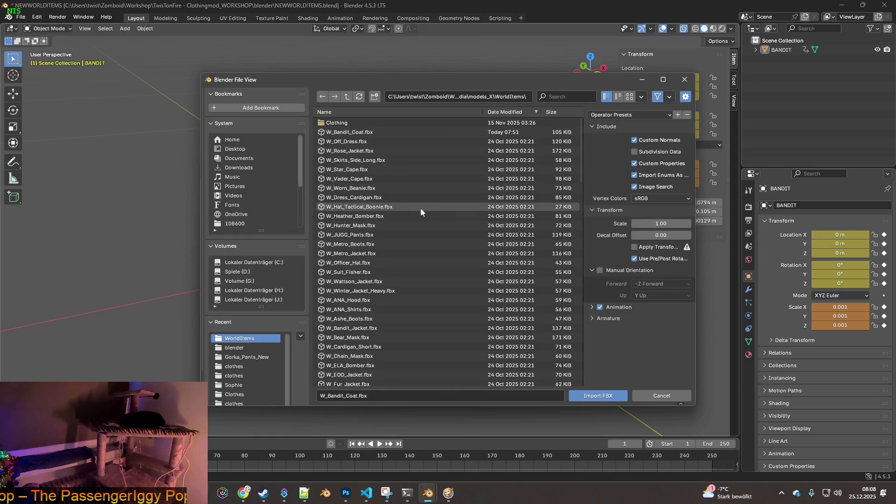
{"action": "left_click", "coordinate": [567, 98]}
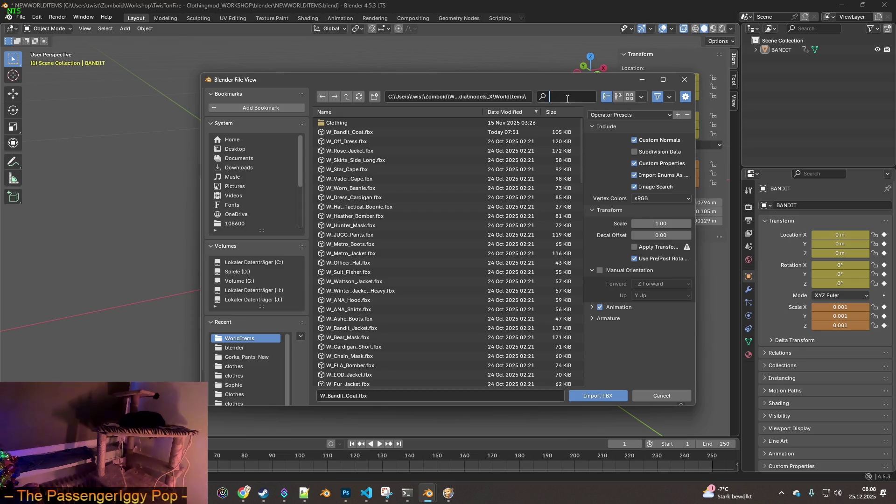
{"action": "type", "text": "Female_Body"}
{"action": "left_click", "coordinate": [360, 123]}
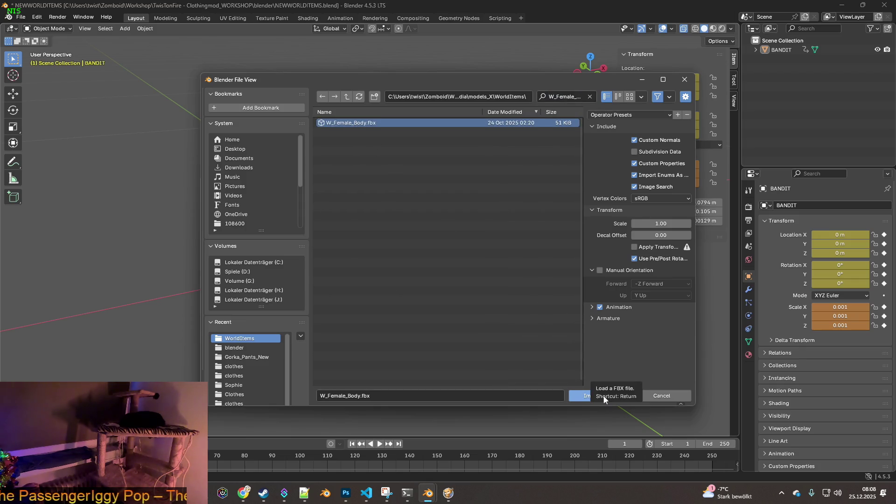
{"action": "left_click", "coordinate": [604, 398]}
{"action": "scroll", "coordinate": [500, 320], "scroll_direction": "down", "scroll_amount": 2}
{"action": "mouse_move", "coordinate": [470, 305]}
{"action": "middle_mouse_down"}
{"action": "mouse_move", "coordinate": [485, 333]}
{"action": "mouse_move", "coordinate": [485, 304]}
{"action": "mouse_move", "coordinate": [441, 293]}
{"action": "mouse_move", "coordinate": [362, 298]}
{"action": "mouse_move", "coordinate": [344, 316]}
{"action": "mouse_move", "coordinate": [287, 328]}
{"action": "mouse_move", "coordinate": [386, 318]}
{"action": "mouse_move", "coordinate": [430, 318]}
{"action": "mouse_move", "coordinate": [447, 332]}
{"action": "mouse_move", "coordinate": [456, 325]}
{"action": "mouse_move", "coordinate": [420, 310]}
{"action": "mouse_move", "coordinate": [344, 300]}
{"action": "mouse_move", "coordinate": [292, 310]}
{"action": "mouse_move", "coordinate": [466, 336]}
{"action": "mouse_move", "coordinate": [522, 300]}
{"action": "mouse_move", "coordinate": [490, 244]}
{"action": "mouse_move", "coordinate": [436, 324]}
{"action": "mouse_move", "coordinate": [374, 326]}
{"action": "mouse_move", "coordinate": [387, 345]}
{"action": "mouse_move", "coordinate": [510, 313]}
{"action": "mouse_move", "coordinate": [382, 316]}
{"action": "mouse_move", "coordinate": [508, 330]}
{"action": "mouse_move", "coordinate": [542, 310]}
{"action": "mouse_move", "coordinate": [566, 314]}
{"action": "mouse_move", "coordinate": [526, 330]}
{"action": "mouse_move", "coordinate": [465, 322]}
{"action": "mouse_move", "coordinate": [526, 317]}
{"action": "mouse_move", "coordinate": [499, 317]}
{"action": "mouse_move", "coordinate": [417, 332]}
{"action": "mouse_move", "coordinate": [495, 286]}
{"action": "mouse_move", "coordinate": [496, 309]}
{"action": "middle_mouse_up"}
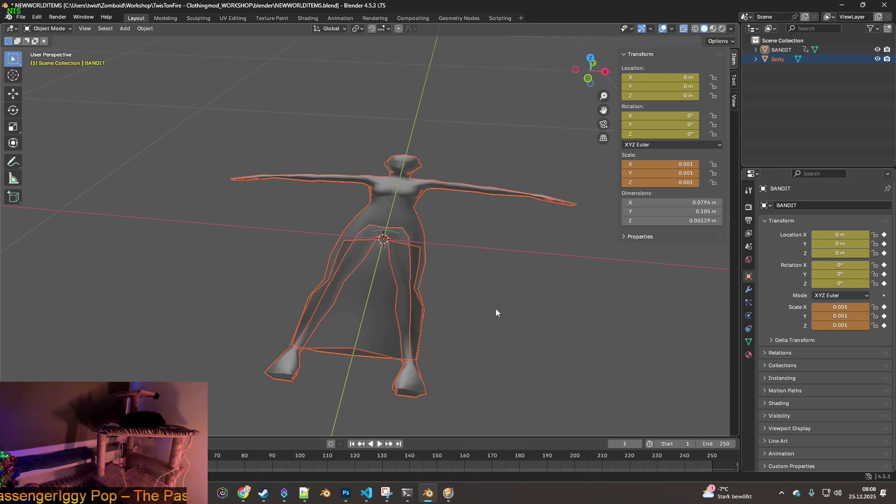
- Expand Body and BANDIT in the outliner and nudge the object slightly along X
{"action": "middle_click_drag", "start_coordinate": [361, 307], "coordinate": [515, 276]}
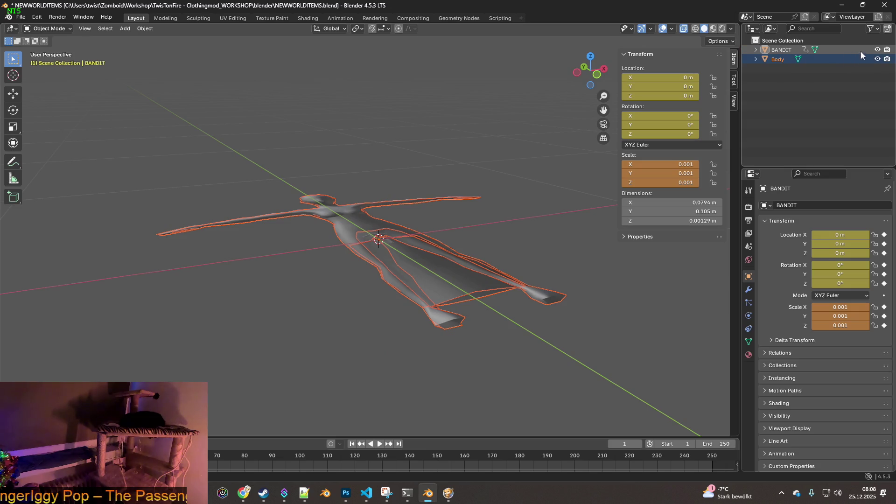
{"action": "left_click", "coordinate": [756, 59]}
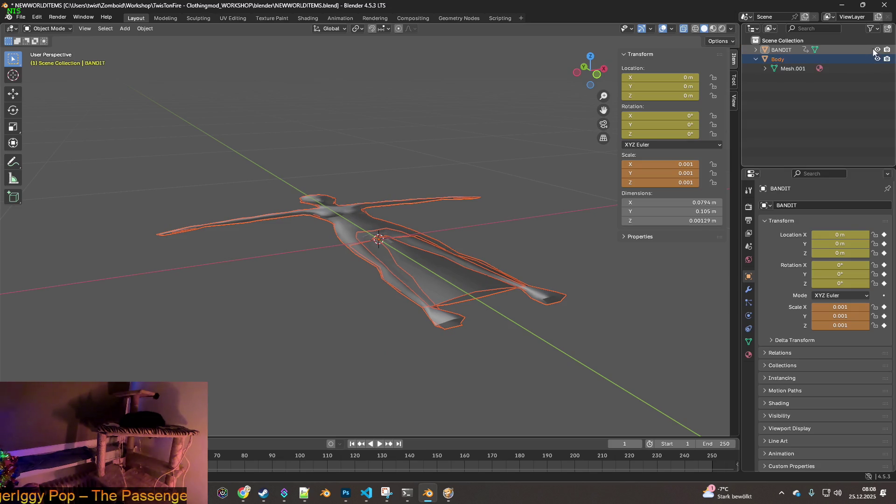
{"action": "left_click", "coordinate": [755, 49]}
{"action": "middle_click_drag", "start_coordinate": [555, 192], "coordinate": [500, 211]}
{"action": "key", "text": "g"}
{"action": "key", "text": "x"}
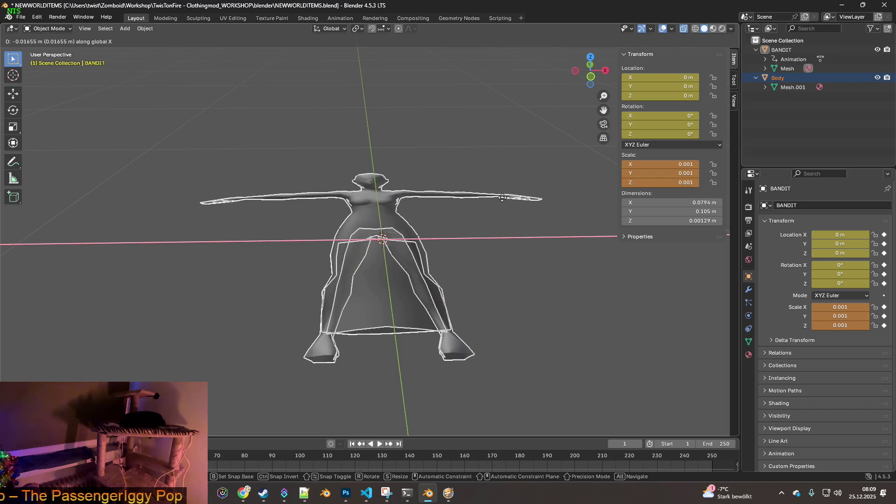
{"action": "left_click", "coordinate": [511, 217]}
{"action": "mouse_move", "coordinate": [510, 217]}
{"action": "middle_mouse_down"}
{"action": "mouse_move", "coordinate": [409, 216]}
{"action": "mouse_move", "coordinate": [400, 180]}
{"action": "mouse_move", "coordinate": [497, 233]}
{"action": "middle_mouse_up"}
- After checking the code editor, make Body the active object and inspect it from below
{"action": "key", "text": "alt+Tab"}
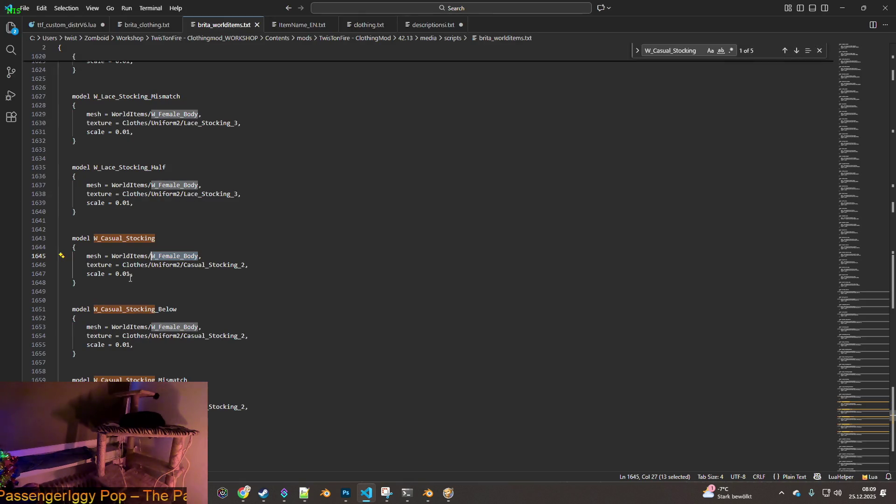
{"action": "key", "text": "alt+Tab"}
{"action": "mouse_move", "coordinate": [309, 279]}
{"action": "middle_mouse_down"}
{"action": "mouse_move", "coordinate": [520, 257]}
{"action": "mouse_move", "coordinate": [539, 206]}
{"action": "mouse_move", "coordinate": [522, 276]}
{"action": "mouse_move", "coordinate": [476, 283]}
{"action": "mouse_move", "coordinate": [433, 275]}
{"action": "mouse_move", "coordinate": [519, 293]}
{"action": "middle_mouse_up"}
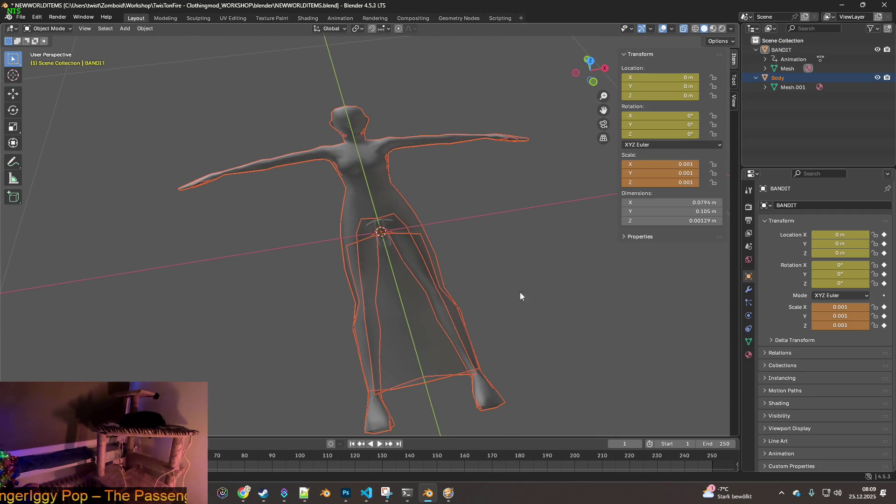
{"action": "left_click", "coordinate": [397, 250]}
{"action": "mouse_move", "coordinate": [430, 259]}
{"action": "middle_mouse_down"}
{"action": "mouse_move", "coordinate": [471, 240]}
{"action": "mouse_move", "coordinate": [480, 274]}
{"action": "mouse_move", "coordinate": [540, 274]}
{"action": "middle_mouse_up"}
{"action": "scroll", "coordinate": [406, 266], "scroll_direction": "up", "scroll_amount": 6}
{"action": "mouse_move", "coordinate": [398, 264]}
{"action": "middle_mouse_down"}
{"action": "mouse_move", "coordinate": [490, 201]}
{"action": "mouse_move", "coordinate": [520, 190]}
{"action": "mouse_move", "coordinate": [519, 206]}
{"action": "middle_mouse_up"}
{"action": "mouse_move", "coordinate": [410, 265]}
{"action": "middle_mouse_down"}
{"action": "mouse_move", "coordinate": [516, 293]}
{"action": "mouse_move", "coordinate": [413, 236]}
{"action": "mouse_move", "coordinate": [449, 260]}
{"action": "mouse_move", "coordinate": [371, 237]}
{"action": "middle_mouse_up"}
- Enter Edit Mode, select a connected body part and delete its vertices
{"action": "left_click", "coordinate": [70, 29]}
{"action": "left_click", "coordinate": [61, 50]}
{"action": "middle_click_drag", "start_coordinate": [288, 186], "coordinate": [469, 243]}
{"action": "left_click", "coordinate": [470, 271]}
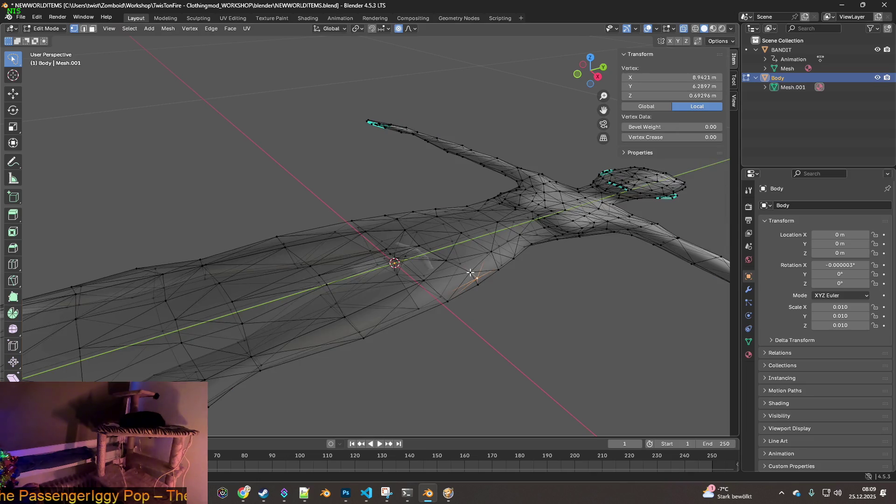
{"action": "key", "text": "ctrl+l"}
{"action": "middle_click_drag", "start_coordinate": [454, 271], "coordinate": [504, 269]}
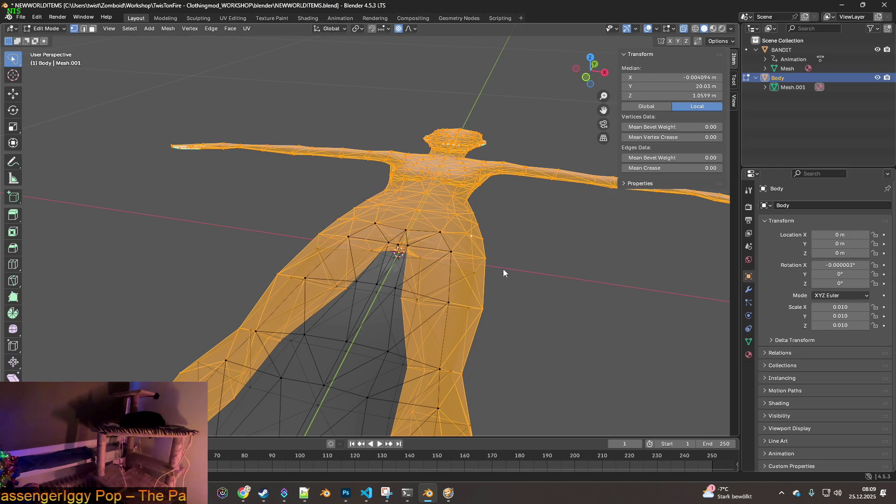
{"action": "key", "text": "x"}
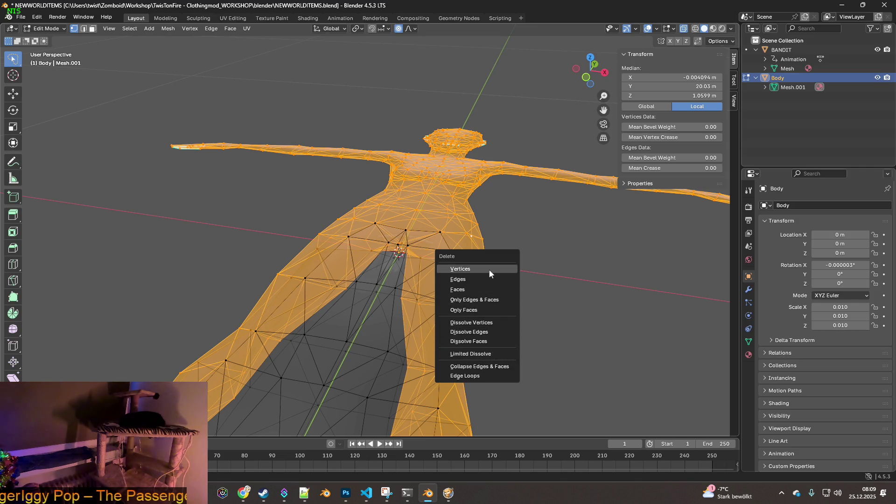
{"action": "left_click", "coordinate": [489, 269]}
- Select another connected mesh part and delete it as well
{"action": "mouse_move", "coordinate": [485, 268]}
{"action": "middle_mouse_down"}
{"action": "mouse_move", "coordinate": [480, 298]}
{"action": "mouse_move", "coordinate": [211, 278]}
{"action": "mouse_move", "coordinate": [345, 308]}
{"action": "mouse_move", "coordinate": [316, 315]}
{"action": "mouse_move", "coordinate": [387, 331]}
{"action": "mouse_move", "coordinate": [340, 314]}
{"action": "mouse_move", "coordinate": [470, 276]}
{"action": "middle_mouse_up"}
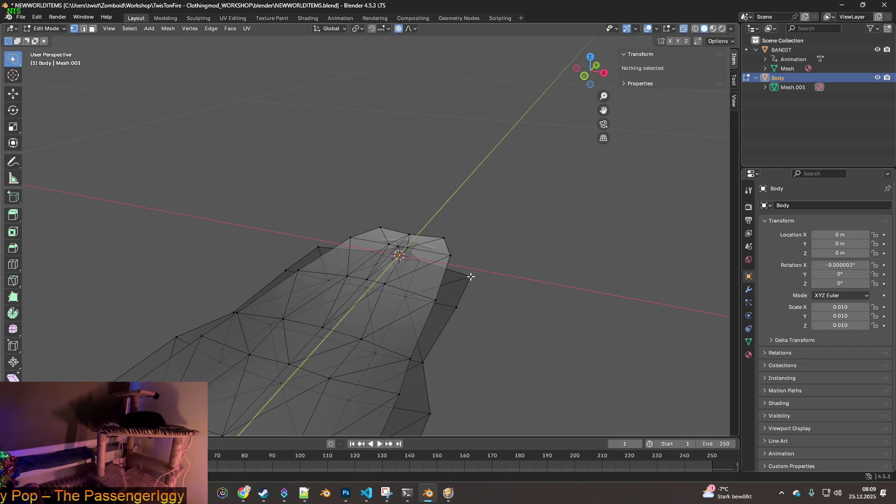
{"action": "key", "text": "l"}
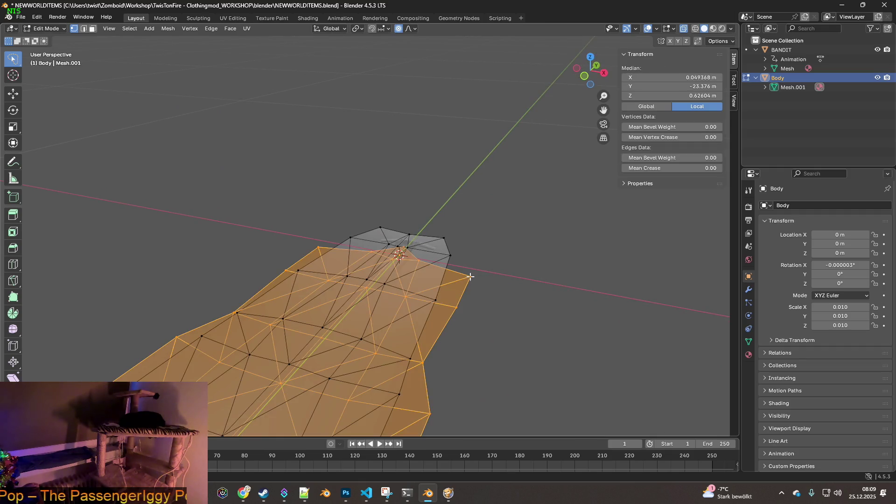
{"action": "key", "text": "x"}
{"action": "left_click", "coordinate": [456, 278]}
{"action": "mouse_move", "coordinate": [464, 294]}
{"action": "middle_mouse_down"}
{"action": "mouse_move", "coordinate": [470, 316]}
{"action": "mouse_move", "coordinate": [503, 328]}
{"action": "mouse_move", "coordinate": [498, 306]}
{"action": "mouse_move", "coordinate": [428, 312]}
{"action": "mouse_move", "coordinate": [398, 330]}
{"action": "mouse_move", "coordinate": [504, 334]}
{"action": "mouse_move", "coordinate": [540, 303]}
{"action": "mouse_move", "coordinate": [472, 317]}
{"action": "middle_mouse_up"}
- Select the remaining panel, then revert through Undo History to the full mesh
{"action": "left_click", "coordinate": [420, 302]}
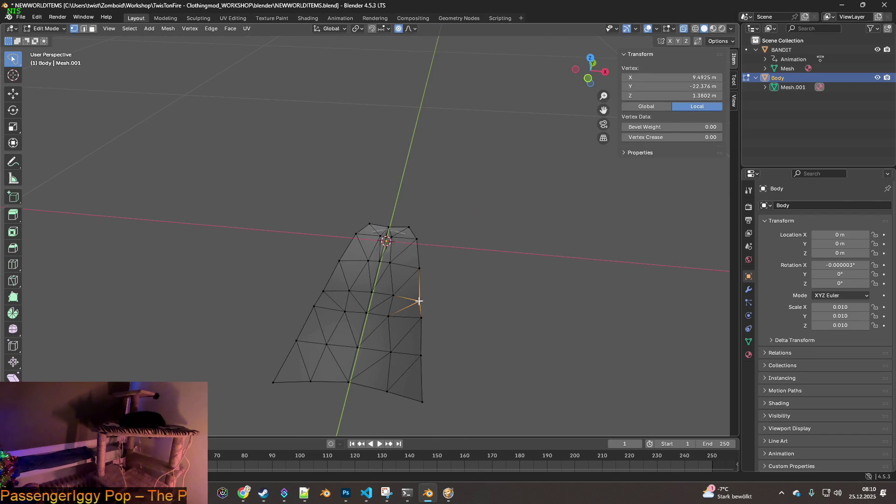
{"action": "key", "text": "ctrl+l"}
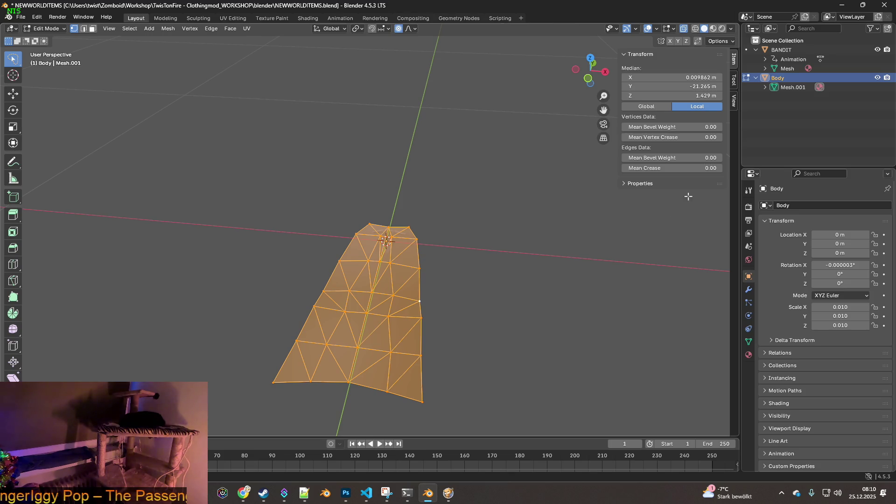
{"action": "left_click", "coordinate": [37, 18]}
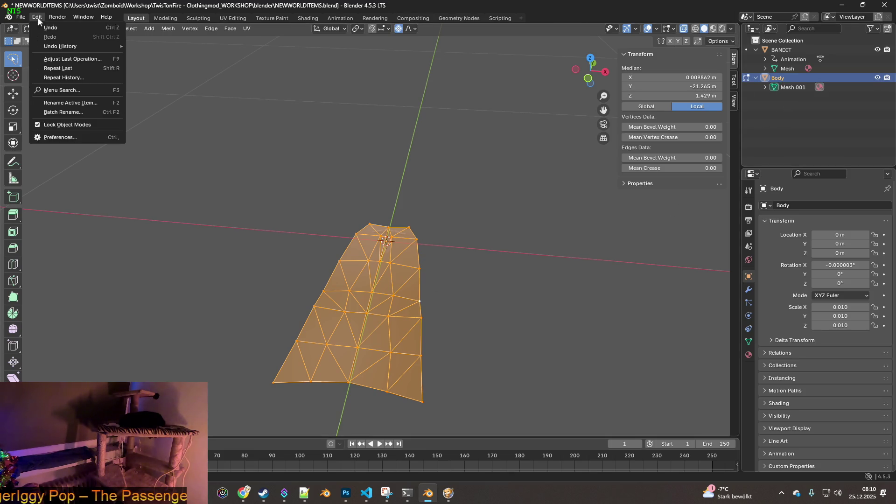
{"action": "mouse_move", "coordinate": [55, 47]}
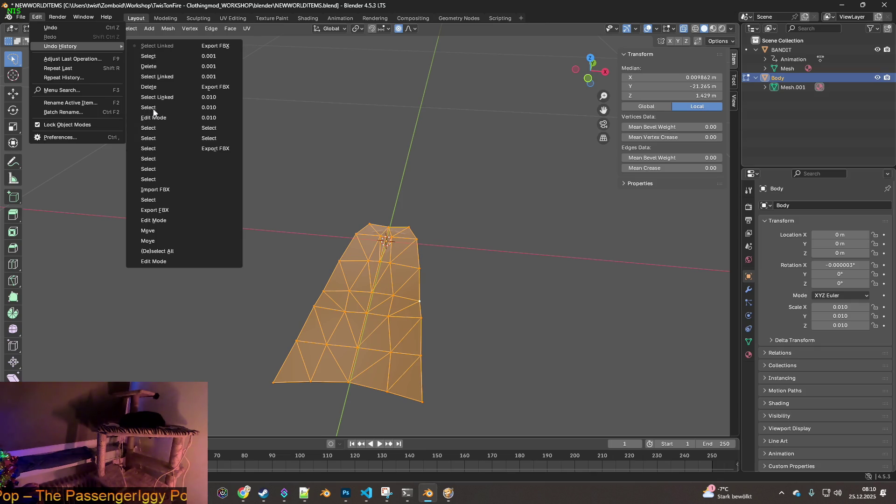
{"action": "left_click", "coordinate": [155, 97]}
{"action": "mouse_move", "coordinate": [302, 167]}
{"action": "middle_mouse_down"}
{"action": "mouse_move", "coordinate": [292, 154]}
{"action": "mouse_move", "coordinate": [388, 263]}
{"action": "middle_mouse_up"}
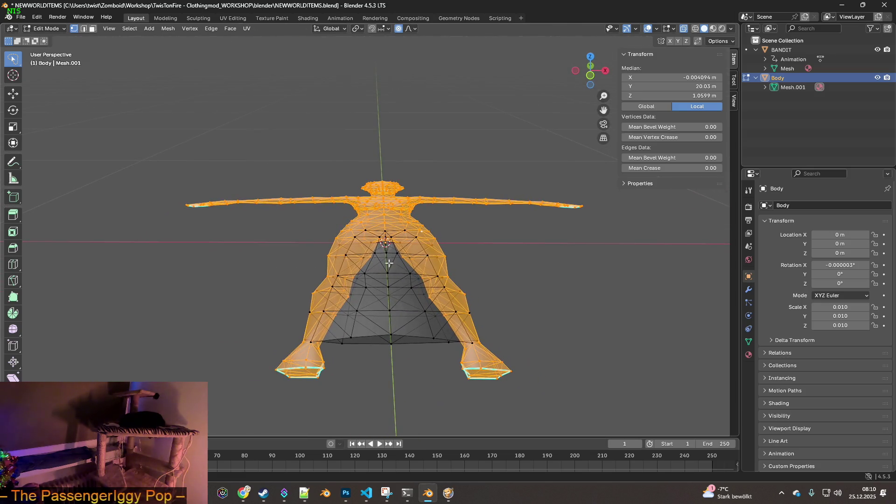
- Select the panel between the legs, grow it one ring, and delete only its faces
{"action": "left_click", "coordinate": [351, 337]}
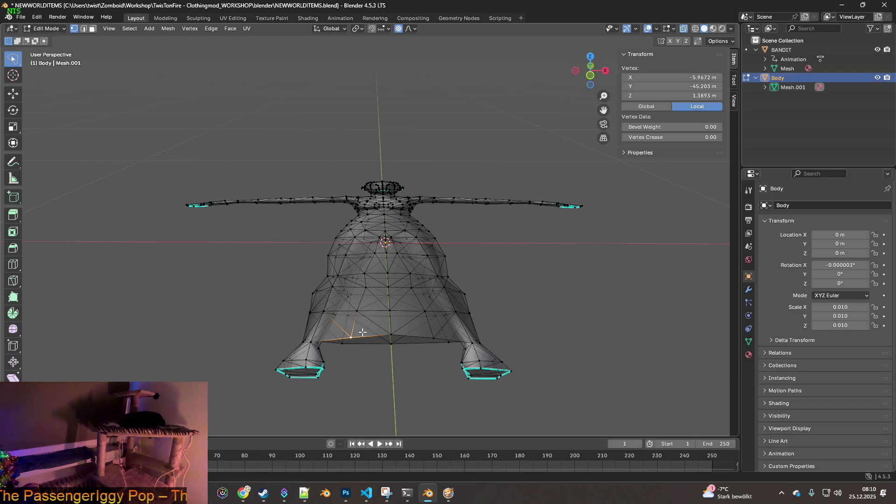
{"action": "key", "text": "ctrl+z"}
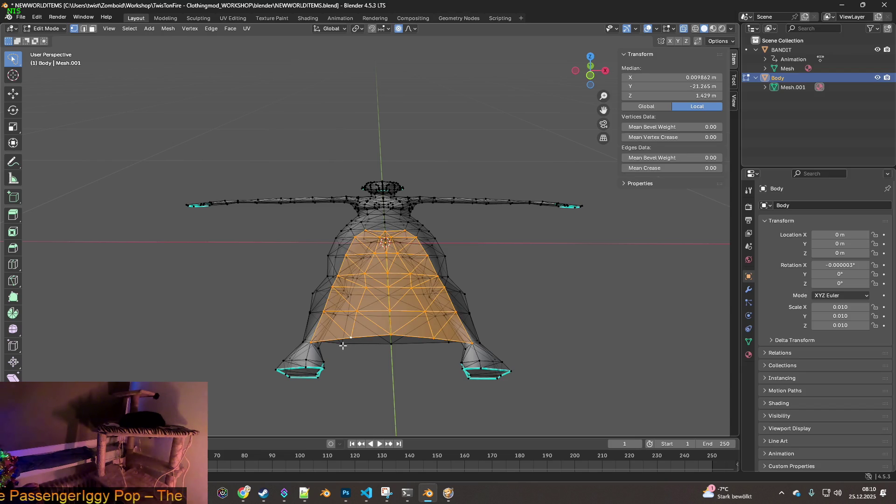
{"action": "key", "text": "ctrl+KP_Add"}
{"action": "key", "text": "x"}
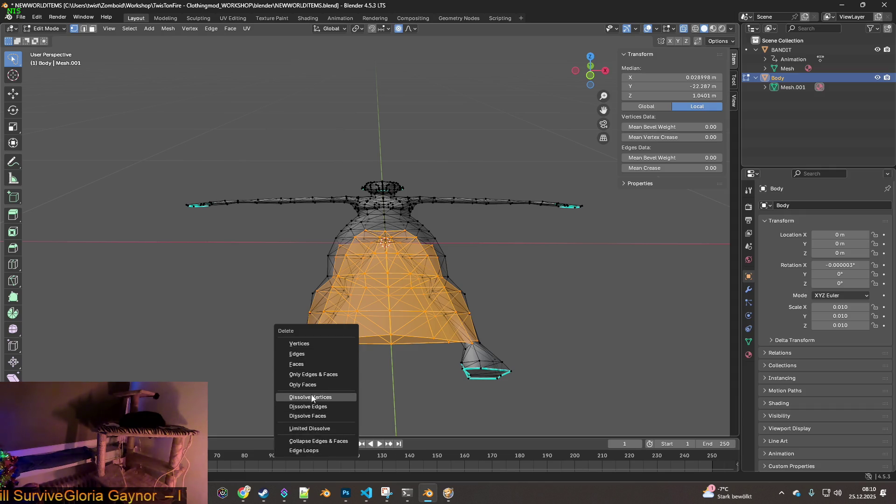
{"action": "left_click", "coordinate": [303, 385]}
{"action": "mouse_move", "coordinate": [466, 305]}
{"action": "middle_mouse_down"}
{"action": "mouse_move", "coordinate": [522, 322]}
{"action": "mouse_move", "coordinate": [466, 344]}
{"action": "mouse_move", "coordinate": [442, 326]}
{"action": "mouse_move", "coordinate": [468, 310]}
{"action": "mouse_move", "coordinate": [457, 322]}
{"action": "mouse_move", "coordinate": [466, 342]}
{"action": "mouse_move", "coordinate": [477, 340]}
{"action": "mouse_move", "coordinate": [482, 316]}
{"action": "mouse_move", "coordinate": [452, 316]}
{"action": "mouse_move", "coordinate": [485, 328]}
{"action": "mouse_move", "coordinate": [482, 338]}
{"action": "mouse_move", "coordinate": [456, 336]}
{"action": "mouse_move", "coordinate": [524, 300]}
{"action": "mouse_move", "coordinate": [469, 323]}
{"action": "mouse_move", "coordinate": [457, 343]}
{"action": "mouse_move", "coordinate": [482, 261]}
{"action": "mouse_move", "coordinate": [476, 274]}
{"action": "mouse_move", "coordinate": [438, 274]}
{"action": "mouse_move", "coordinate": [419, 247]}
{"action": "mouse_move", "coordinate": [432, 286]}
{"action": "mouse_move", "coordinate": [489, 308]}
{"action": "middle_mouse_up"}
- Hide BANDIT, select the entire Body mesh, and return to Object Mode
{"action": "left_click", "coordinate": [877, 49]}
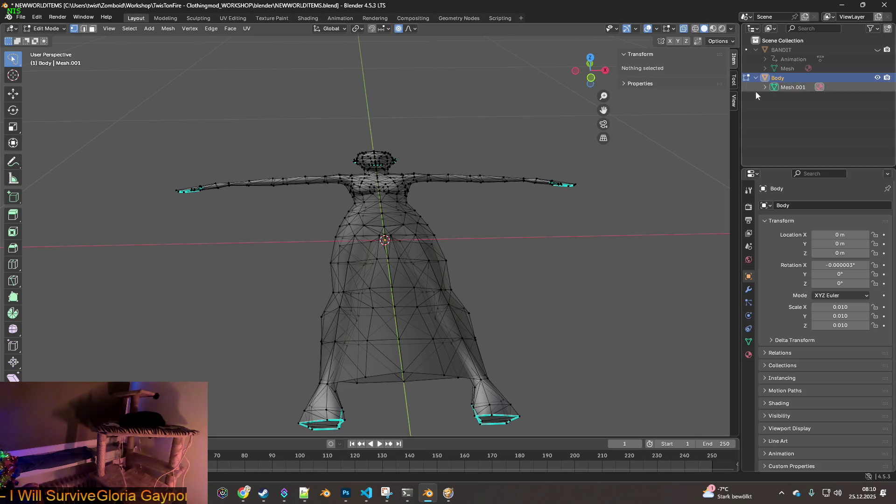
{"action": "middle_click_drag", "start_coordinate": [574, 210], "coordinate": [543, 247]}
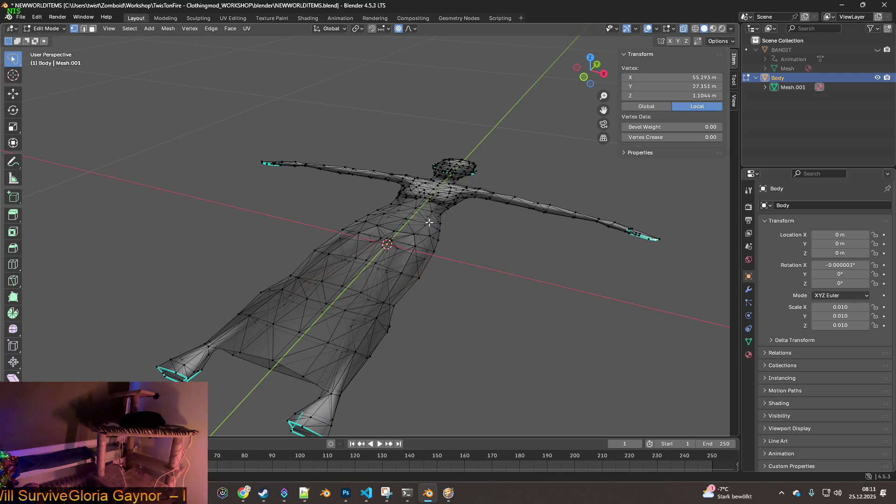
{"action": "key", "text": "a"}
{"action": "mouse_move", "coordinate": [451, 225]}
{"action": "middle_mouse_down"}
{"action": "mouse_move", "coordinate": [508, 216]}
{"action": "mouse_move", "coordinate": [435, 216]}
{"action": "middle_mouse_up"}
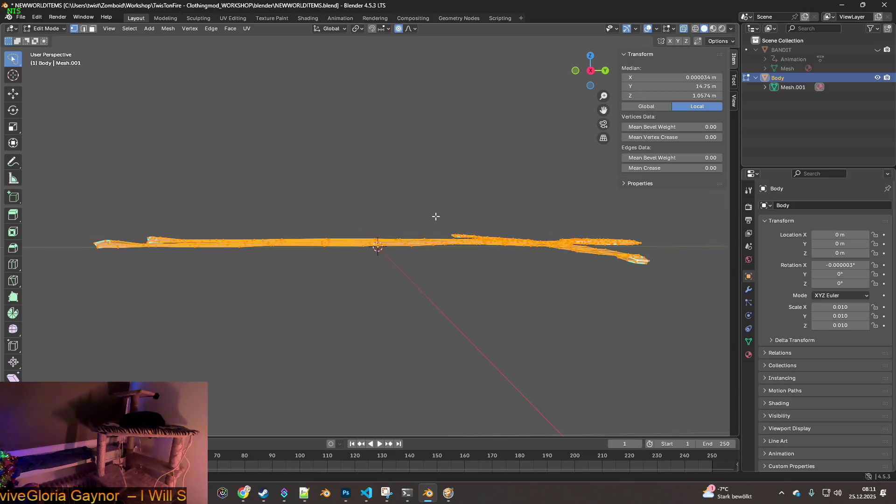
{"action": "left_click", "coordinate": [53, 39]}
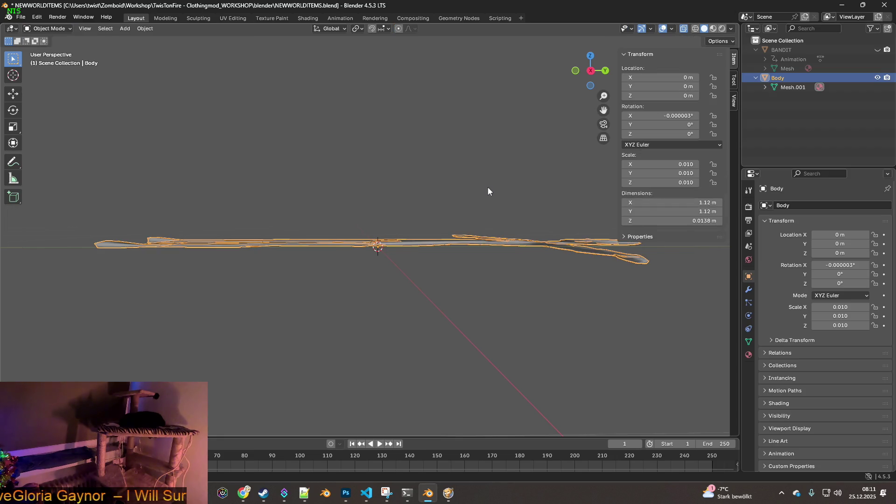
- Apply the Body object's rotation and scale
{"action": "mouse_move", "coordinate": [485, 196]}
{"action": "middle_mouse_down"}
{"action": "mouse_move", "coordinate": [464, 212]}
{"action": "mouse_move", "coordinate": [497, 219]}
{"action": "middle_mouse_up"}
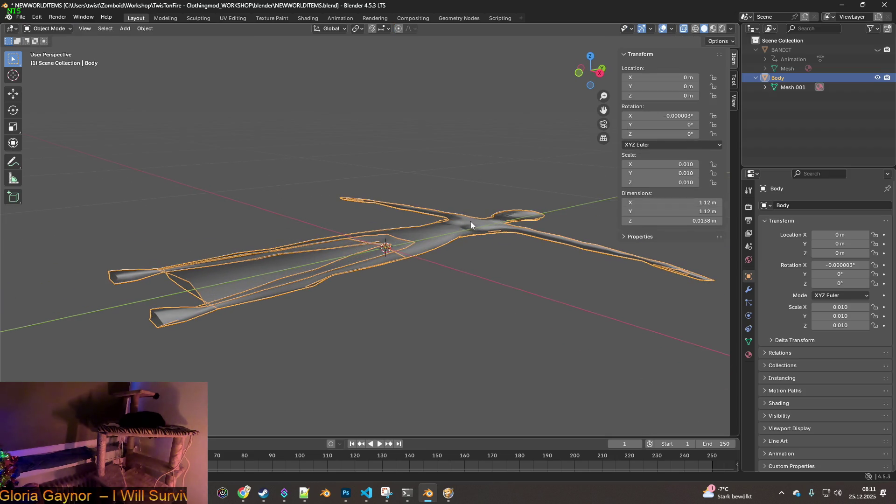
{"action": "key", "text": "ctrl+a"}
{"action": "left_click", "coordinate": [406, 229]}
{"action": "mouse_move", "coordinate": [406, 227]}
{"action": "middle_mouse_down"}
{"action": "mouse_move", "coordinate": [425, 232]}
{"action": "mouse_move", "coordinate": [334, 194]}
{"action": "middle_mouse_up"}
- Re-enter Edit Mode and nudge the selected mesh slightly along Z
{"action": "left_click", "coordinate": [47, 29]}
{"action": "left_click", "coordinate": [42, 50]}
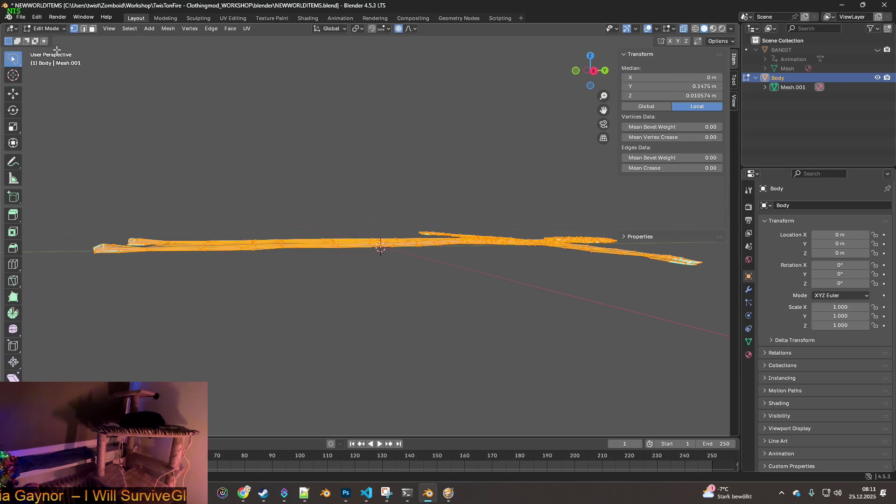
{"action": "middle_click_drag", "start_coordinate": [411, 205], "coordinate": [426, 202]}
{"action": "key", "text": "g"}
{"action": "key", "text": "z"}
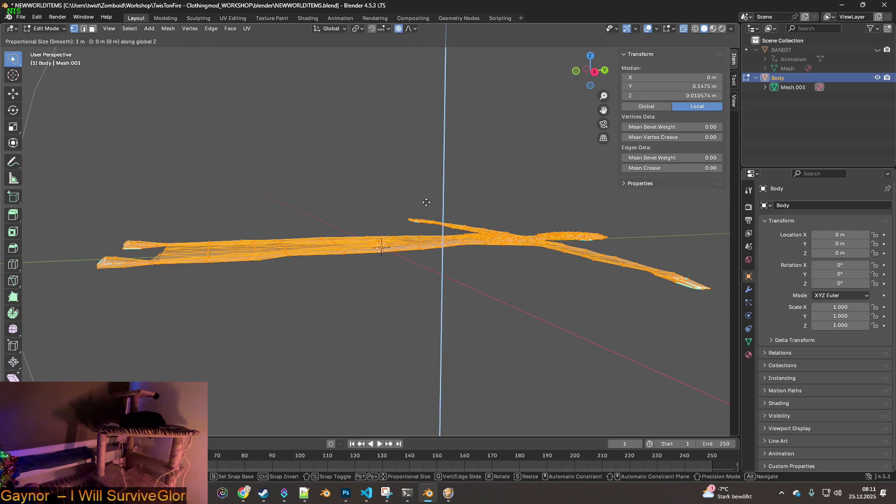
{"action": "left_click", "coordinate": [429, 195]}
{"action": "mouse_move", "coordinate": [430, 195]}
{"action": "middle_mouse_down"}
{"action": "mouse_move", "coordinate": [432, 212]}
{"action": "mouse_move", "coordinate": [470, 243]}
{"action": "mouse_move", "coordinate": [402, 230]}
{"action": "mouse_move", "coordinate": [528, 273]}
{"action": "mouse_move", "coordinate": [458, 212]}
{"action": "mouse_move", "coordinate": [344, 200]}
{"action": "mouse_move", "coordinate": [314, 202]}
{"action": "mouse_move", "coordinate": [282, 224]}
{"action": "mouse_move", "coordinate": [255, 218]}
{"action": "middle_mouse_up"}
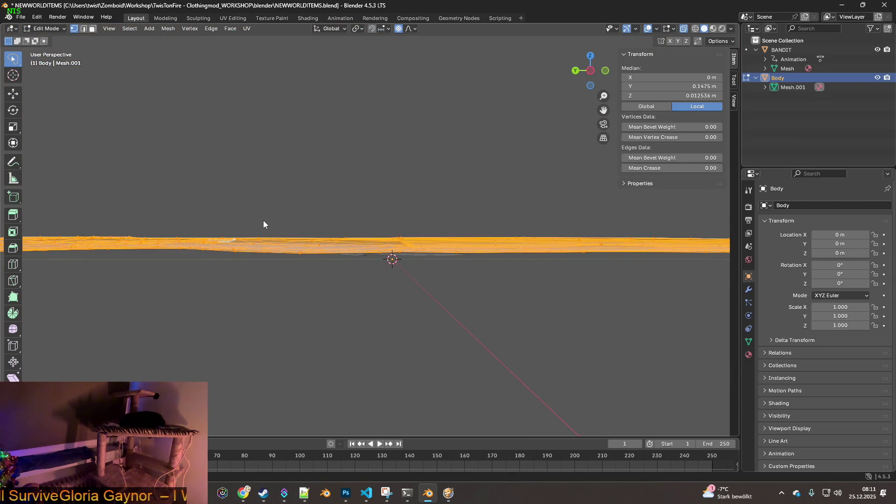
- Lower the upper body along Z with proportional editing over repeated grabs
{"action": "key", "text": "g"}
{"action": "key", "text": "z"}
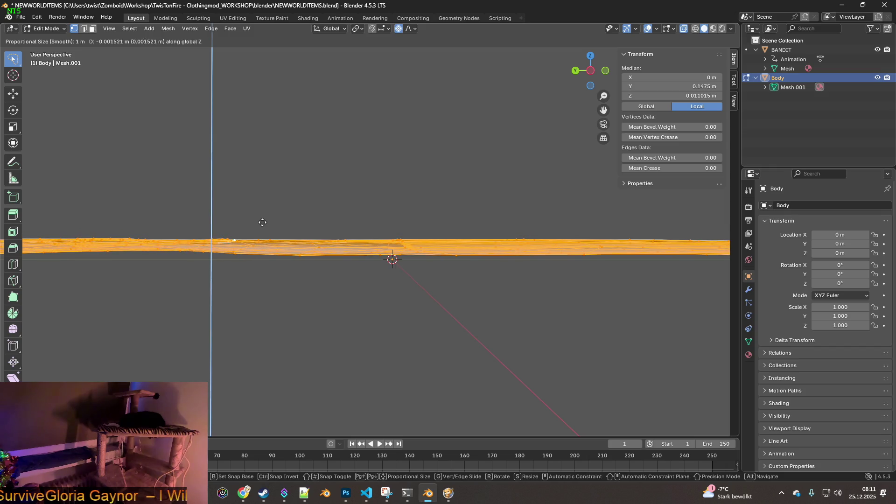
{"action": "left_click", "coordinate": [263, 226]}
{"action": "mouse_move", "coordinate": [264, 226]}
{"action": "middle_mouse_down"}
{"action": "mouse_move", "coordinate": [266, 216]}
{"action": "mouse_move", "coordinate": [379, 255]}
{"action": "mouse_move", "coordinate": [390, 252]}
{"action": "mouse_move", "coordinate": [362, 206]}
{"action": "mouse_move", "coordinate": [440, 225]}
{"action": "middle_mouse_up"}
{"action": "key", "text": "g"}
{"action": "key", "text": "z"}
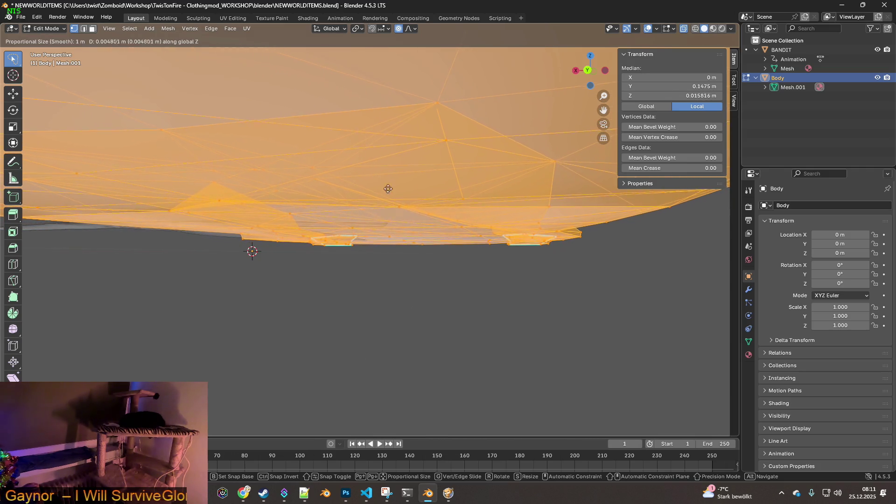
{"action": "left_click", "coordinate": [398, 230]}
{"action": "middle_click_drag", "start_coordinate": [398, 230], "coordinate": [328, 246]}
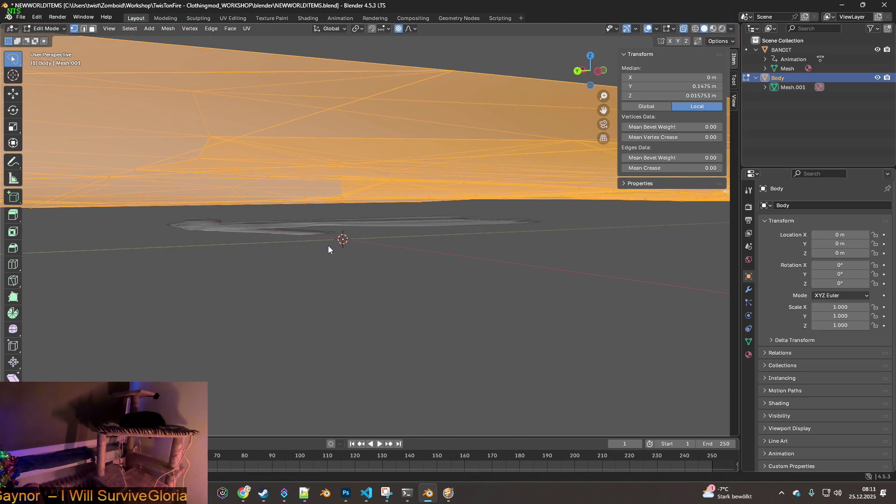
{"action": "key", "text": "g"}
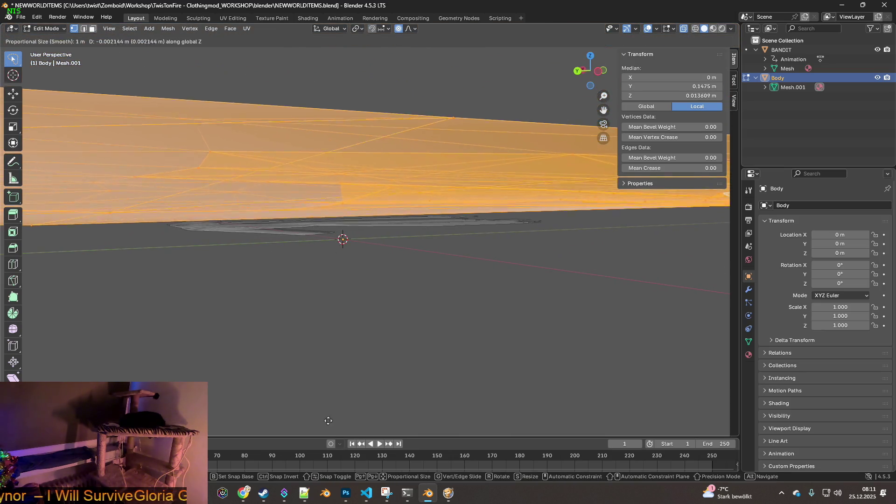
{"action": "left_click", "coordinate": [342, 137]}
- Lasso-select the right leg and hip faces and shift them sideways along X
{"action": "left_click", "coordinate": [346, 139]}
{"action": "mouse_move", "coordinate": [346, 139]}
{"action": "middle_mouse_down"}
{"action": "mouse_move", "coordinate": [508, 222]}
{"action": "mouse_move", "coordinate": [503, 199]}
{"action": "mouse_move", "coordinate": [514, 154]}
{"action": "mouse_move", "coordinate": [542, 162]}
{"action": "mouse_move", "coordinate": [524, 163]}
{"action": "middle_mouse_up"}
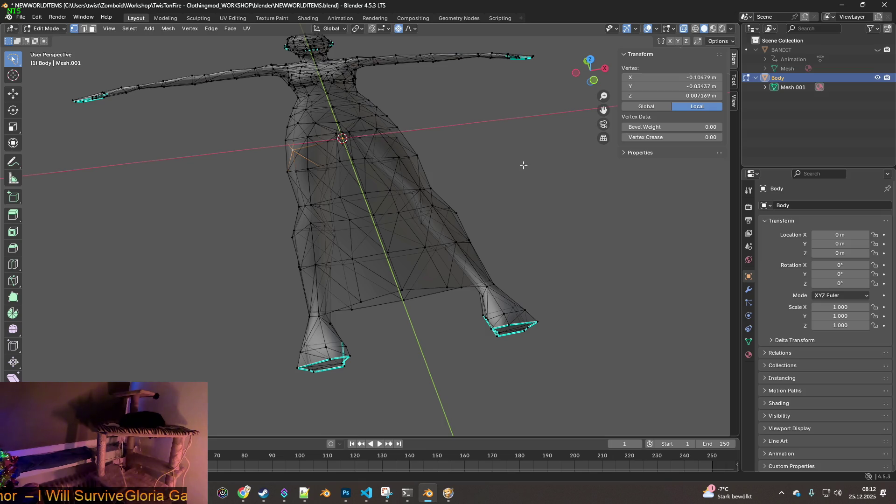
{"action": "mouse_move", "coordinate": [502, 165]}
{"action": "middle_mouse_down"}
{"action": "mouse_move", "coordinate": [488, 170]}
{"action": "mouse_move", "coordinate": [495, 177]}
{"action": "middle_mouse_up"}
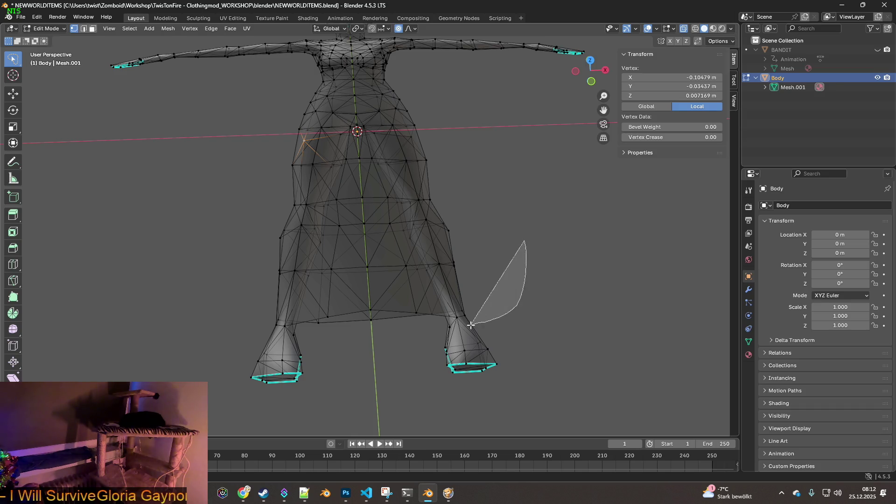
{"action": "left_click_drag", "start_coordinate": [471, 325], "coordinate": [471, 323]}
{"action": "mouse_move", "coordinate": [541, 309]}
{"action": "left_mouse_down"}
{"action": "mouse_move", "coordinate": [411, 365]}
{"action": "mouse_move", "coordinate": [350, 210]}
{"action": "mouse_move", "coordinate": [358, 168]}
{"action": "left_mouse_up"}
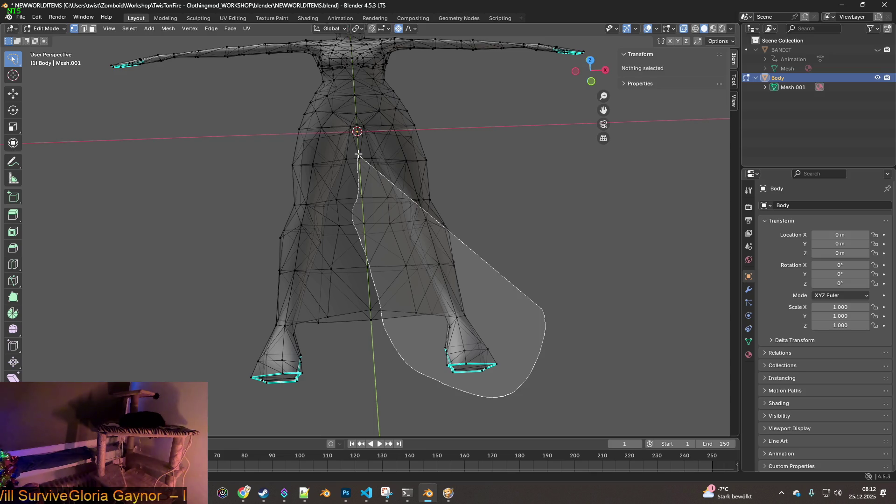
{"action": "left_click_drag", "start_coordinate": [369, 167], "coordinate": [509, 143]}
{"action": "mouse_move", "coordinate": [589, 279]}
{"action": "left_mouse_down"}
{"action": "mouse_move", "coordinate": [463, 386]}
{"action": "mouse_move", "coordinate": [390, 187]}
{"action": "mouse_move", "coordinate": [577, 202]}
{"action": "left_mouse_up"}
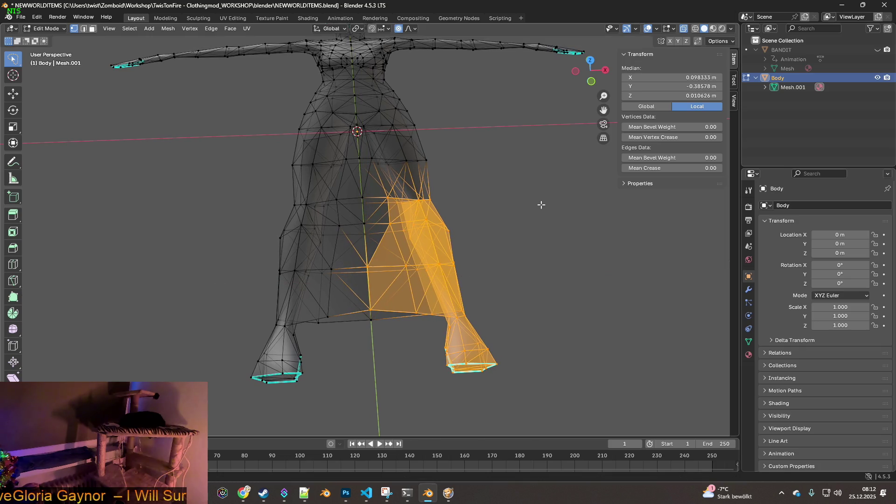
{"action": "key", "text": "g"}
{"action": "key", "text": "x"}
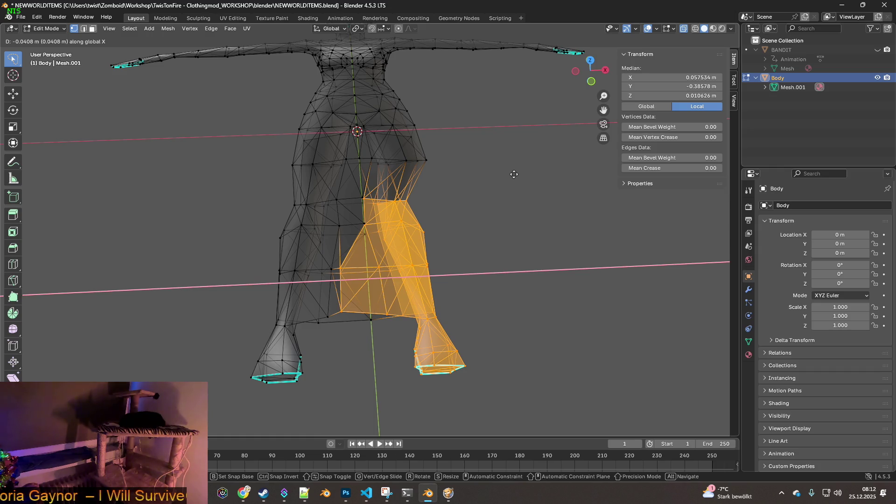
{"action": "left_click", "coordinate": [513, 175]}
- Select a smaller set of right-leg faces, shift them along X and raise them along Z
{"action": "mouse_move", "coordinate": [535, 348]}
{"action": "left_mouse_down"}
{"action": "mouse_move", "coordinate": [400, 366]}
{"action": "mouse_move", "coordinate": [461, 242]}
{"action": "mouse_move", "coordinate": [510, 273]}
{"action": "left_mouse_up"}
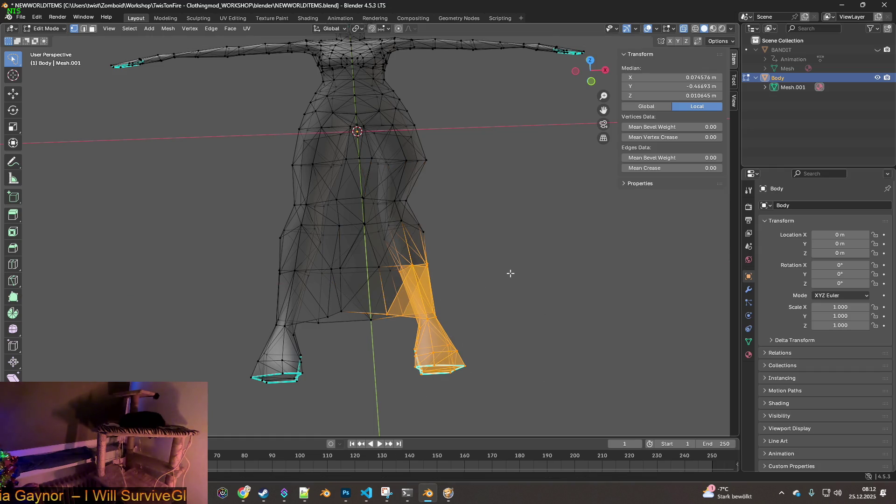
{"action": "key", "text": "g"}
{"action": "key", "text": "x"}
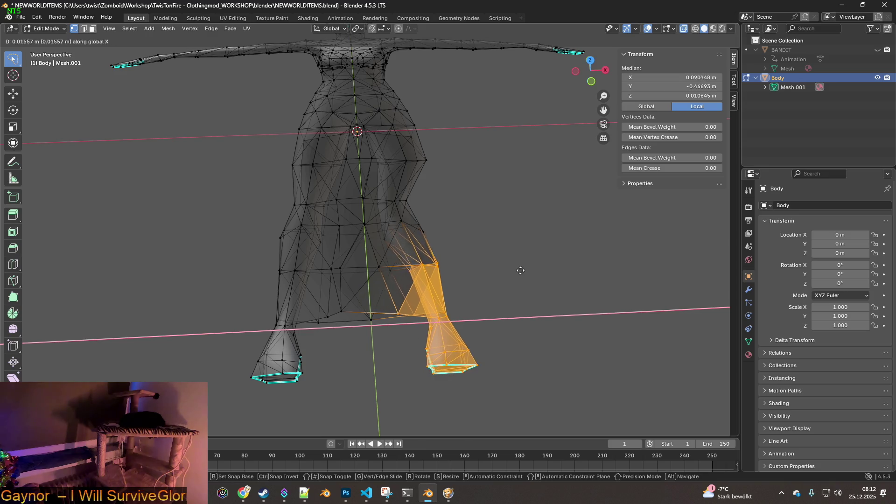
{"action": "left_click", "coordinate": [525, 264]}
{"action": "key", "text": "g"}
{"action": "key", "text": "z"}
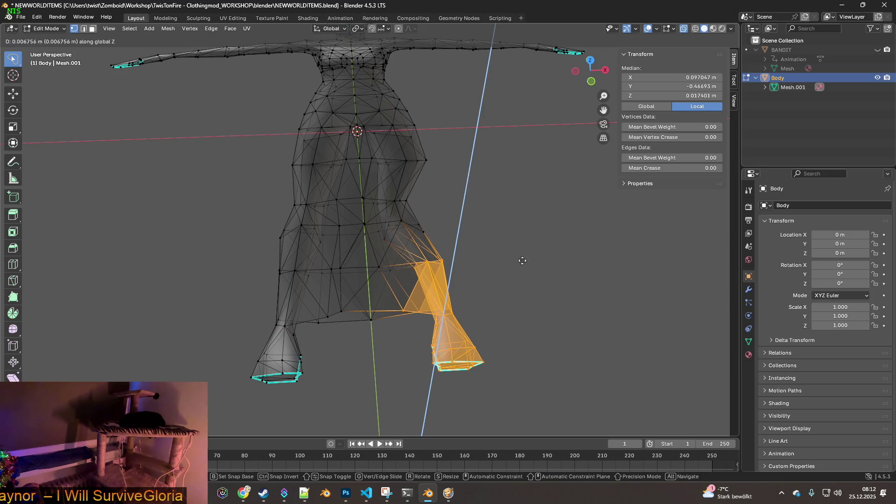
{"action": "left_click", "coordinate": [517, 250]}
{"action": "key", "text": "g"}
{"action": "key", "text": "x"}
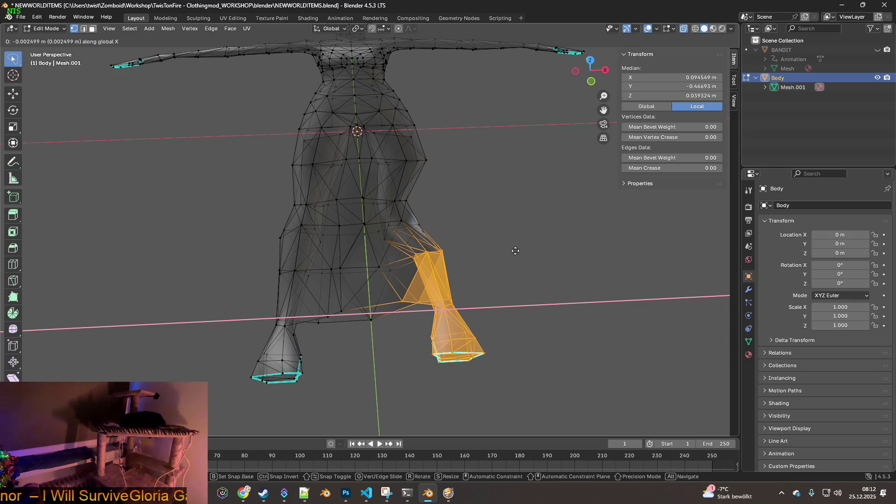
{"action": "left_click", "coordinate": [504, 250]}
{"action": "mouse_move", "coordinate": [502, 269]}
{"action": "middle_mouse_down"}
{"action": "mouse_move", "coordinate": [545, 260]}
{"action": "mouse_move", "coordinate": [459, 293]}
{"action": "middle_mouse_up"}
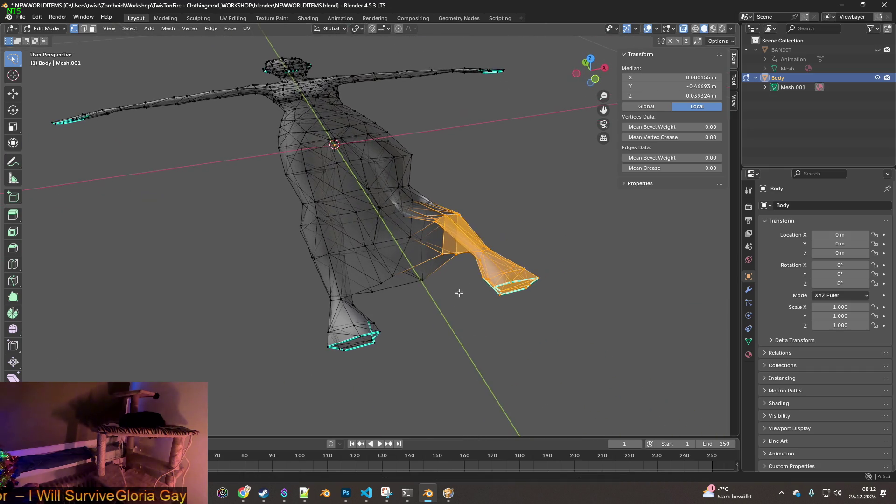
- Select the left leg faces, reposition them and rotate the leg
{"action": "mouse_move", "coordinate": [321, 208]}
{"action": "right_mouse_down", "text": "ctrl"}
{"action": "mouse_move", "coordinate": [310, 340]}
{"action": "mouse_move", "coordinate": [427, 351]}
{"action": "right_mouse_up", "text": "ctrl"}
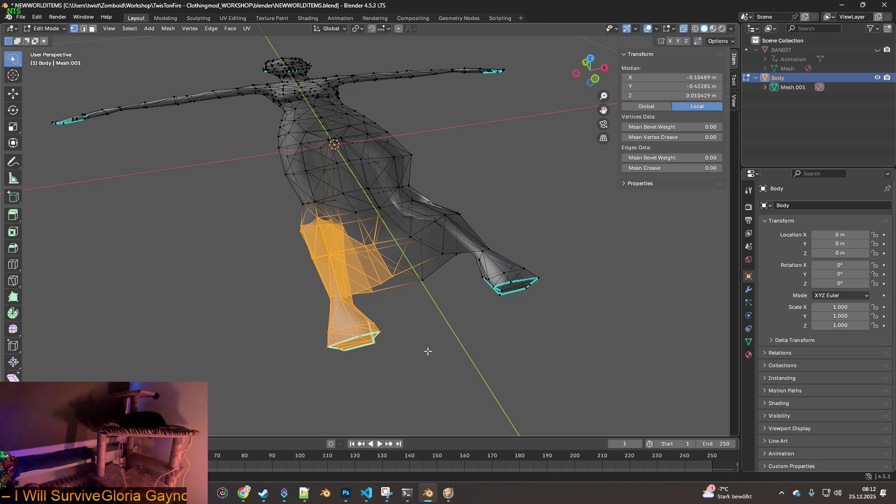
{"action": "key", "text": "g"}
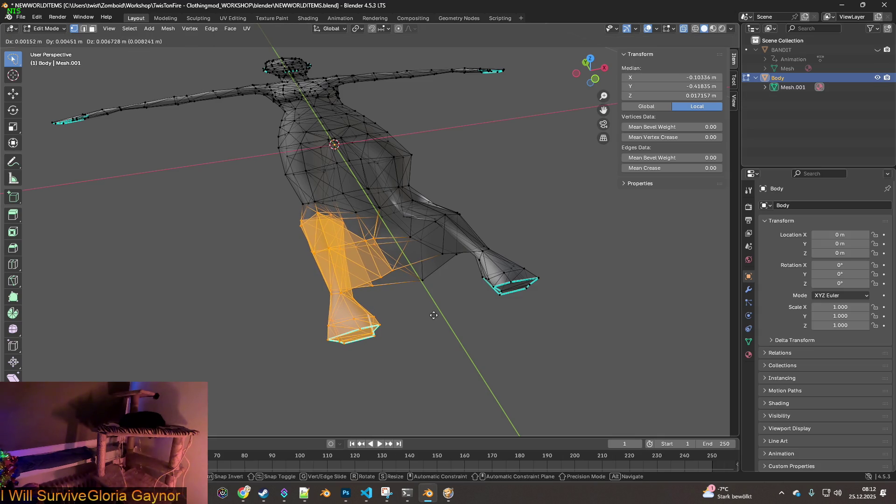
{"action": "left_click", "coordinate": [433, 316]}
{"action": "key", "text": "r"}
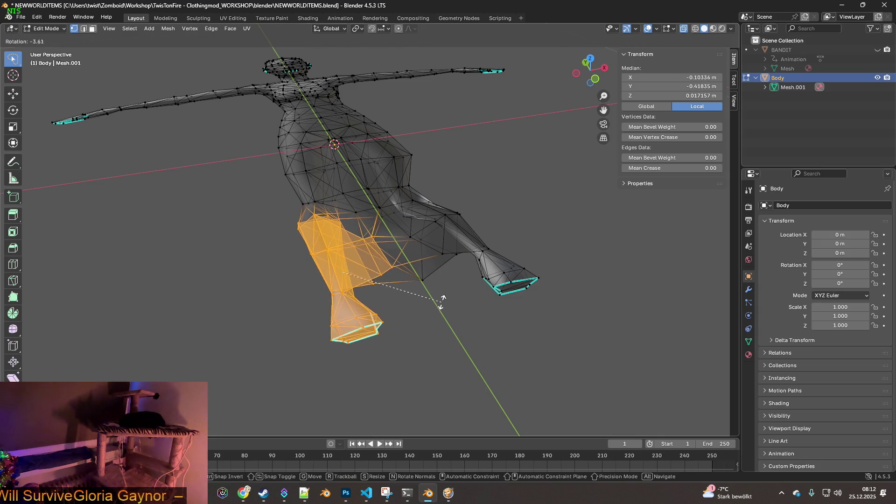
{"action": "left_click", "coordinate": [447, 255]}
- Move the left leg inward along X and raise it along Z, then undo the lift
{"action": "key", "text": "g"}
{"action": "key", "text": "x"}
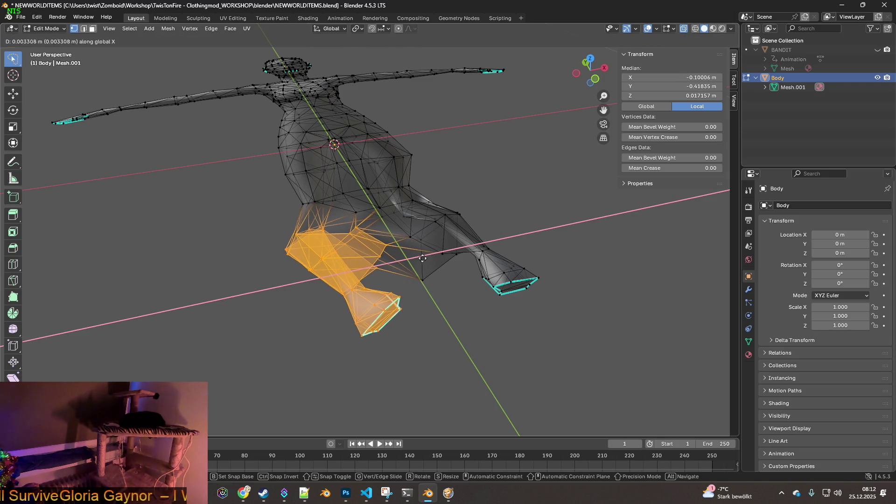
{"action": "left_click", "coordinate": [448, 253]}
{"action": "key", "text": "g"}
{"action": "key", "text": "z"}
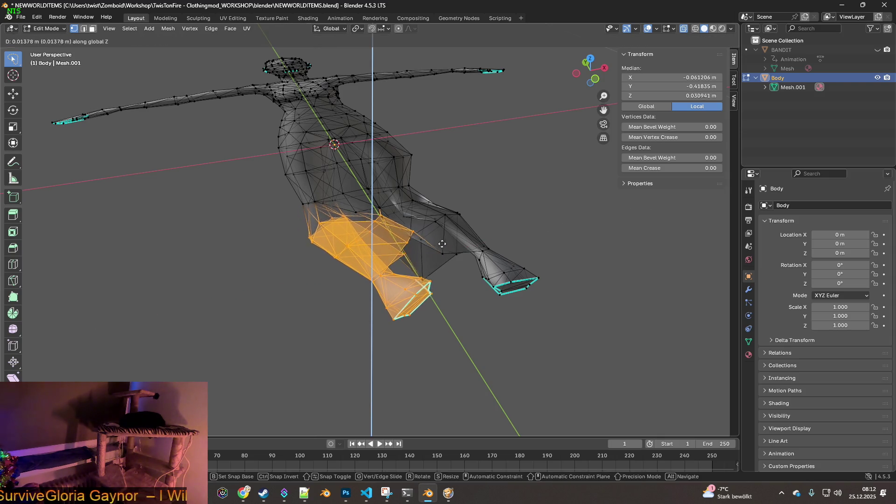
{"action": "left_click", "coordinate": [414, 243]}
{"action": "middle_click_drag", "start_coordinate": [414, 243], "coordinate": [417, 271]}
{"action": "mouse_move", "coordinate": [340, 237]}
{"action": "middle_mouse_down"}
{"action": "mouse_move", "coordinate": [454, 213]}
{"action": "mouse_move", "coordinate": [305, 188]}
{"action": "middle_mouse_up"}
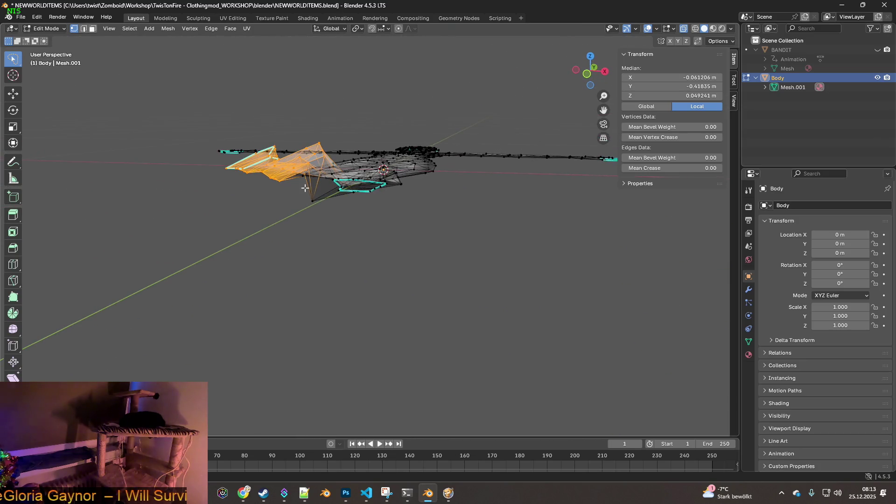
{"action": "left_click", "coordinate": [37, 17]}
{"action": "left_click", "coordinate": [40, 27]}
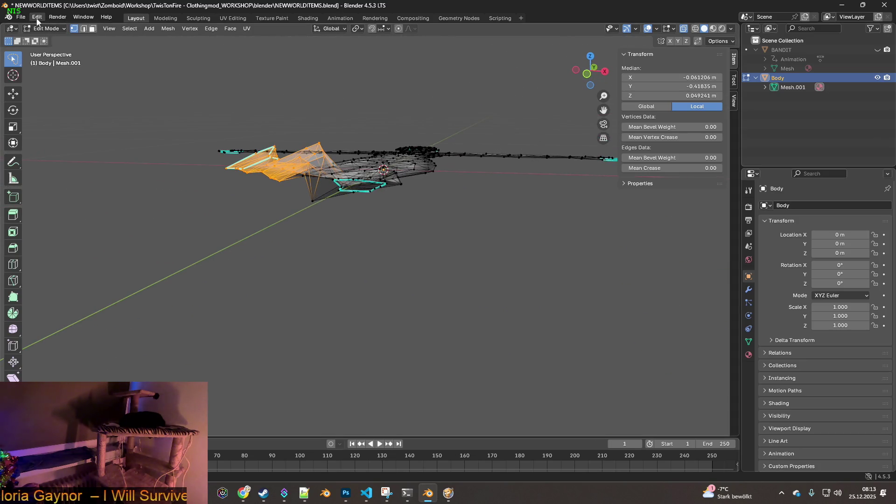
- Undo the last three left-leg adjustments, removing its lift and inward shift
{"action": "left_click", "coordinate": [37, 17]}
{"action": "left_click", "coordinate": [42, 28]}
{"action": "left_click", "coordinate": [37, 17]}
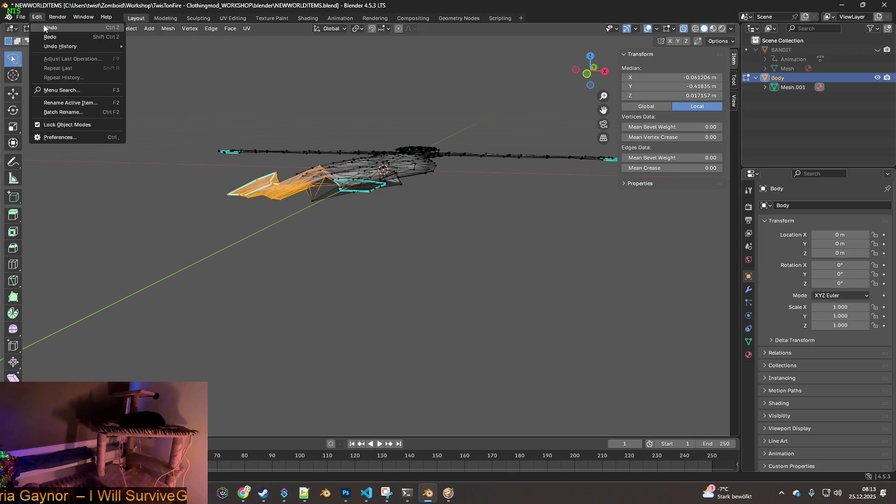
{"action": "left_click", "coordinate": [45, 28]}
{"action": "middle_click_drag", "start_coordinate": [353, 194], "coordinate": [270, 282]}
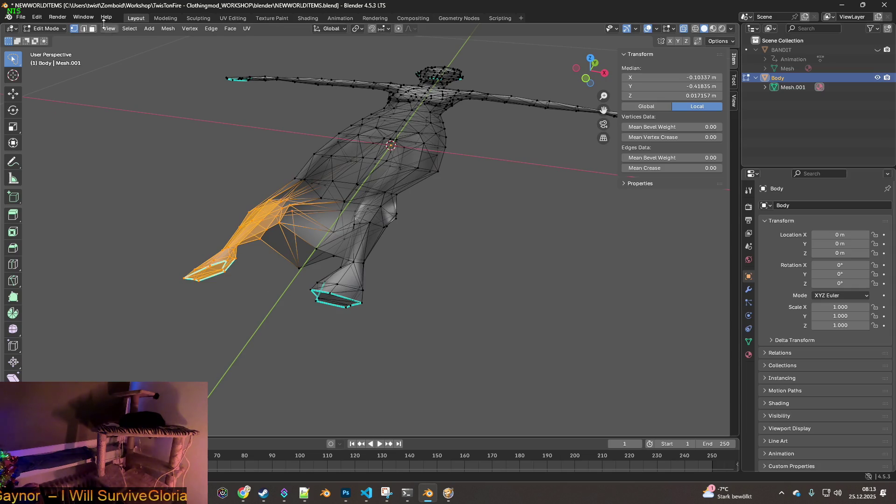
{"action": "left_click", "coordinate": [37, 17]}
{"action": "left_click", "coordinate": [40, 25]}
{"action": "mouse_move", "coordinate": [240, 228]}
{"action": "middle_mouse_down"}
{"action": "mouse_move", "coordinate": [200, 196]}
{"action": "mouse_move", "coordinate": [215, 175]}
{"action": "mouse_move", "coordinate": [187, 261]}
{"action": "middle_mouse_up"}
- Move the crotch vertex to a new position
{"action": "mouse_move", "coordinate": [187, 262]}
{"action": "right_mouse_down", "text": "ctrl"}
{"action": "mouse_move", "coordinate": [362, 275]}
{"action": "mouse_move", "coordinate": [331, 210]}
{"action": "right_mouse_up", "text": "ctrl"}
{"action": "right_click_drag", "start_coordinate": [284, 185], "coordinate": [283, 187], "text": "ctrl"}
{"action": "mouse_move", "coordinate": [283, 186]}
{"action": "middle_mouse_down"}
{"action": "mouse_move", "coordinate": [327, 197]}
{"action": "mouse_move", "coordinate": [348, 239]}
{"action": "middle_mouse_up"}
{"action": "left_click", "coordinate": [368, 289]}
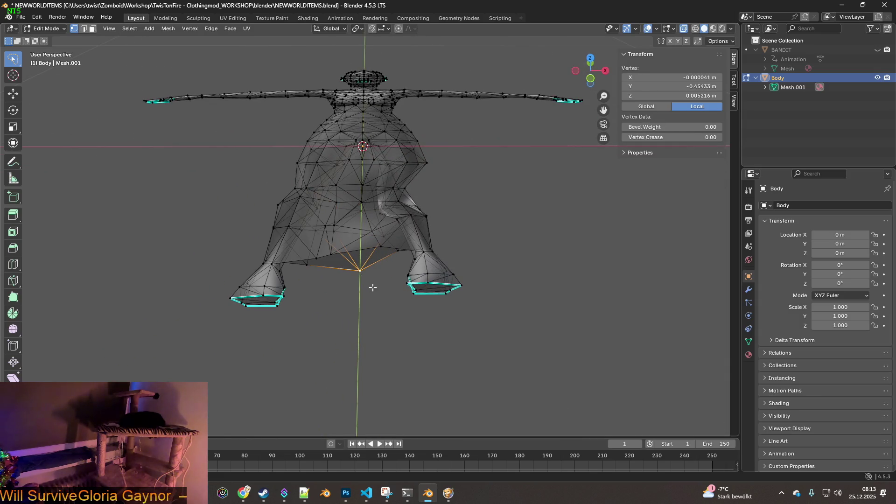
{"action": "key", "text": "g"}
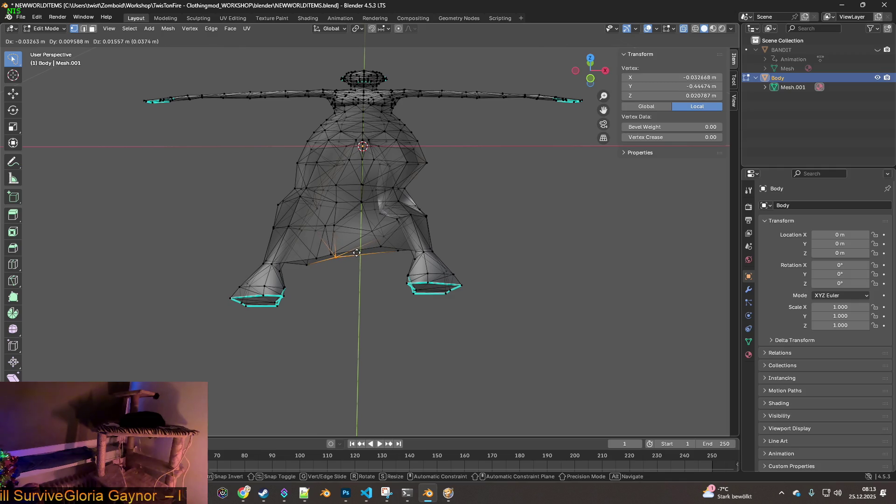
{"action": "left_click", "coordinate": [356, 252]}
{"action": "middle_click_drag", "start_coordinate": [356, 252], "coordinate": [372, 282]}
- Select the left leg and rotate it around the Z axis
{"action": "right_click_drag", "start_coordinate": [266, 332], "coordinate": [238, 207], "text": "ctrl"}
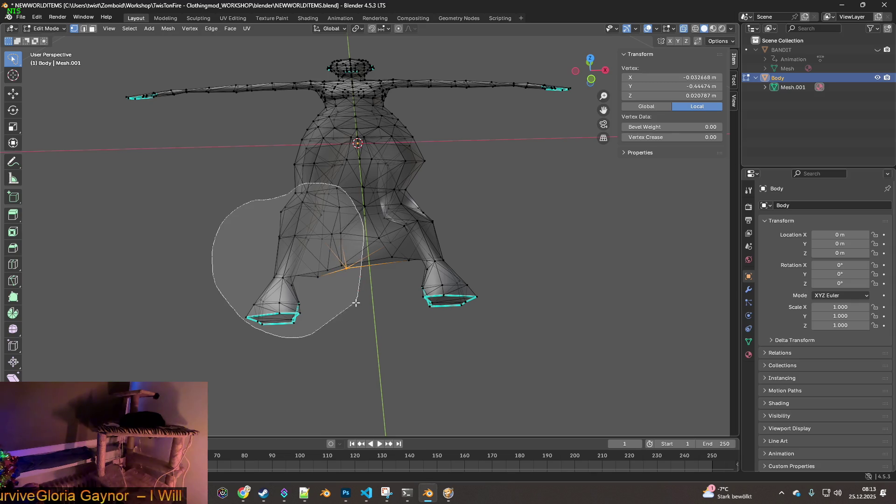
{"action": "right_click_drag", "start_coordinate": [356, 302], "coordinate": [356, 301], "text": "ctrl"}
{"action": "middle_click_drag", "start_coordinate": [357, 301], "coordinate": [370, 276]}
{"action": "key", "text": "r"}
{"action": "key", "text": "x"}
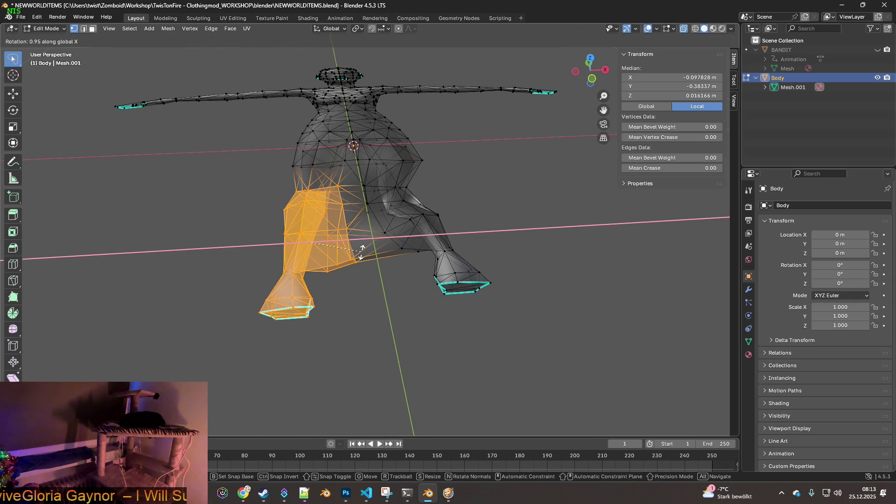
{"action": "key", "text": "z"}
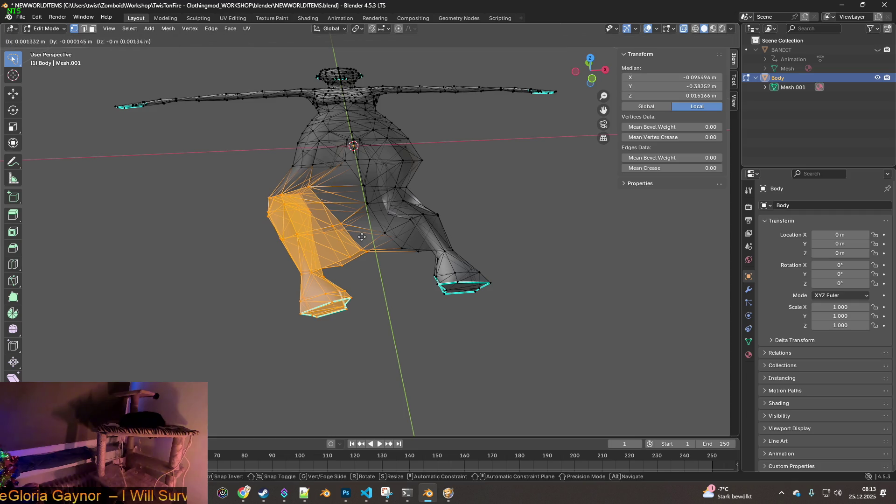
{"action": "left_click", "coordinate": [388, 237]}
- Shift the left leg along Y, then clear the leg selection
{"action": "key", "text": "g"}
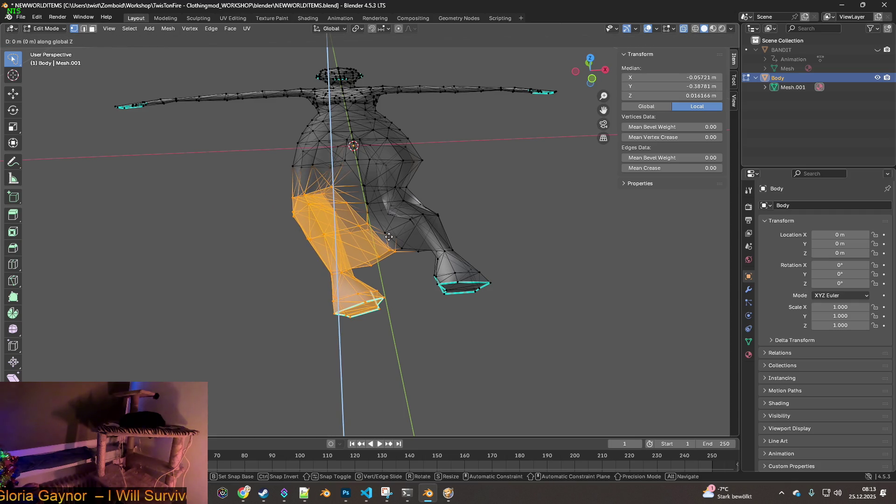
{"action": "key", "text": "y"}
{"action": "left_click", "coordinate": [387, 216]}
{"action": "mouse_move", "coordinate": [387, 216]}
{"action": "middle_mouse_down"}
{"action": "mouse_move", "coordinate": [432, 190]}
{"action": "mouse_move", "coordinate": [376, 192]}
{"action": "mouse_move", "coordinate": [404, 197]}
{"action": "mouse_move", "coordinate": [409, 227]}
{"action": "middle_mouse_up"}
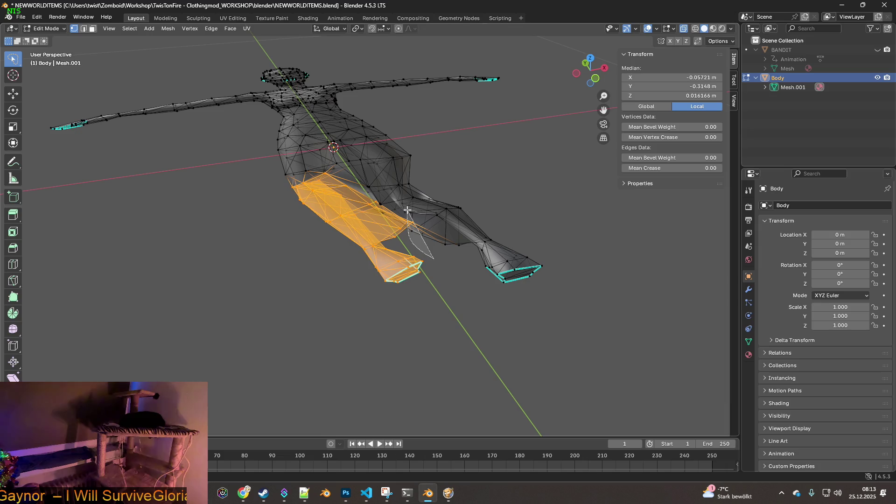
{"action": "left_click_drag", "start_coordinate": [408, 210], "coordinate": [408, 212]}
{"action": "mouse_move", "coordinate": [456, 258]}
{"action": "middle_mouse_down"}
{"action": "mouse_move", "coordinate": [438, 238]}
{"action": "mouse_move", "coordinate": [408, 232]}
{"action": "mouse_move", "coordinate": [350, 236]}
{"action": "mouse_move", "coordinate": [319, 258]}
{"action": "mouse_move", "coordinate": [270, 260]}
{"action": "mouse_move", "coordinate": [306, 247]}
{"action": "mouse_move", "coordinate": [248, 257]}
{"action": "mouse_move", "coordinate": [309, 208]}
{"action": "mouse_move", "coordinate": [386, 196]}
{"action": "mouse_move", "coordinate": [364, 229]}
{"action": "mouse_move", "coordinate": [324, 205]}
{"action": "mouse_move", "coordinate": [417, 243]}
{"action": "mouse_move", "coordinate": [480, 204]}
{"action": "mouse_move", "coordinate": [508, 314]}
{"action": "middle_mouse_up"}
{"action": "mouse_move", "coordinate": [508, 314]}
{"action": "right_mouse_down", "text": "ctrl"}
{"action": "mouse_move", "coordinate": [437, 406]}
{"action": "mouse_move", "coordinate": [375, 305]}
{"action": "right_mouse_up", "text": "ctrl"}
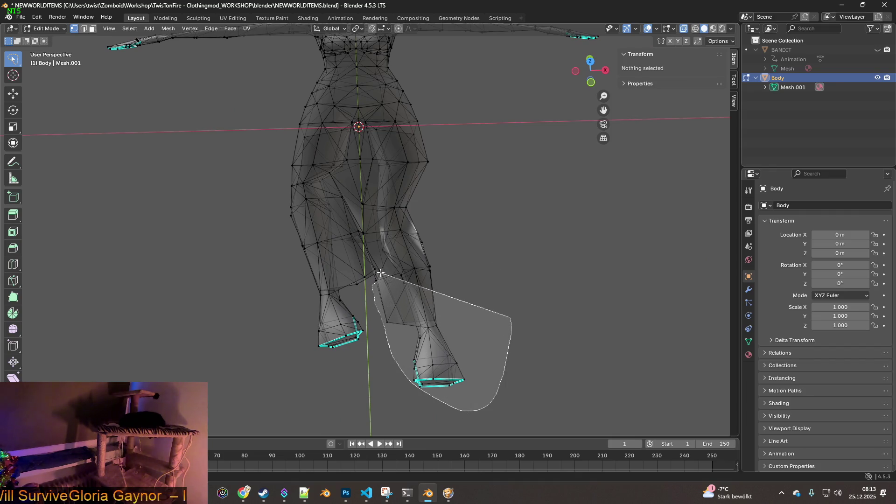
- Move the right leg along Y, then lower it along Z
{"action": "right_click_drag", "start_coordinate": [375, 212], "coordinate": [379, 167], "text": "ctrl"}
{"action": "mouse_move", "coordinate": [484, 242]}
{"action": "middle_mouse_down"}
{"action": "mouse_move", "coordinate": [390, 192]}
{"action": "mouse_move", "coordinate": [493, 252]}
{"action": "middle_mouse_up"}
{"action": "key", "text": "g"}
{"action": "key", "text": "y"}
{"action": "left_click", "coordinate": [414, 190]}
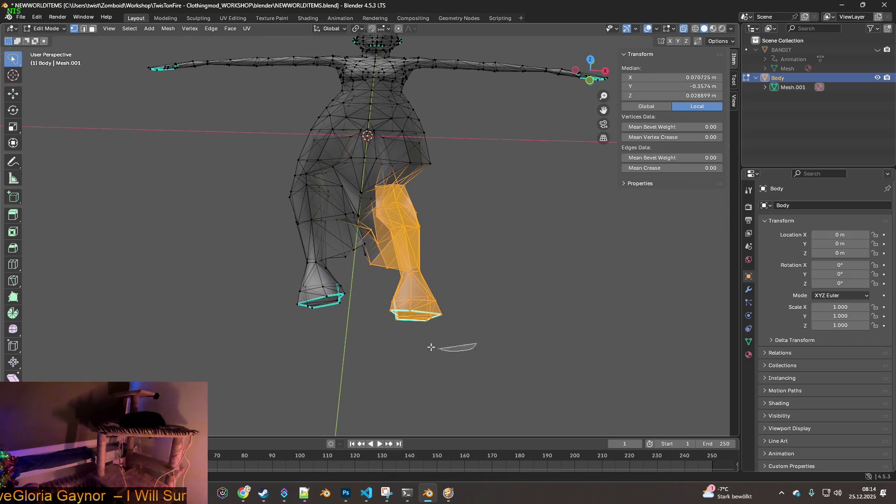
{"action": "right_click_drag", "start_coordinate": [378, 250], "coordinate": [379, 252], "text": "ctrl"}
{"action": "mouse_move", "coordinate": [466, 214]}
{"action": "middle_mouse_down"}
{"action": "mouse_move", "coordinate": [476, 194]}
{"action": "mouse_move", "coordinate": [485, 194]}
{"action": "mouse_move", "coordinate": [474, 206]}
{"action": "mouse_move", "coordinate": [491, 216]}
{"action": "middle_mouse_up"}
{"action": "key", "text": "g"}
{"action": "key", "text": "z"}
{"action": "left_click", "coordinate": [489, 210]}
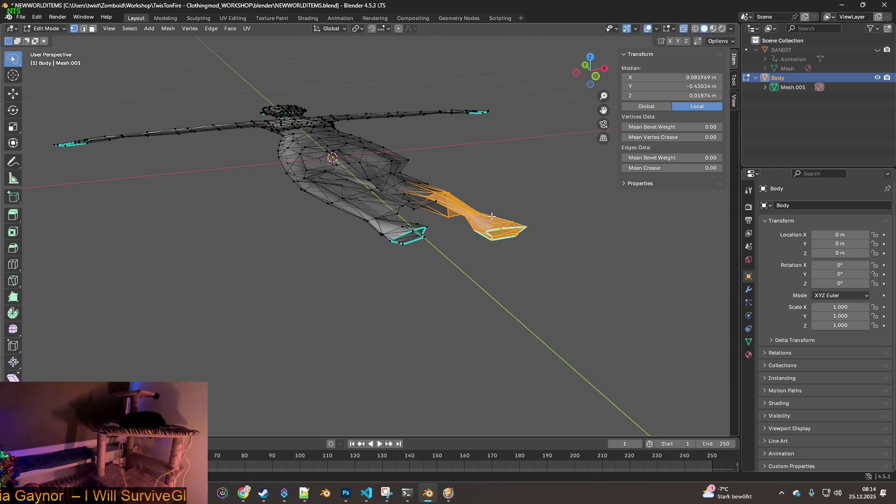
- Raise a single body vertex along Z
{"action": "left_click", "coordinate": [439, 203]}
{"action": "mouse_move", "coordinate": [439, 202]}
{"action": "middle_mouse_down"}
{"action": "mouse_move", "coordinate": [430, 186]}
{"action": "mouse_move", "coordinate": [410, 262]}
{"action": "middle_mouse_up"}
{"action": "key", "text": "g"}
{"action": "key", "text": "z"}
{"action": "left_click", "coordinate": [431, 196]}
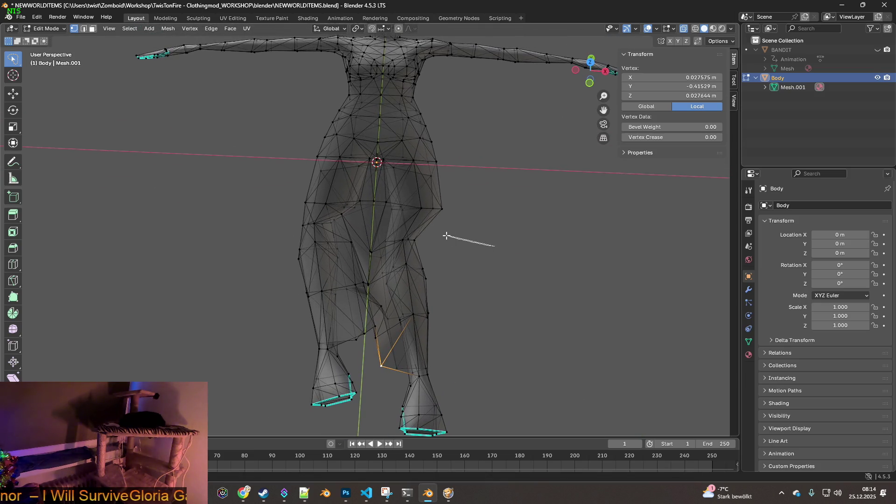
- Shift the screen-right hip vertices inward along X and deselect them
{"action": "left_click_drag", "start_coordinate": [472, 158], "coordinate": [482, 258]}
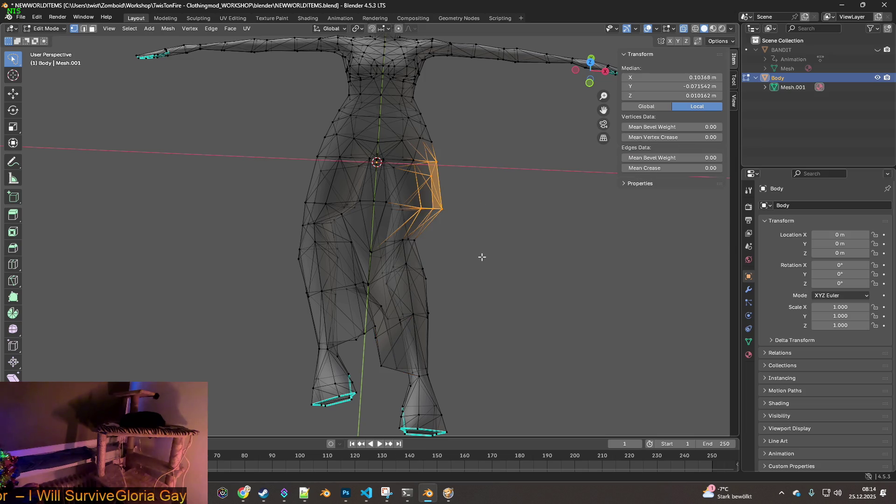
{"action": "left_click_drag", "start_coordinate": [401, 173], "coordinate": [401, 174]}
{"action": "key", "text": "g"}
{"action": "key", "text": "x"}
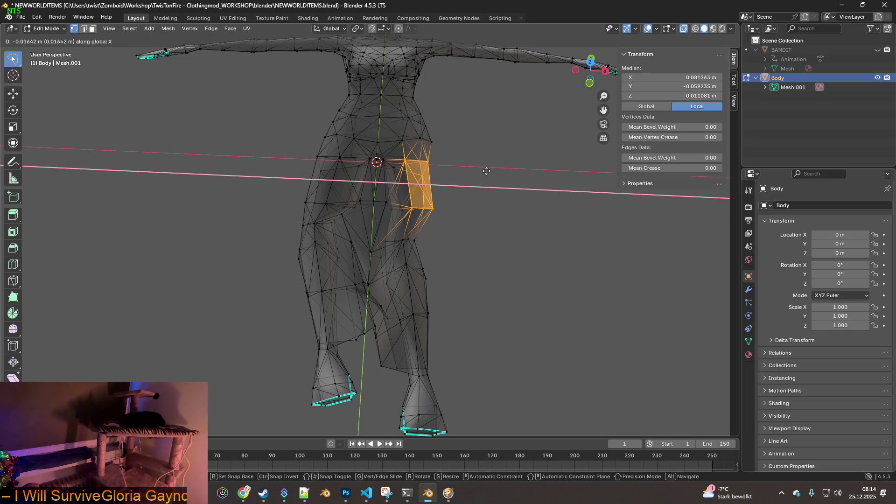
{"action": "left_click", "coordinate": [481, 171]}
{"action": "left_click", "coordinate": [280, 163]}
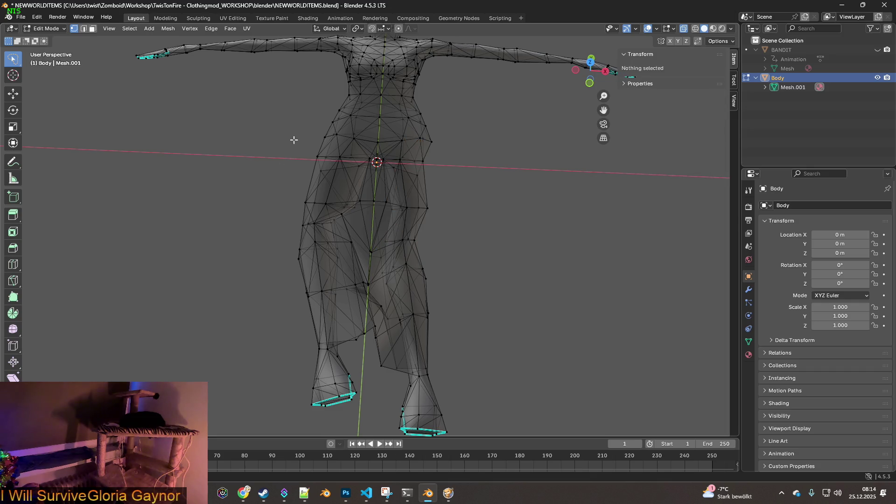
- Select the opposite hip vertices, then cancel the Y move, leaving them unchanged
{"action": "left_click_drag", "start_coordinate": [283, 211], "coordinate": [269, 154]}
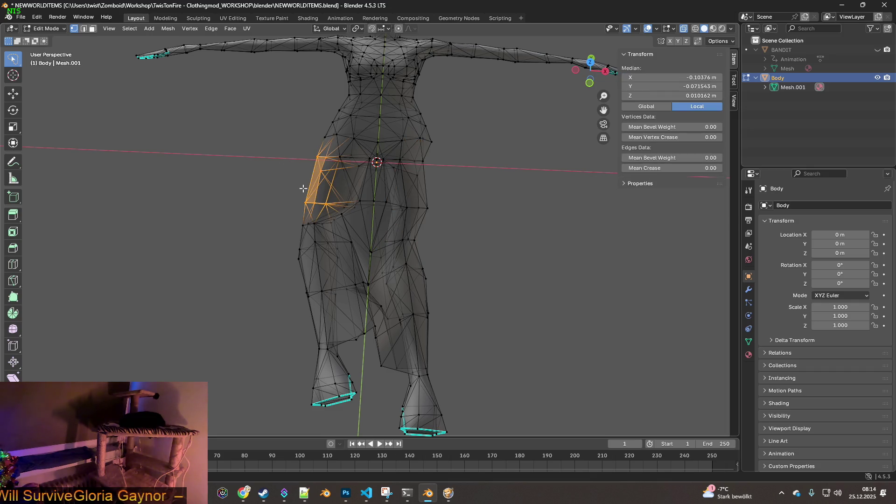
{"action": "key", "text": "g"}
{"action": "key", "text": "y"}
{"action": "right_click", "coordinate": [313, 188]}
{"action": "mouse_move", "coordinate": [313, 188]}
{"action": "middle_mouse_down"}
{"action": "mouse_move", "coordinate": [322, 177]}
{"action": "mouse_move", "coordinate": [326, 184]}
{"action": "mouse_move", "coordinate": [314, 186]}
{"action": "mouse_move", "coordinate": [336, 142]}
{"action": "mouse_move", "coordinate": [238, 151]}
{"action": "mouse_move", "coordinate": [292, 205]}
{"action": "mouse_move", "coordinate": [413, 256]}
{"action": "middle_mouse_up"}
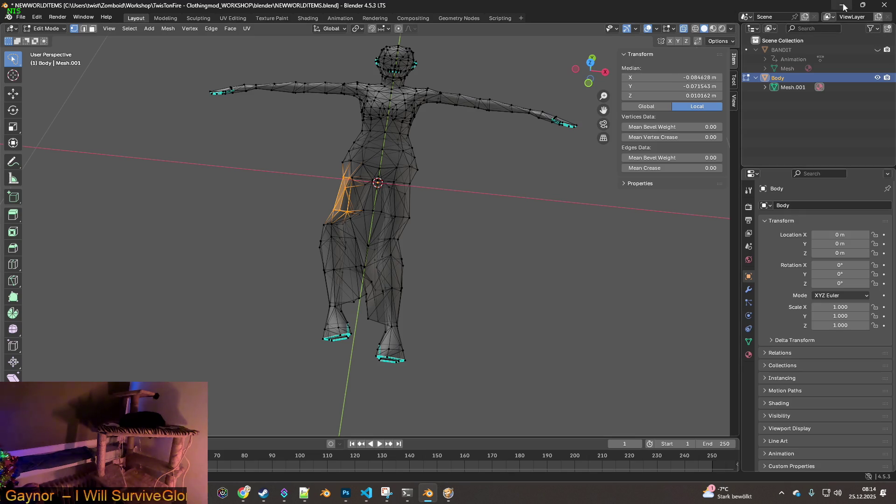
{"action": "key", "text": "alt+Tab"}
{"action": "key", "text": "alt+Tab"}
{"action": "key", "text": "alt+Tab"}
{"action": "key", "text": "alt+Tab"}
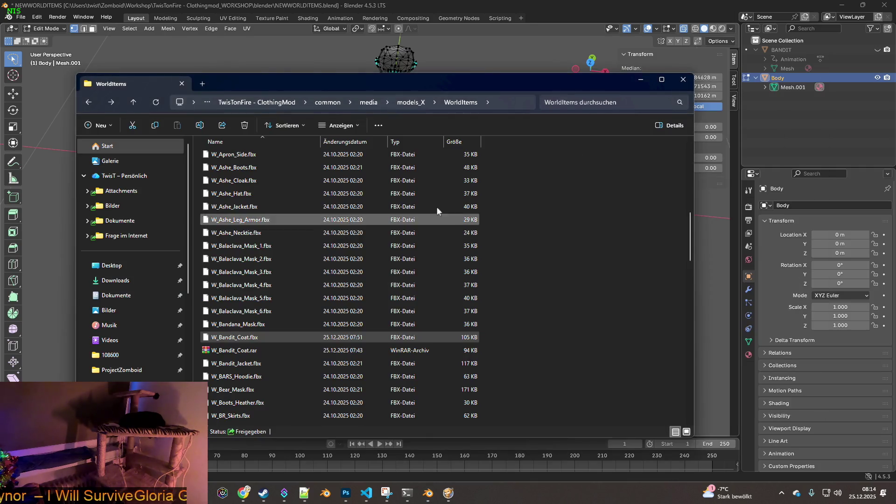
- Find W_Female_Body.fbx in WorldItems, back it up with WinRAR, and return to Blender
{"action": "left_click", "coordinate": [607, 102]}
{"action": "type", "text": "W_Female_Body"}
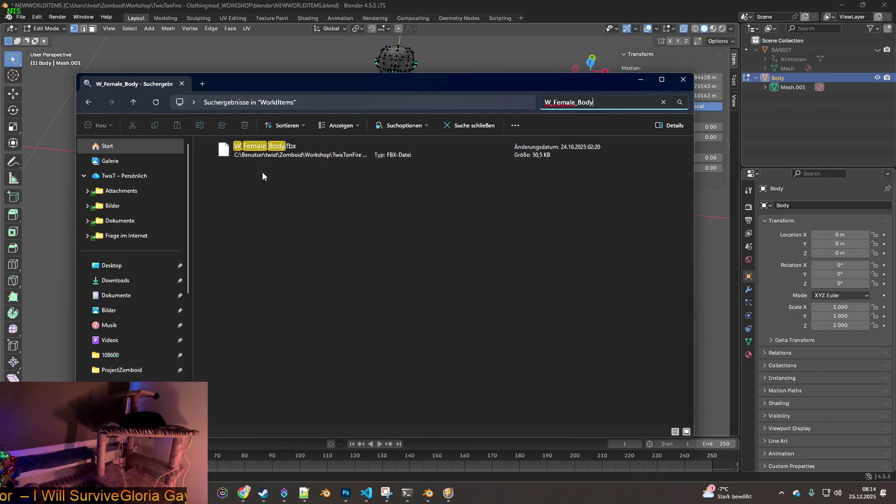
{"action": "right_click", "coordinate": [262, 148]}
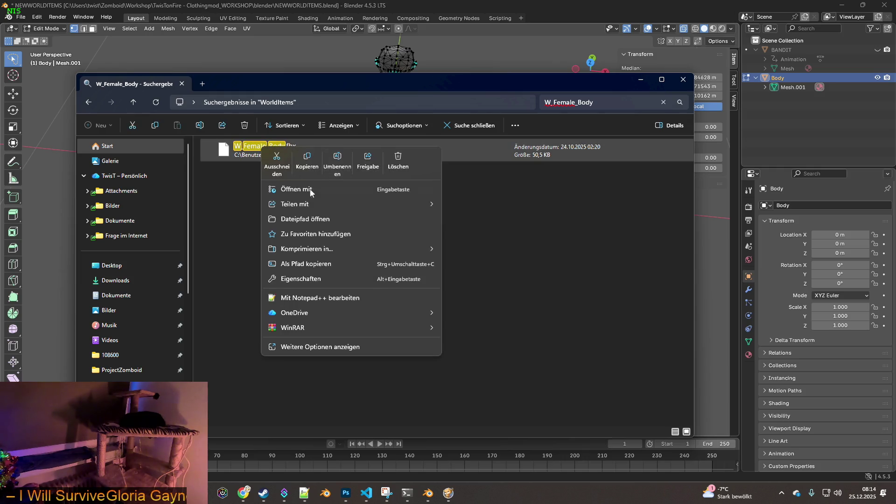
{"action": "mouse_move", "coordinate": [303, 328]}
{"action": "left_click", "coordinate": [509, 346]}
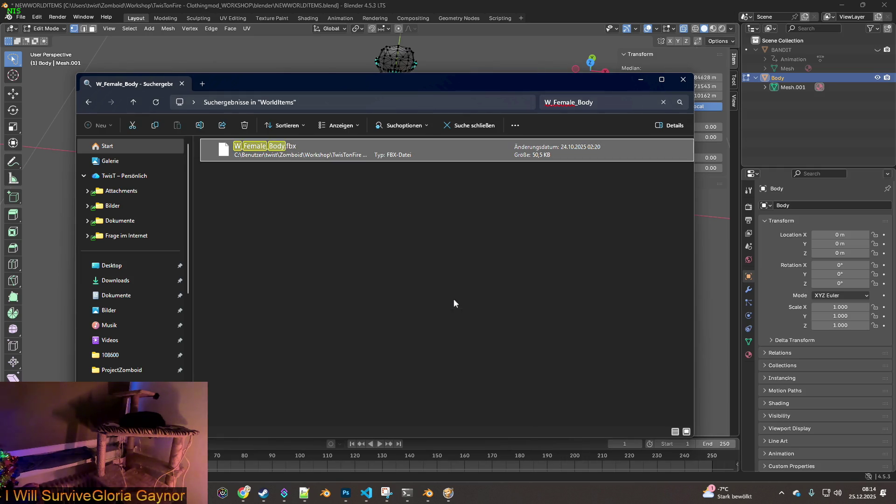
{"action": "left_click", "coordinate": [472, 2]}
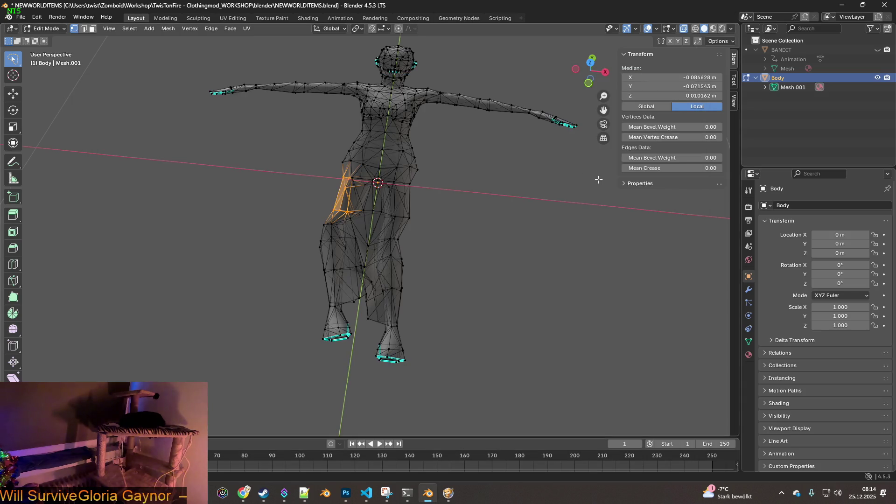
{"action": "mouse_move", "coordinate": [490, 214]}
{"action": "middle_mouse_down"}
{"action": "mouse_move", "coordinate": [513, 186]}
{"action": "mouse_move", "coordinate": [513, 161]}
{"action": "mouse_move", "coordinate": [497, 200]}
{"action": "middle_mouse_up"}
- Switch the flattened body from Edit Mode to Object Mode
{"action": "left_click", "coordinate": [45, 29]}
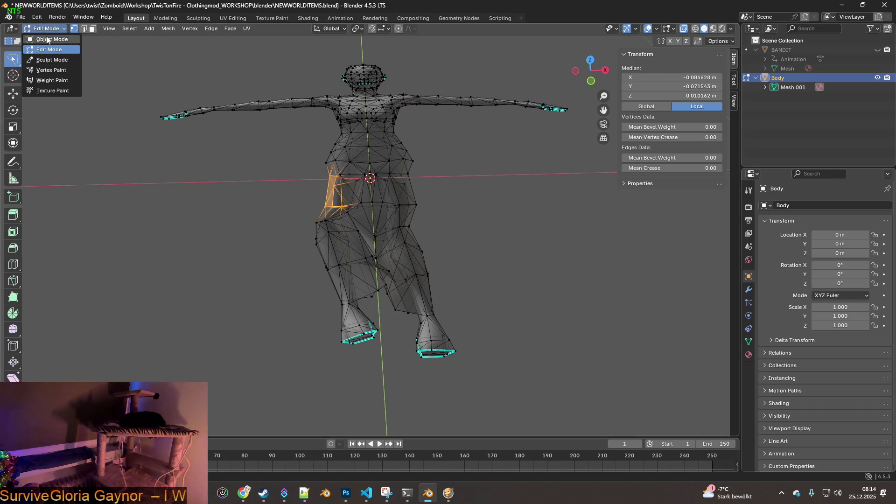
{"action": "left_click", "coordinate": [47, 39]}
{"action": "mouse_move", "coordinate": [248, 139]}
{"action": "middle_mouse_down"}
{"action": "mouse_move", "coordinate": [260, 130]}
{"action": "mouse_move", "coordinate": [452, 175]}
{"action": "mouse_move", "coordinate": [508, 162]}
{"action": "middle_mouse_up"}
{"action": "left_click", "coordinate": [508, 162]}
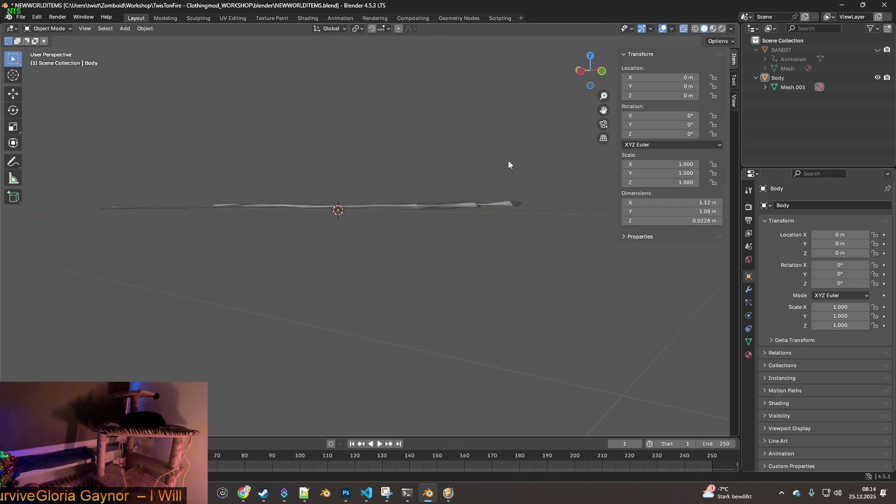
- Export the body as FBX over W_Female_Body.fbx in WorldItems at scale 0.10
{"action": "left_click", "coordinate": [21, 17]}
{"action": "mouse_move", "coordinate": [58, 159]}
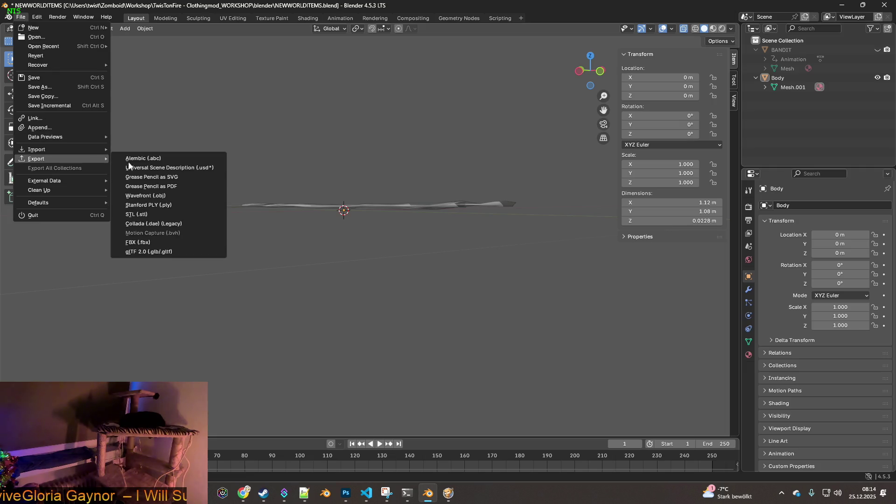
{"action": "left_click", "coordinate": [135, 243]}
{"action": "left_click", "coordinate": [558, 96]}
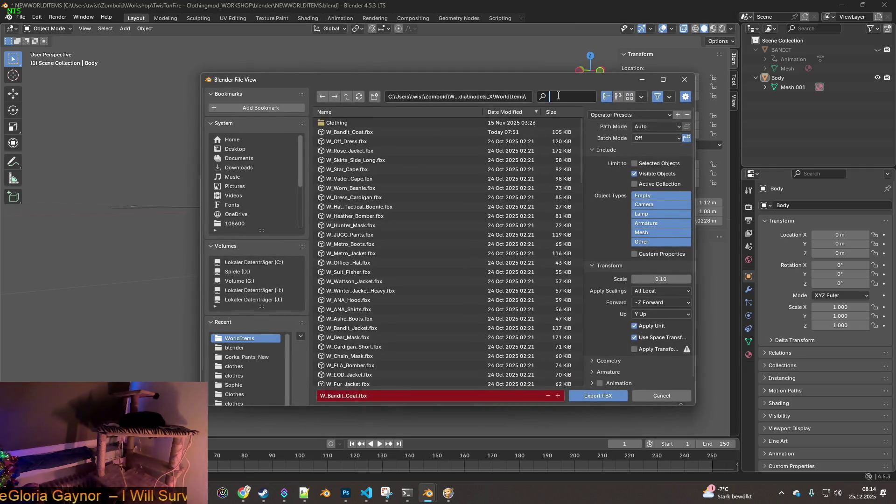
{"action": "type", "text": "W_Female_Body"}
{"action": "left_click", "coordinate": [358, 122]}
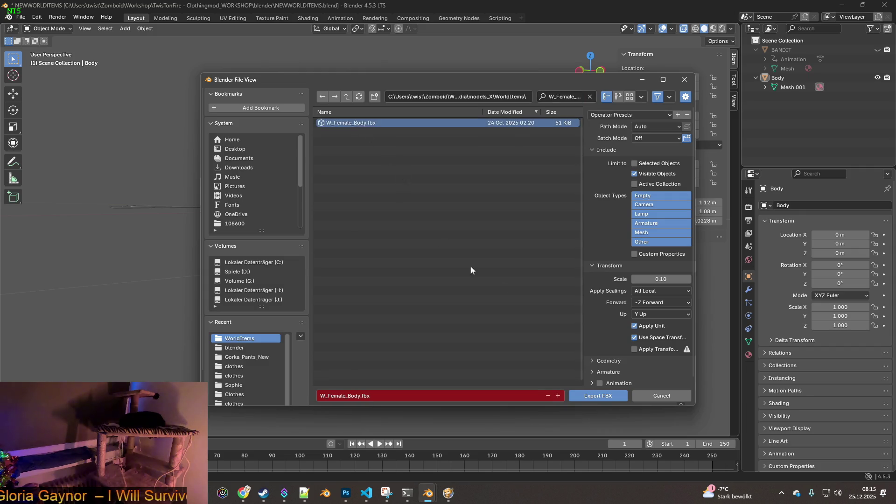
{"action": "left_click", "coordinate": [649, 114]}
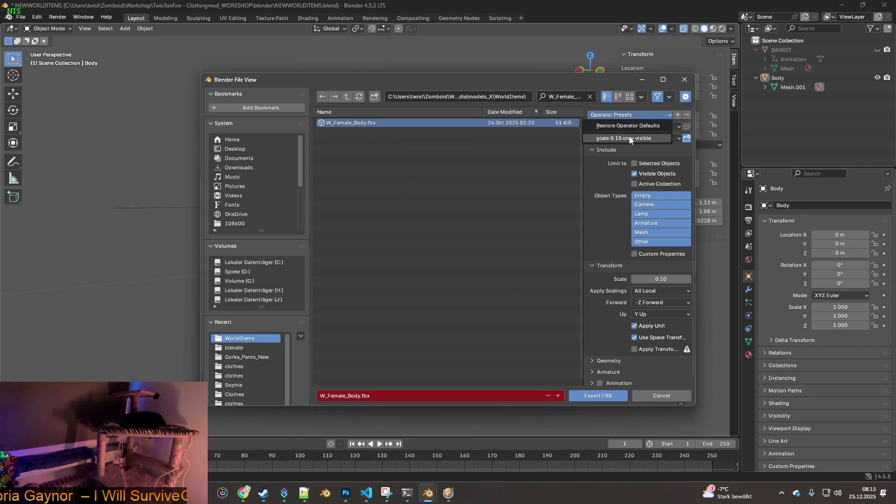
{"action": "key", "text": "Escape"}
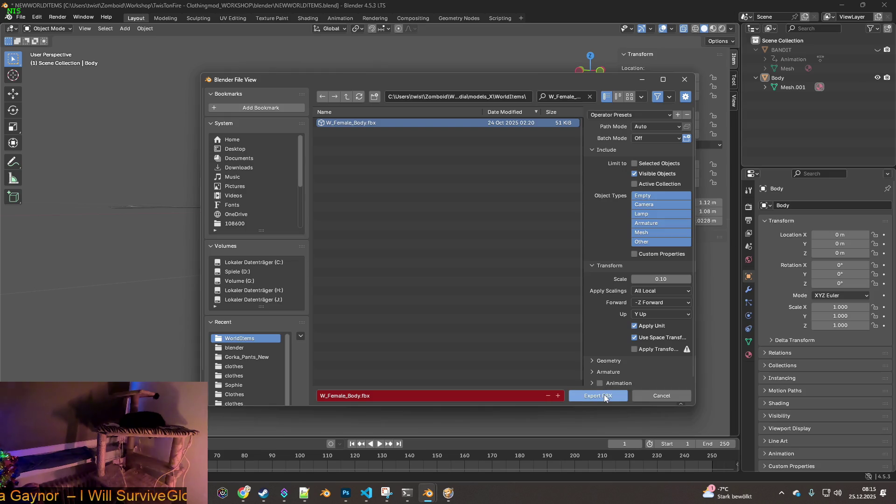
{"action": "left_click", "coordinate": [604, 396]}
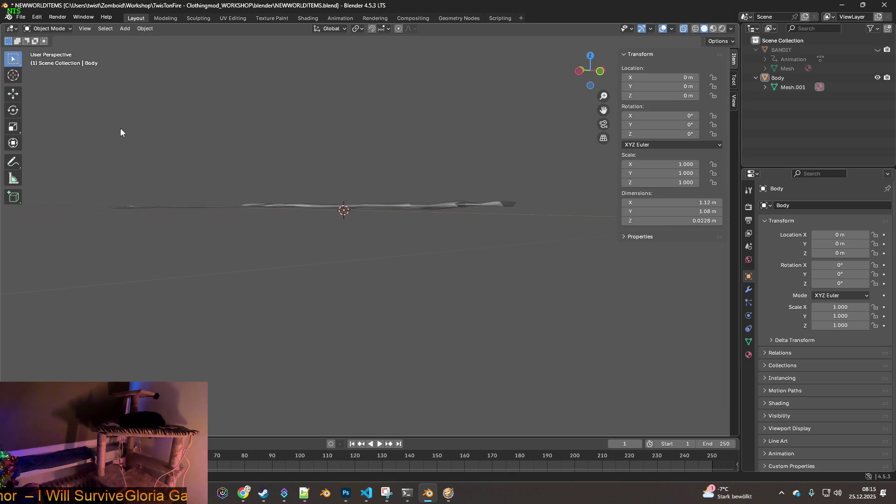
{"action": "left_click", "coordinate": [20, 17]}
- Re-export the body over W_Female_Body.fbx with the FBX scale changed from 0.10 to 1.00
{"action": "key", "text": "Escape"}
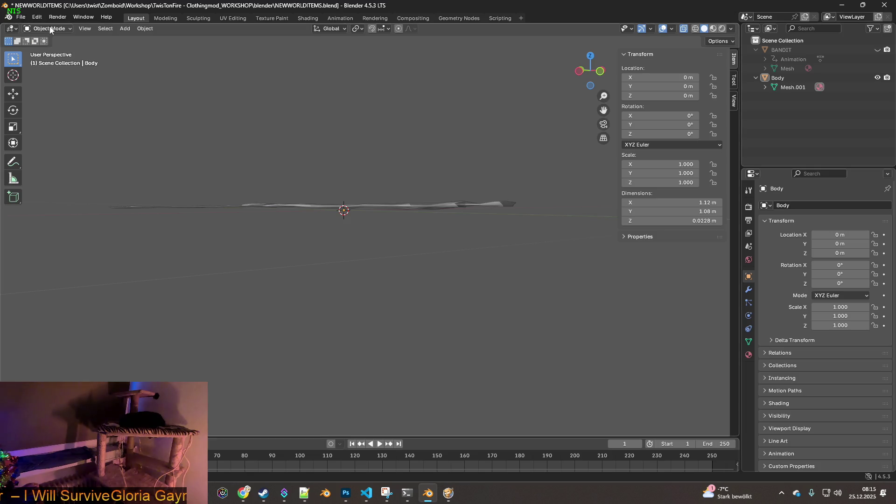
{"action": "middle_click_drag", "start_coordinate": [199, 112], "coordinate": [220, 142]}
{"action": "left_click", "coordinate": [22, 21]}
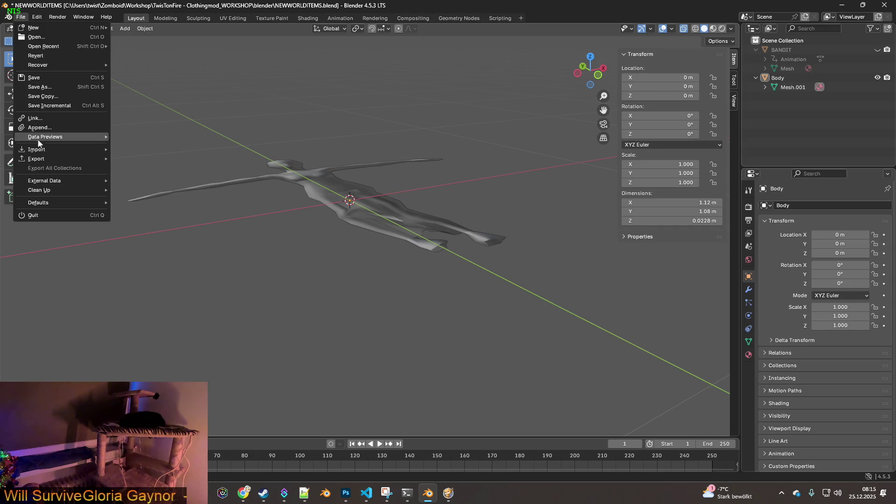
{"action": "mouse_move", "coordinate": [42, 160]}
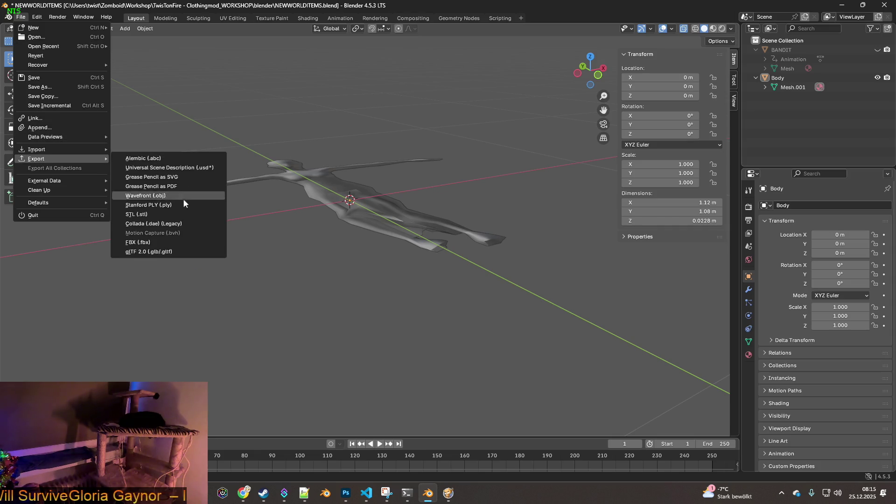
{"action": "left_click", "coordinate": [154, 242]}
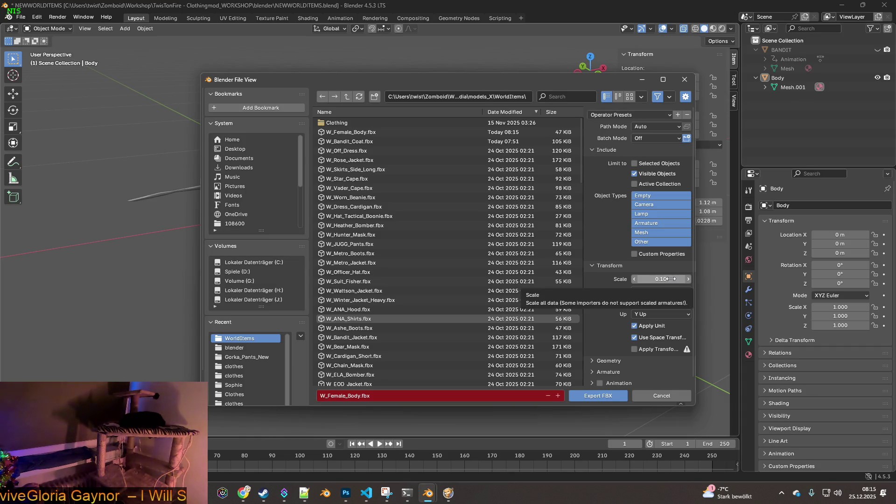
{"action": "left_click", "coordinate": [671, 278]}
{"action": "type", "text": "1"}
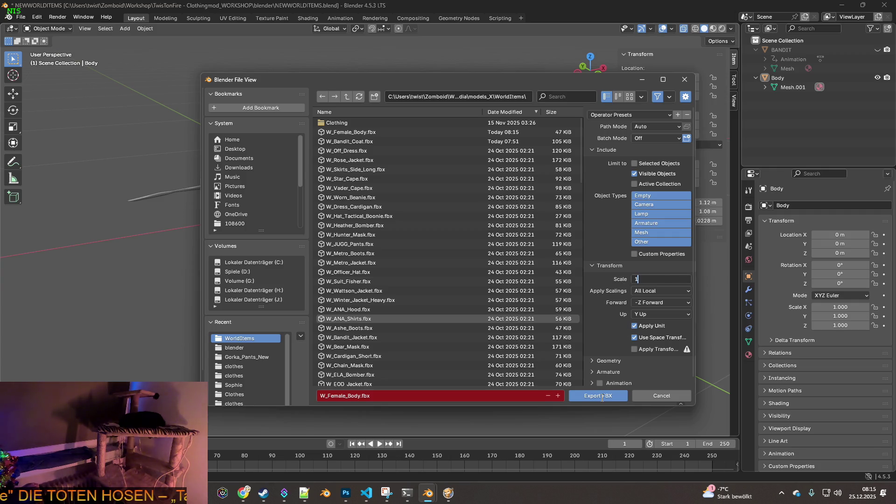
{"action": "left_click", "coordinate": [602, 398]}
{"action": "left_click", "coordinate": [604, 397]}
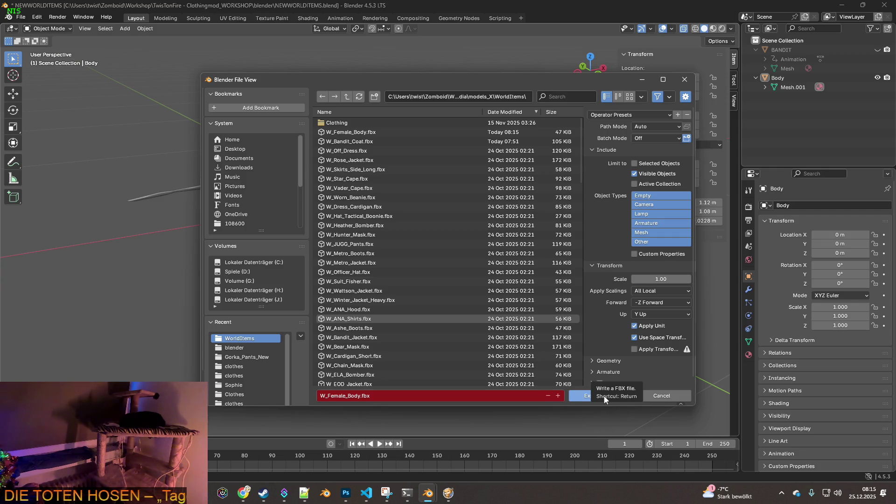
{"action": "key", "text": "alt+Tab"}
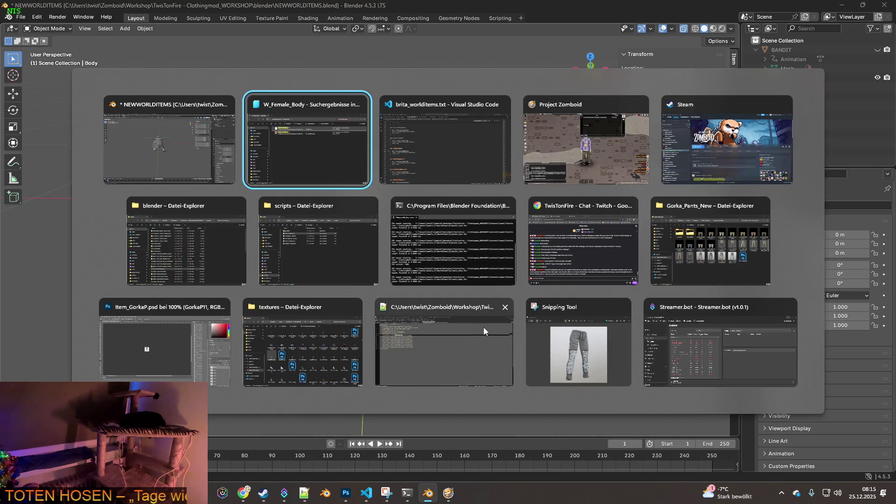
- Resume Project Zomboid and walk the character around the floor
{"action": "key", "text": "alt+Tab"}
{"action": "key", "text": "alt+Tab"}
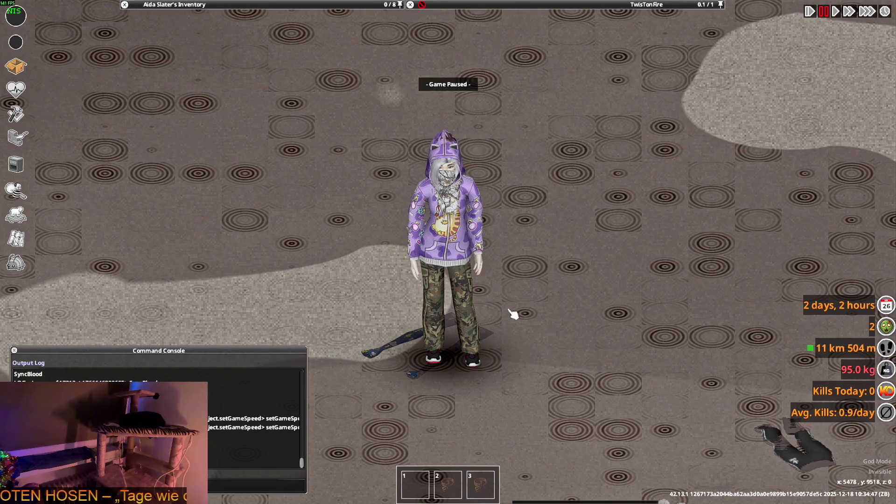
{"action": "key", "text": "space"}
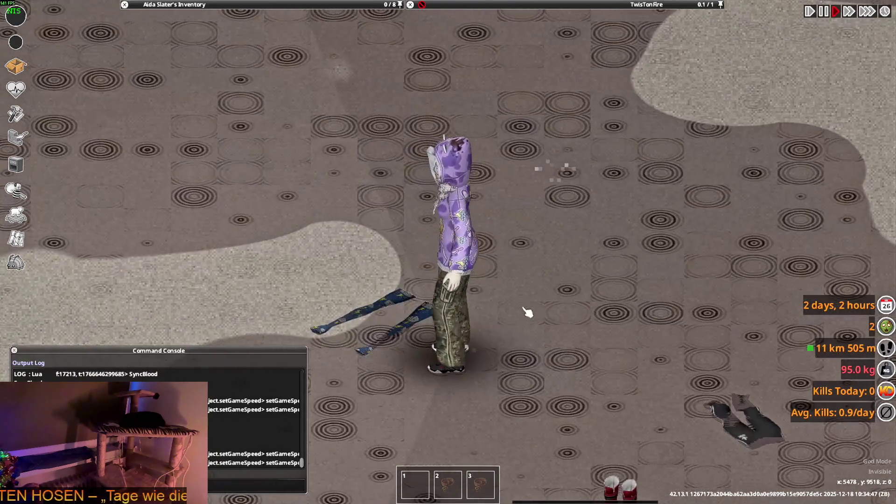
{"action": "key", "text": "d"}
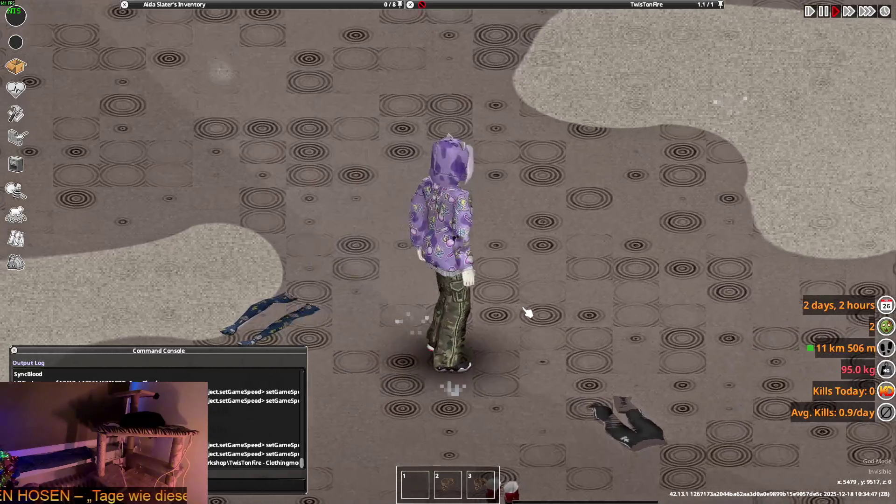
{"action": "key", "text": "a"}
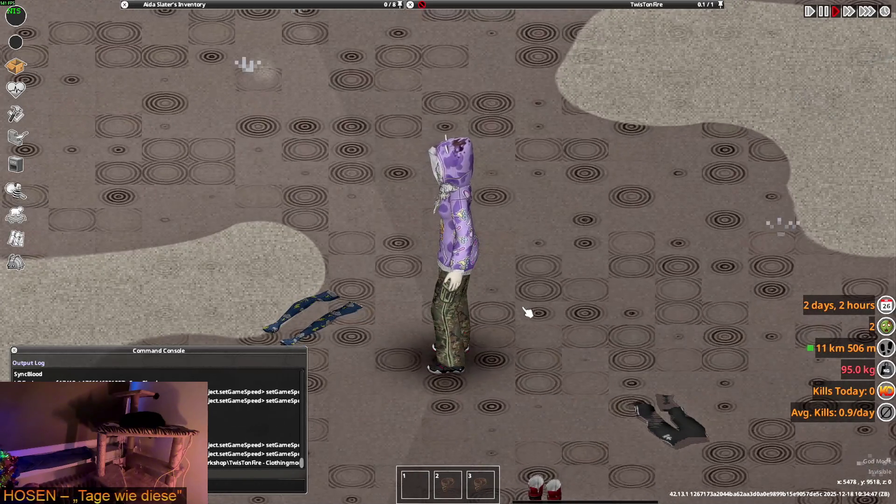
{"action": "key", "text": "w"}
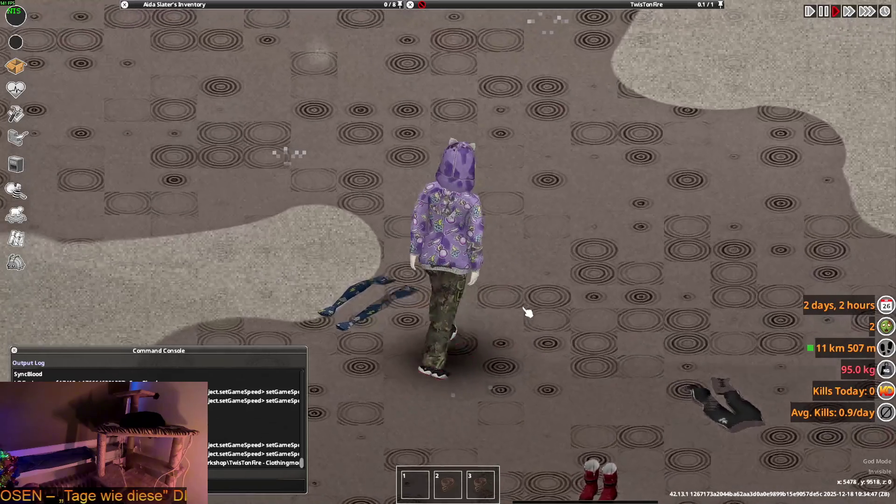
{"action": "key", "text": "d"}
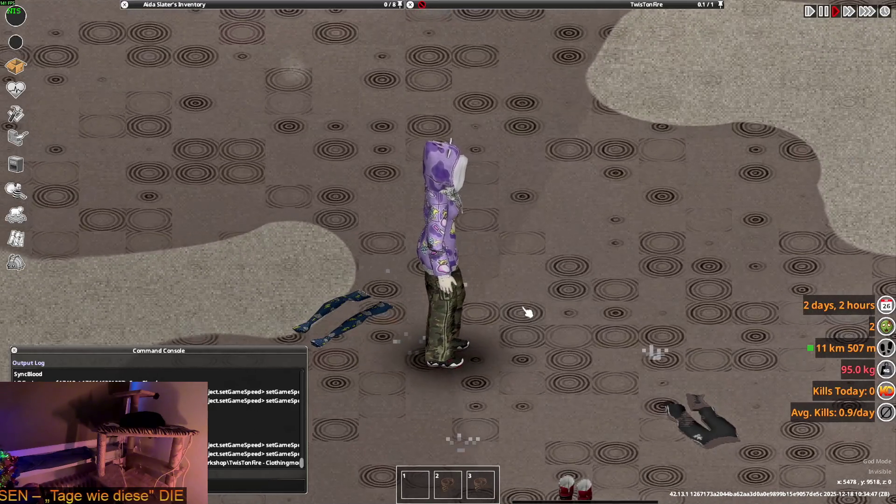
{"action": "key", "text": "a"}
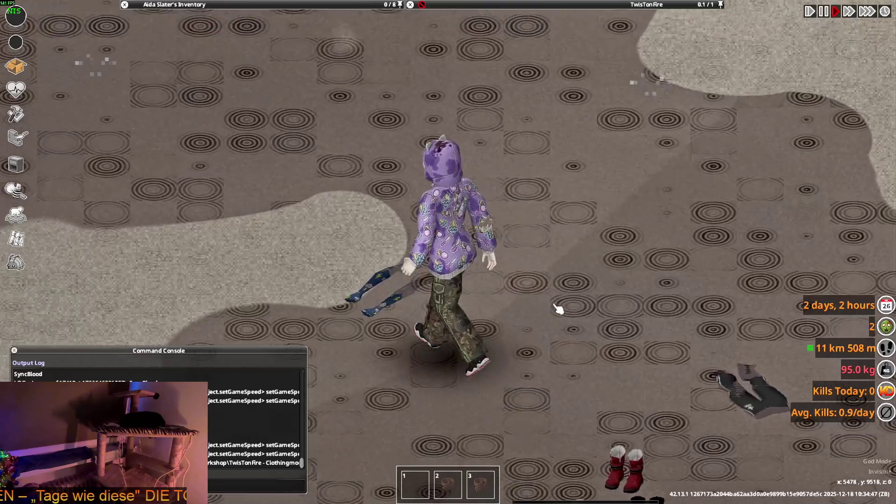
{"action": "key", "text": "w"}
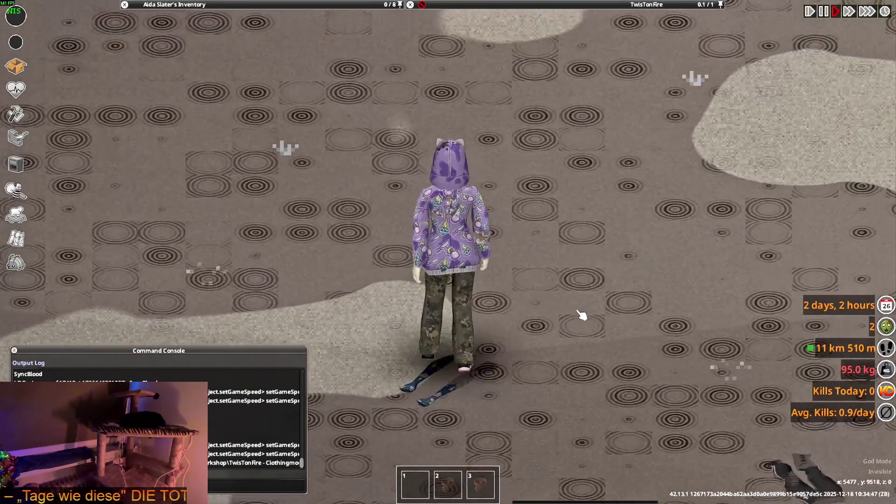
{"action": "key", "text": "s"}
{"action": "key", "text": "d"}
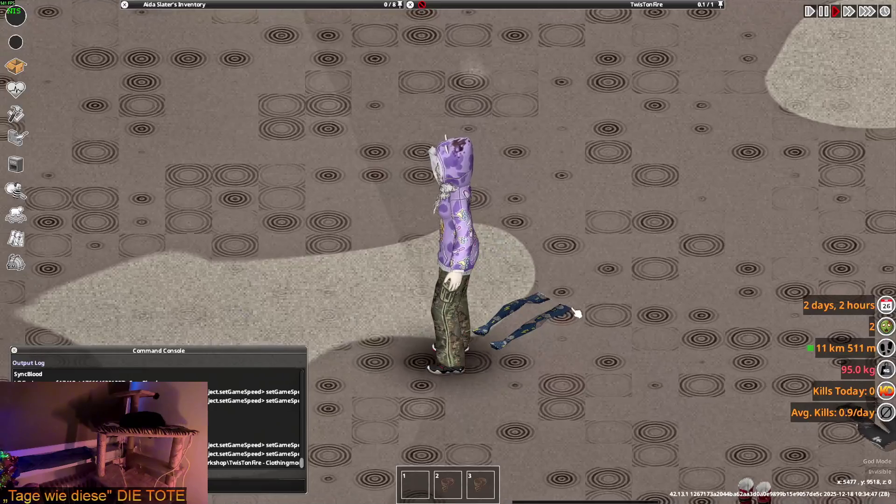
- Drop the Punk Stockings from the inventory onto the ground beside the character
{"action": "mouse_move", "coordinate": [201, 5]}
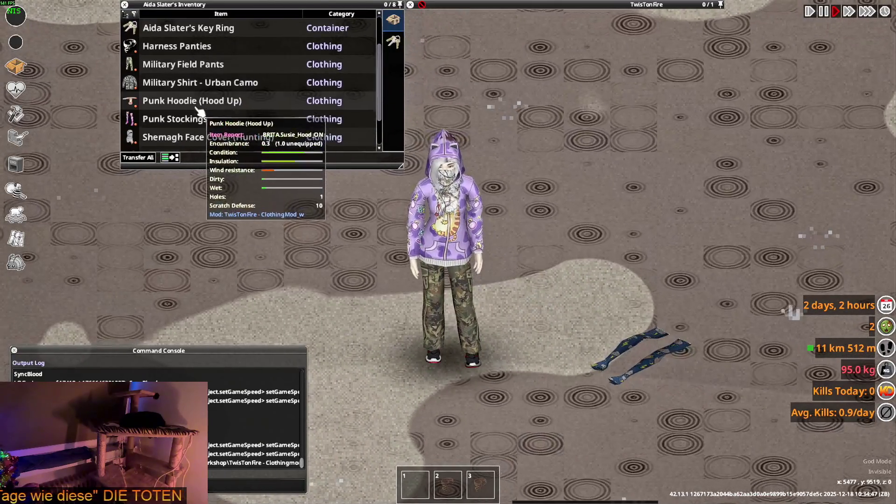
{"action": "scroll", "coordinate": [200, 112], "scroll_direction": "down", "scroll_amount": 1}
{"action": "mouse_move", "coordinate": [200, 100]}
{"action": "left_mouse_down"}
{"action": "mouse_move", "coordinate": [466, 93]}
{"action": "mouse_move", "coordinate": [518, 321]}
{"action": "left_mouse_up"}
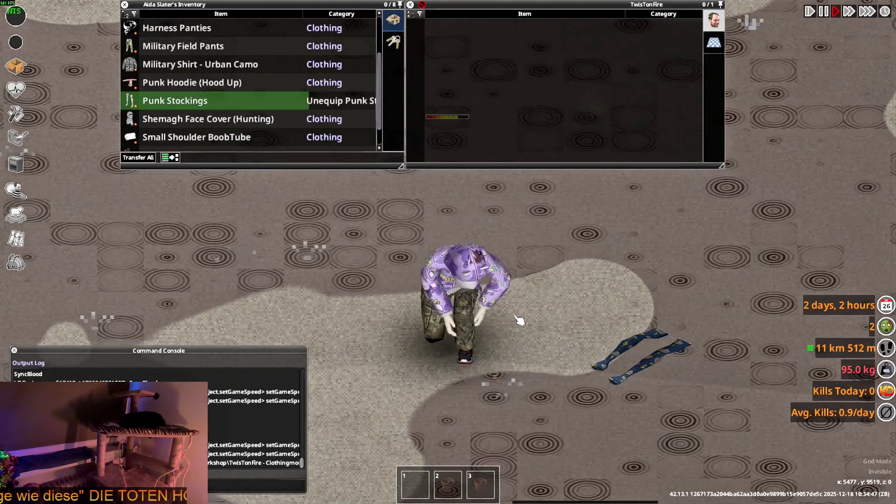
{"action": "mouse_move", "coordinate": [481, 38]}
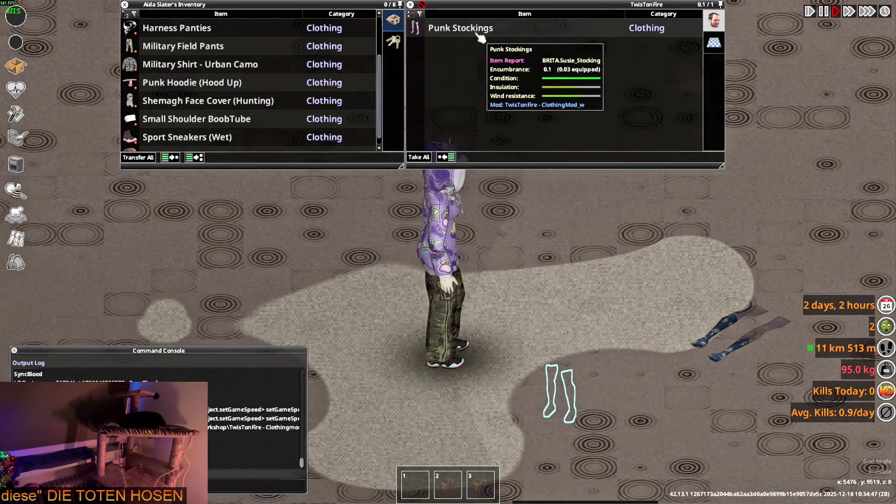
{"action": "key", "text": "alt+Tab"}
{"action": "key", "text": "alt+Tab"}
{"action": "key", "text": "alt+Tab"}
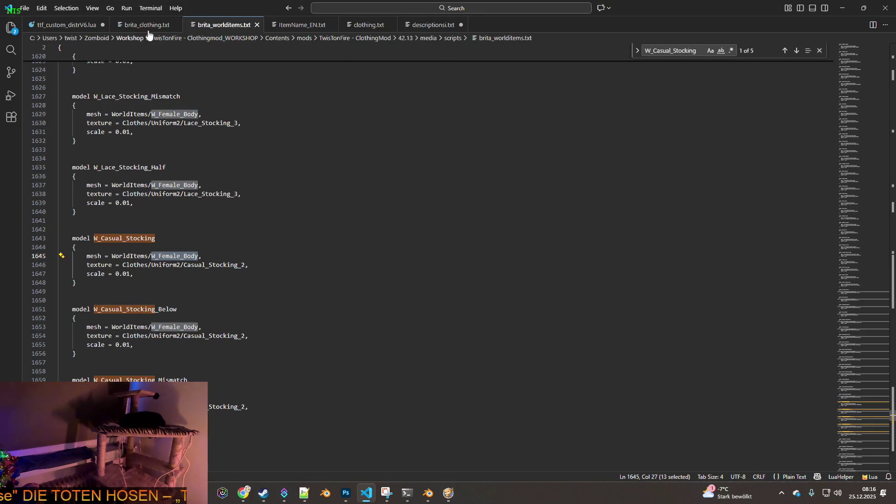
- Search brita_clothing.txt for 'susi' and step back to the Susie_Stocking item definition
{"action": "left_click", "coordinate": [147, 29]}
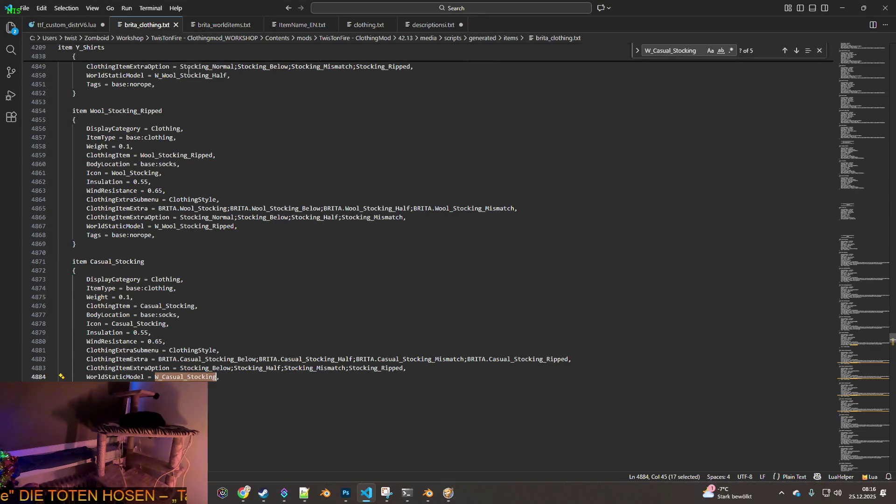
{"action": "double_click", "coordinate": [697, 50]}
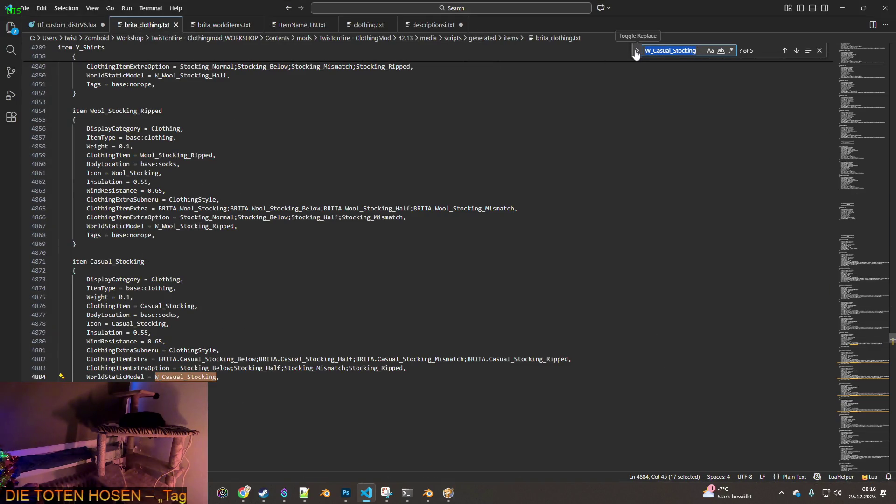
{"action": "type", "text": "susi"}
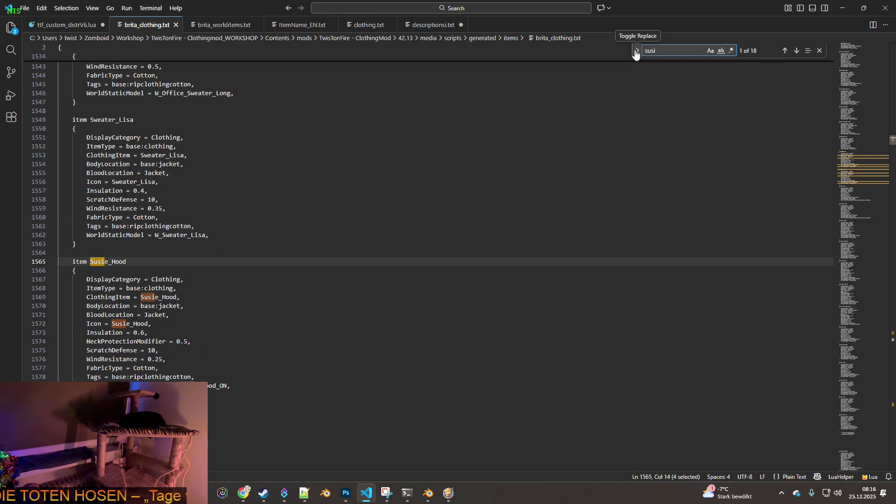
{"action": "left_click", "coordinate": [785, 52]}
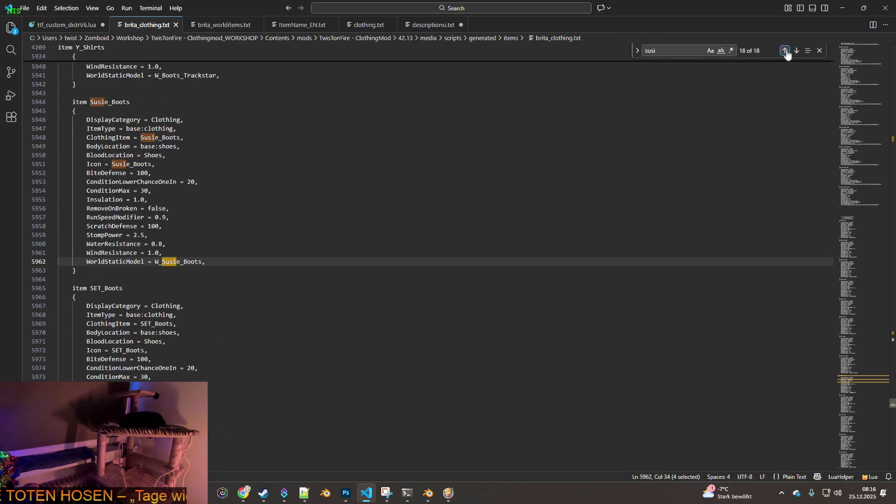
{"action": "left_click", "coordinate": [785, 51]}
{"action": "left_click", "coordinate": [786, 51]}
{"action": "left_click", "coordinate": [785, 52]}
{"action": "left_click", "coordinate": [786, 51]}
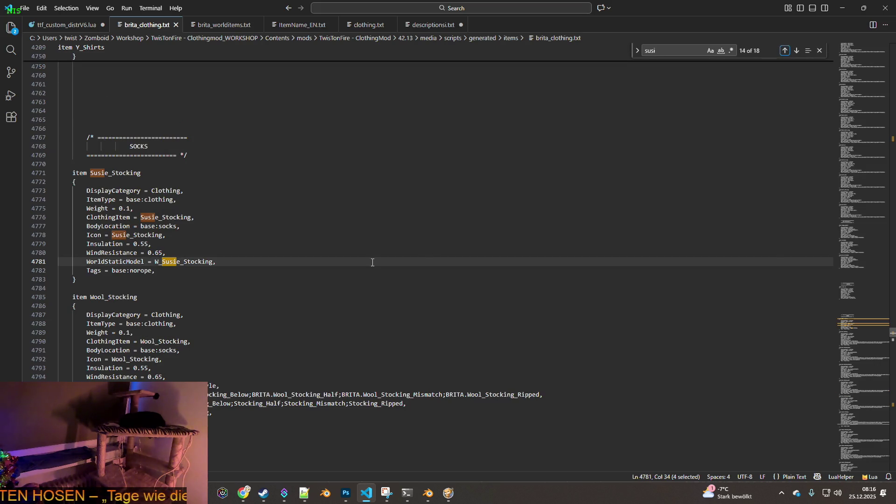
- Copy the W_Susie_Stocking model name and search brita_worlditems.txt for it
{"action": "left_click", "coordinate": [123, 262]}
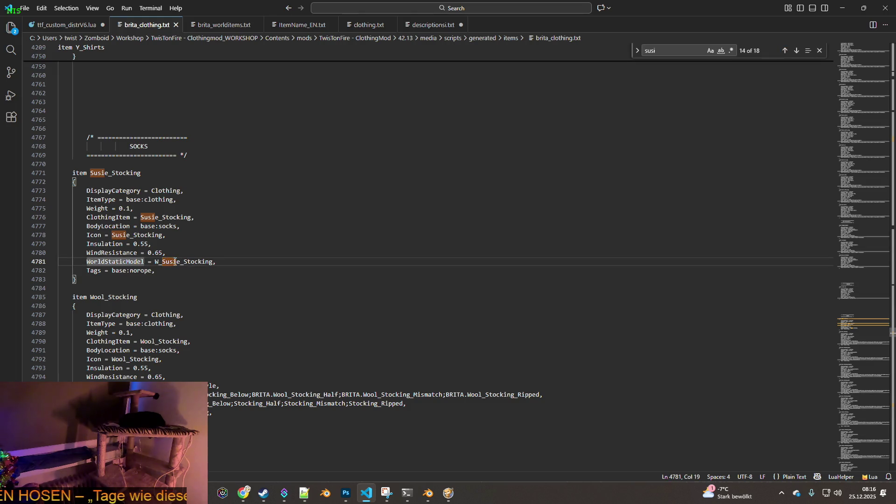
{"action": "double_click", "coordinate": [175, 262]}
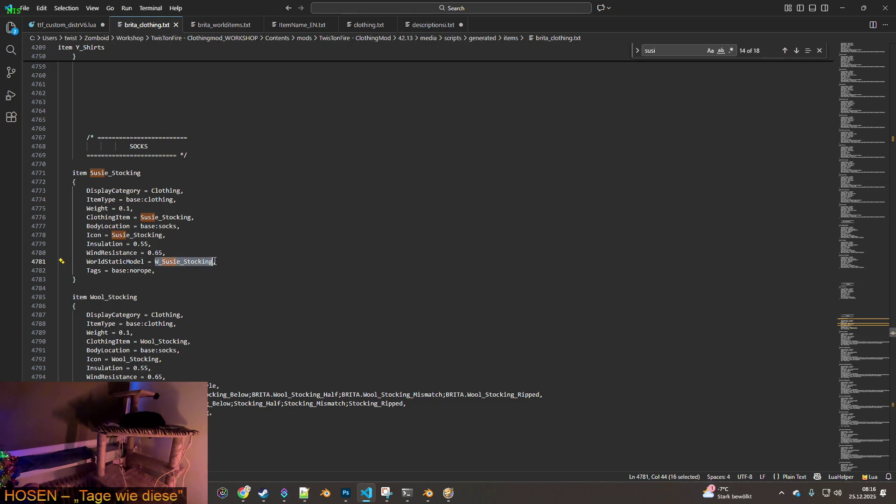
{"action": "key", "text": "ctrl+c"}
{"action": "left_click", "coordinate": [221, 25]}
{"action": "left_click", "coordinate": [672, 50]}
{"action": "key", "text": "ctrl+v"}
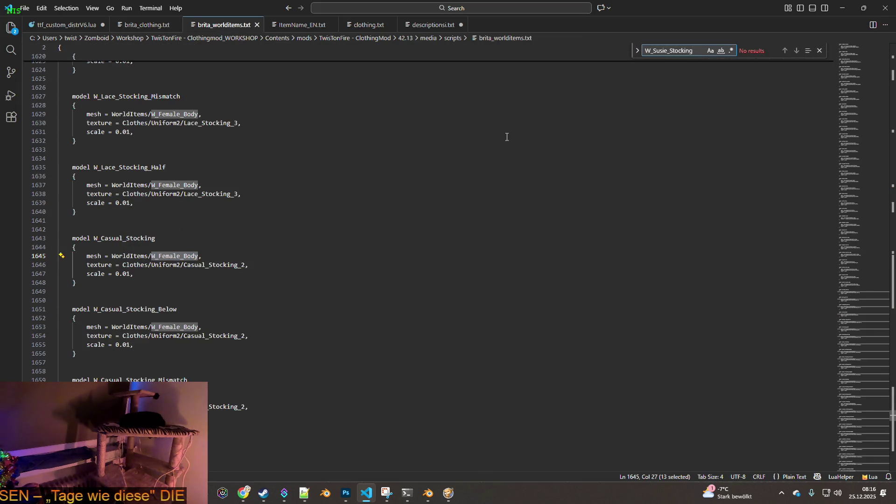
- Recheck brita_clothing.txt, then select the W_Casual_Stocking model block in brita_worlditems.txt
{"action": "left_click", "coordinate": [147, 24]}
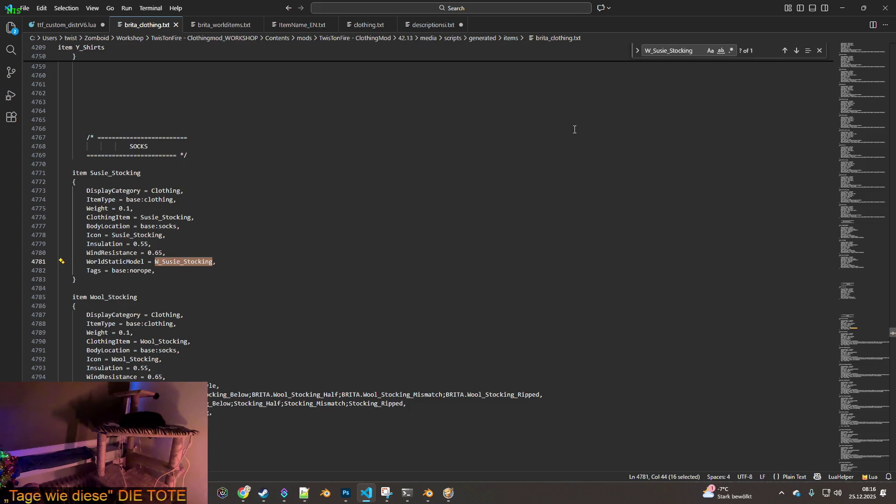
{"action": "left_click", "coordinate": [208, 26]}
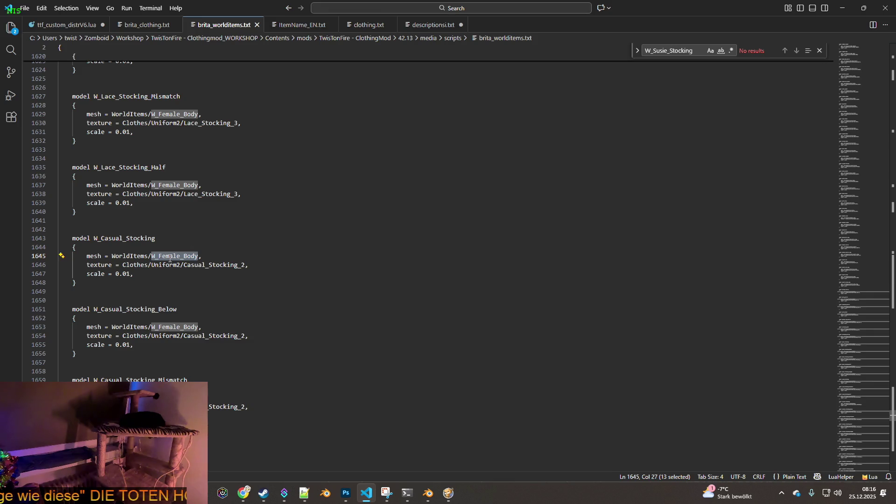
{"action": "scroll", "coordinate": [153, 278], "scroll_direction": "up", "scroll_amount": 15}
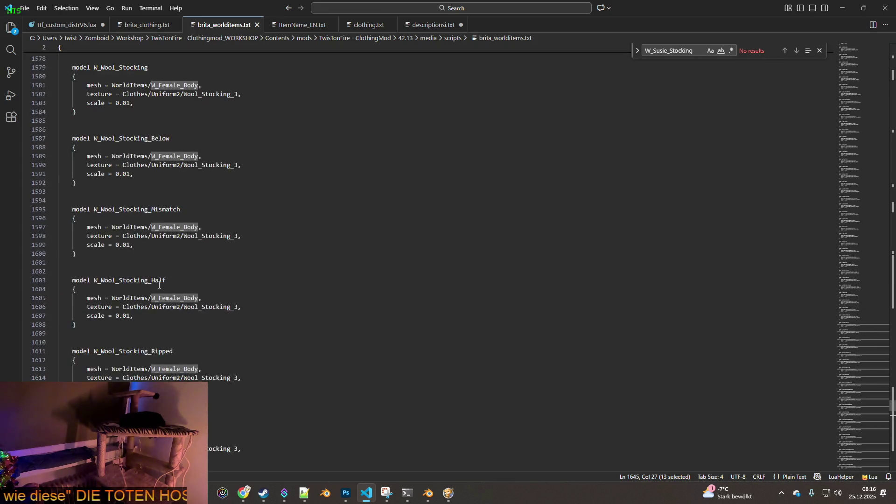
{"action": "scroll", "coordinate": [159, 285], "scroll_direction": "up", "scroll_amount": 11}
{"action": "scroll", "coordinate": [173, 292], "scroll_direction": "down", "scroll_amount": 8}
{"action": "scroll", "coordinate": [173, 293], "scroll_direction": "down", "scroll_amount": 17}
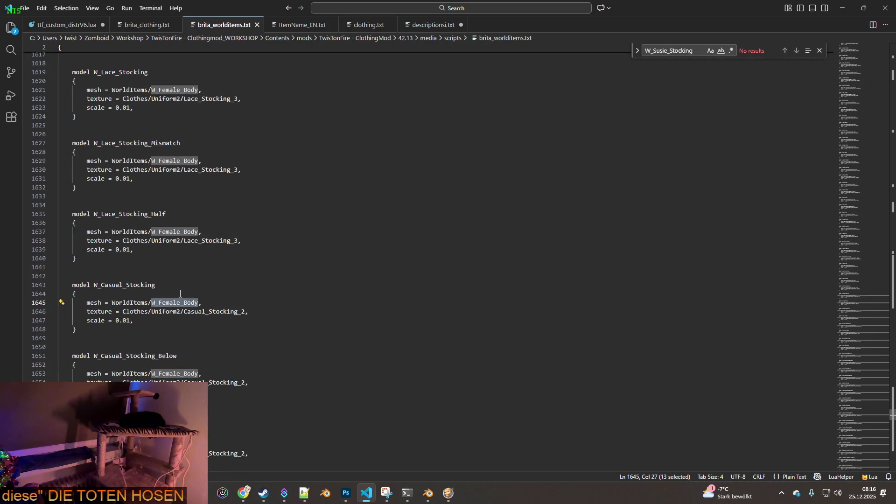
{"action": "left_click", "coordinate": [102, 276]}
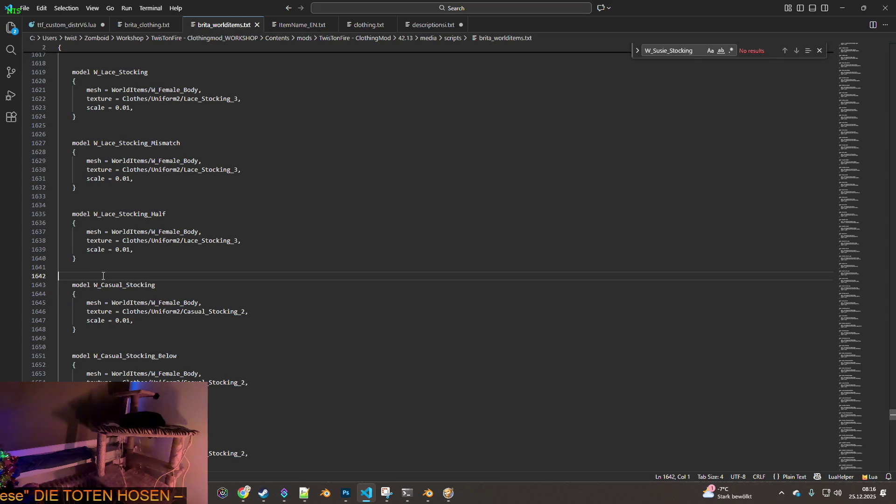
{"action": "left_click_drag", "start_coordinate": [75, 284], "coordinate": [138, 329]}
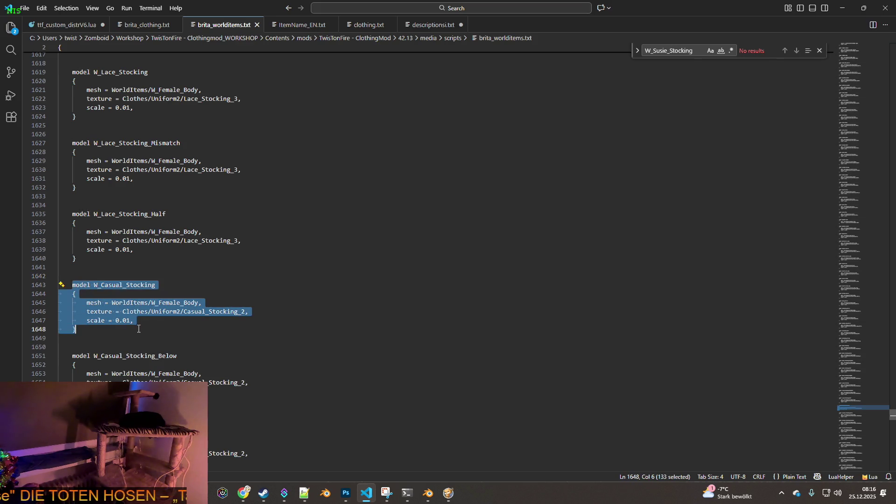
- Paste a duplicate W_Casual_Stocking block on the empty line above the original, keeping it after undo/redo
{"action": "left_click", "coordinate": [98, 276]}
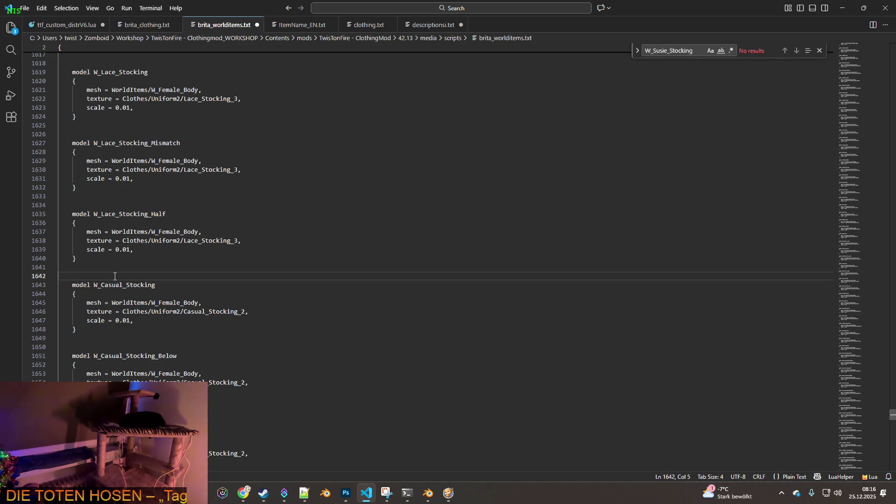
{"action": "key", "text": "ctrl+v"}
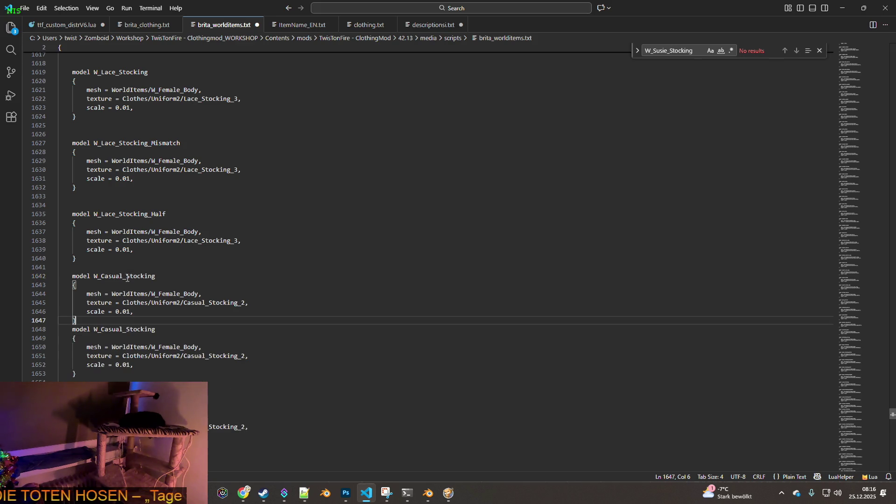
{"action": "key", "text": "Return"}
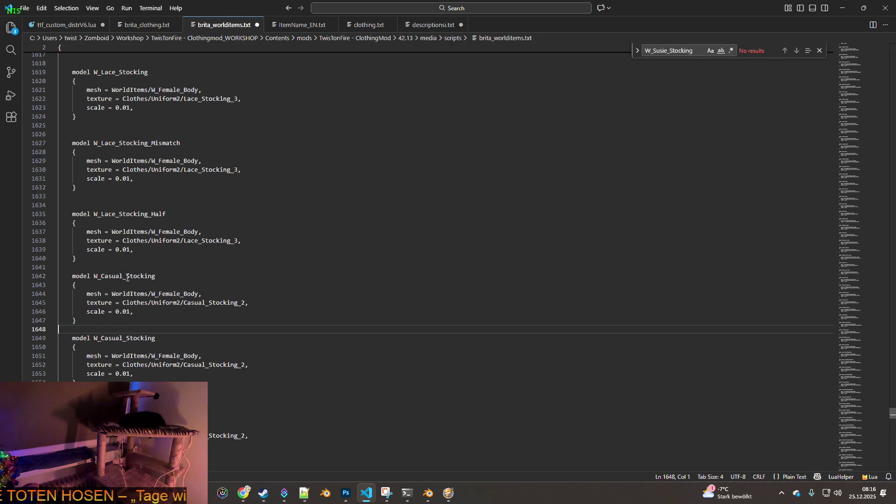
{"action": "left_click_drag", "start_coordinate": [94, 276], "coordinate": [126, 276]}
{"action": "key", "text": "ctrl+z"}
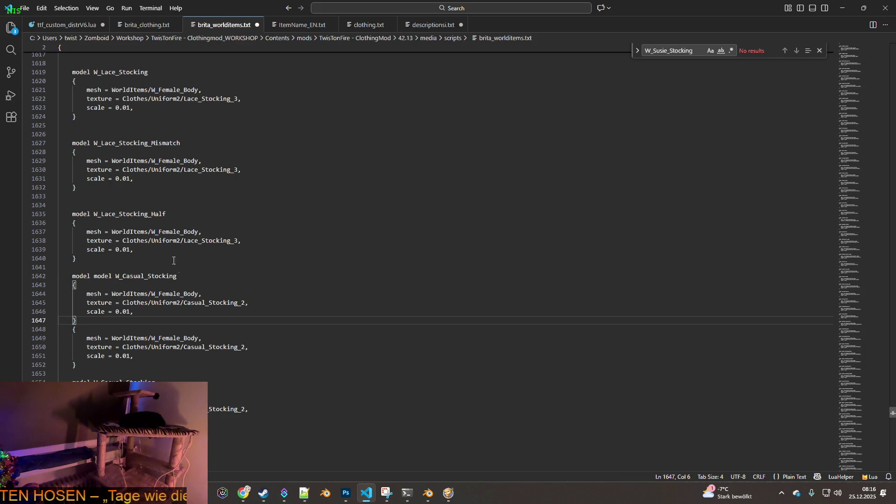
{"action": "left_click", "coordinate": [42, 8]}
{"action": "left_click", "coordinate": [52, 29]}
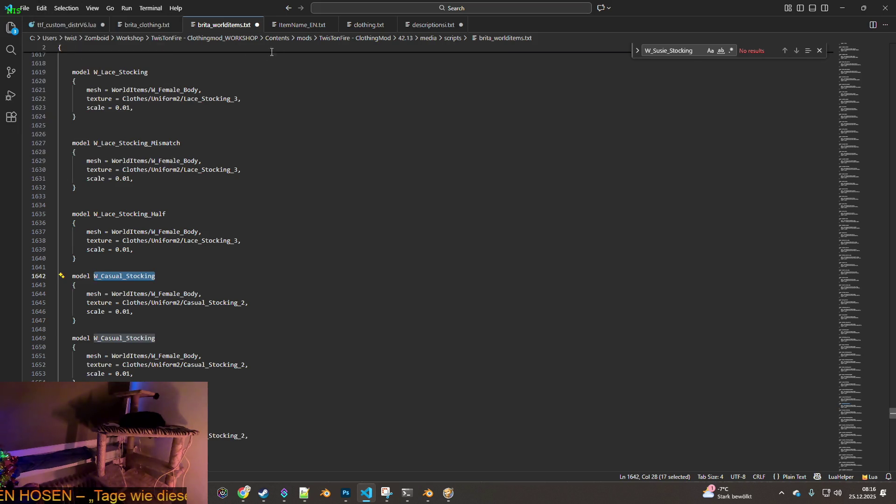
- Select the W_Susie_Stocking model name in brita_clothing.txt
{"action": "left_click", "coordinate": [145, 24]}
{"action": "left_click_drag", "start_coordinate": [155, 261], "coordinate": [210, 261]}
{"action": "key", "text": "alt+Tab"}
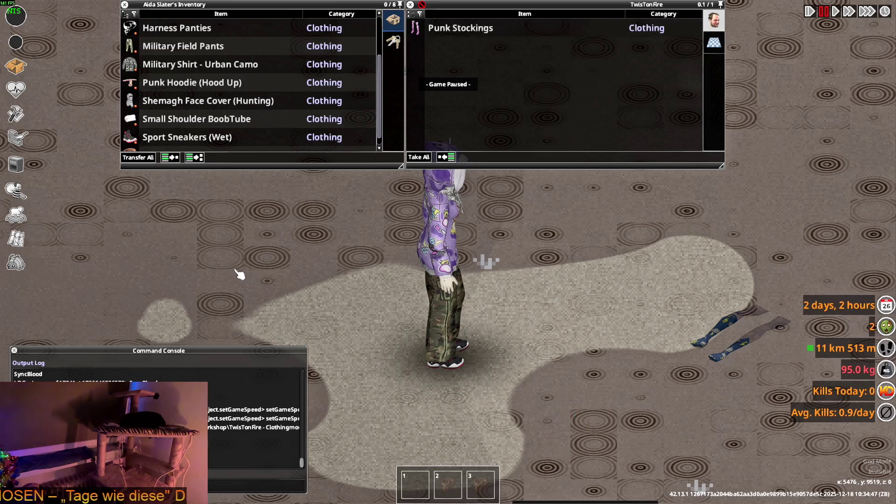
- Rename the duplicate block's W_Casual_Stocking to W_Susie_Stocking in brita_worlditems.txt
{"action": "key", "text": "alt+Tab"}
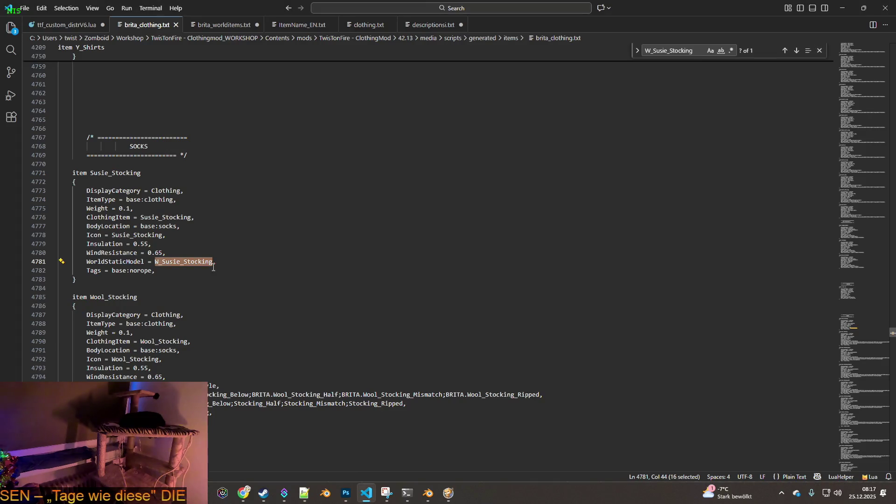
{"action": "left_click", "coordinate": [221, 25]}
{"action": "double_click", "coordinate": [95, 275]}
{"action": "key", "text": "ctrl+v"}
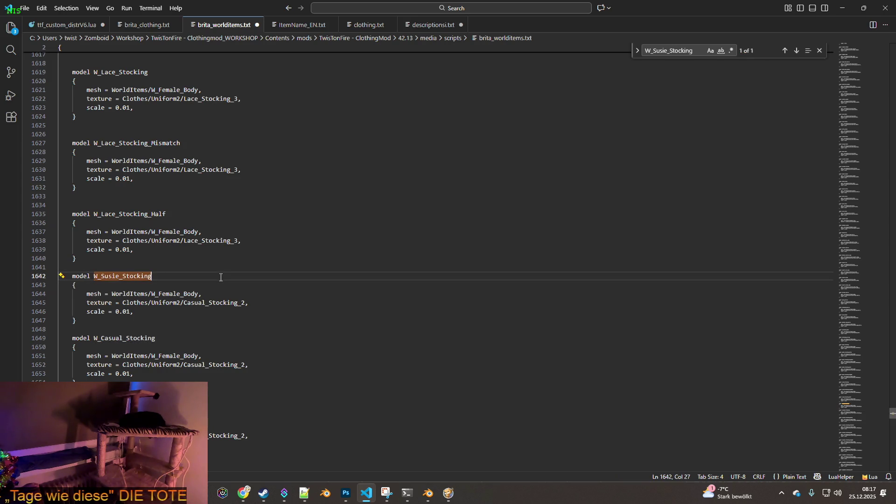
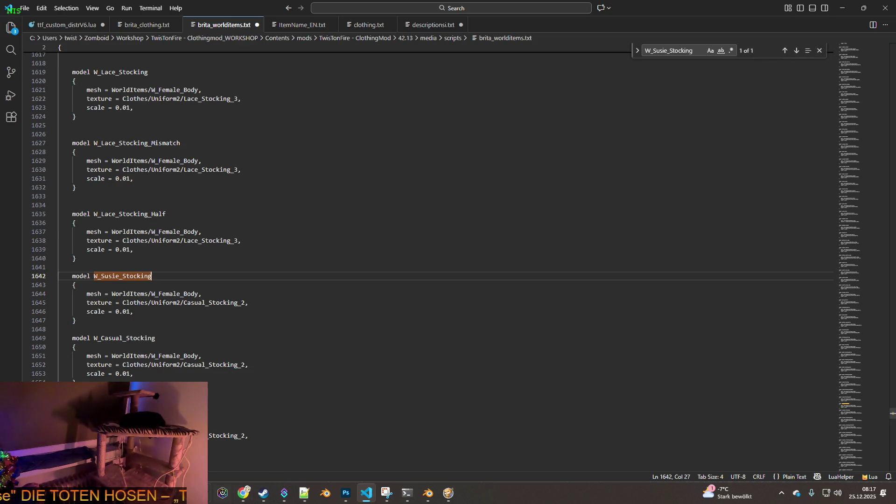
- Open the mod's folder in File Explorer and browse to common > media > textures > clothes
{"action": "mouse_move", "coordinate": [284, 493]}
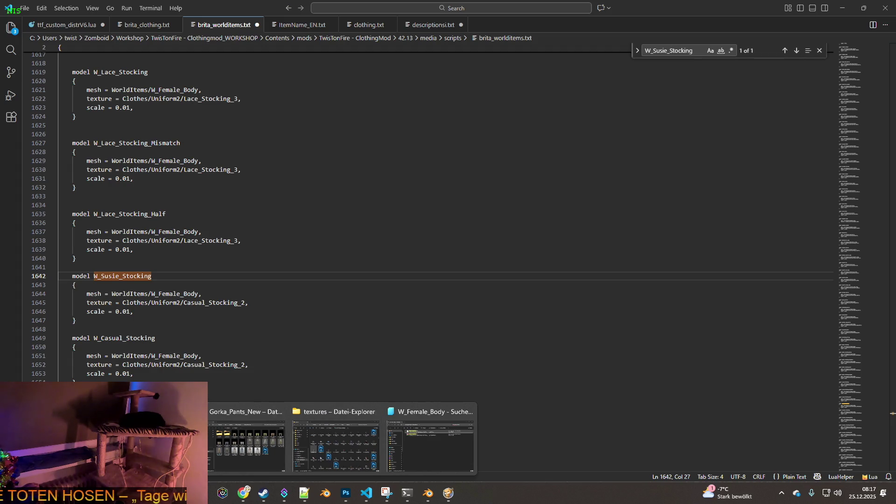
{"action": "key", "text": "shift+alt+r"}
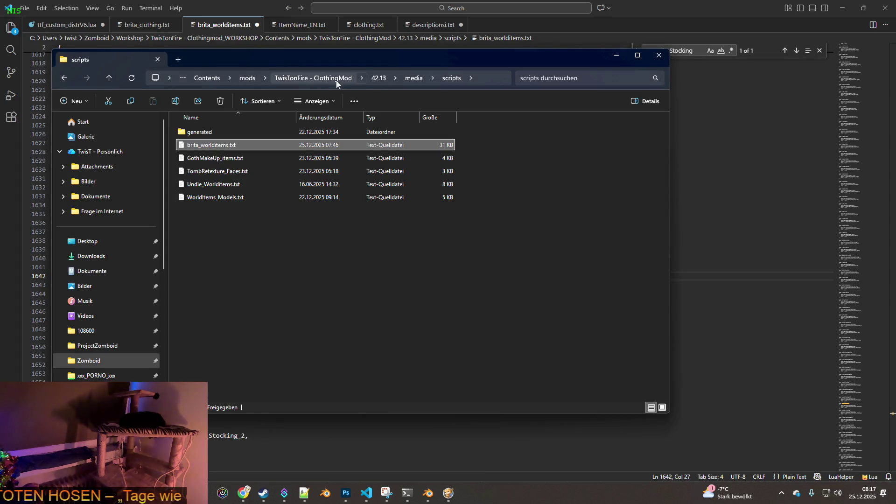
{"action": "left_click", "coordinate": [313, 78]}
{"action": "double_click", "coordinate": [201, 158]}
{"action": "double_click", "coordinate": [202, 141]}
{"action": "double_click", "coordinate": [200, 143]}
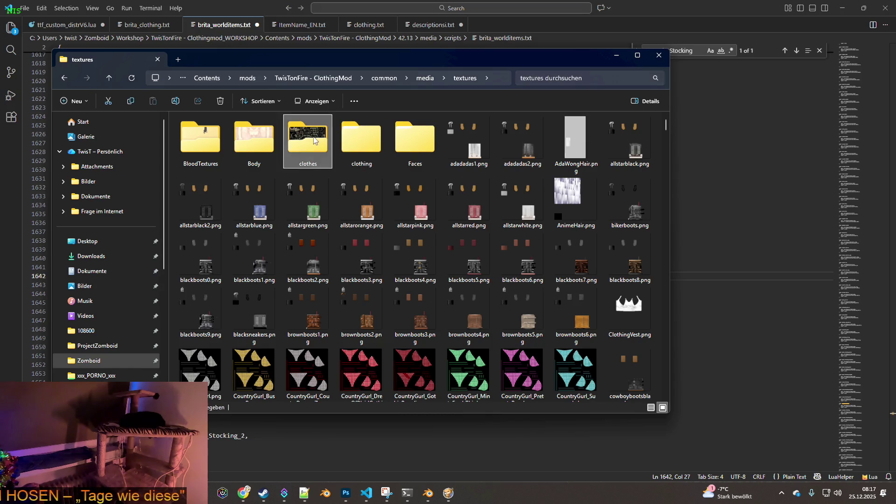
{"action": "double_click", "coordinate": [308, 140]}
- Search the clothes folder for 'susi' and place the results window beside the code editor
{"action": "left_click", "coordinate": [547, 79]}
{"action": "type", "text": "susd"}
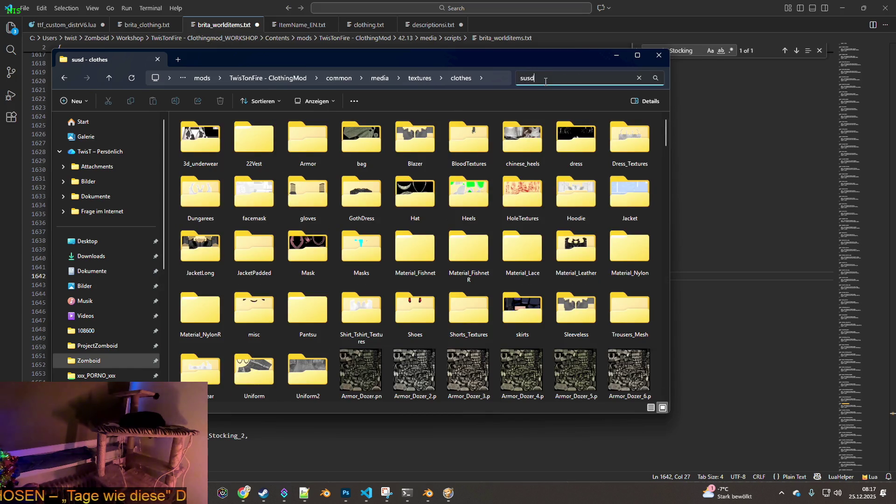
{"action": "double_click", "coordinate": [523, 78]}
{"action": "type", "text": "susi"}
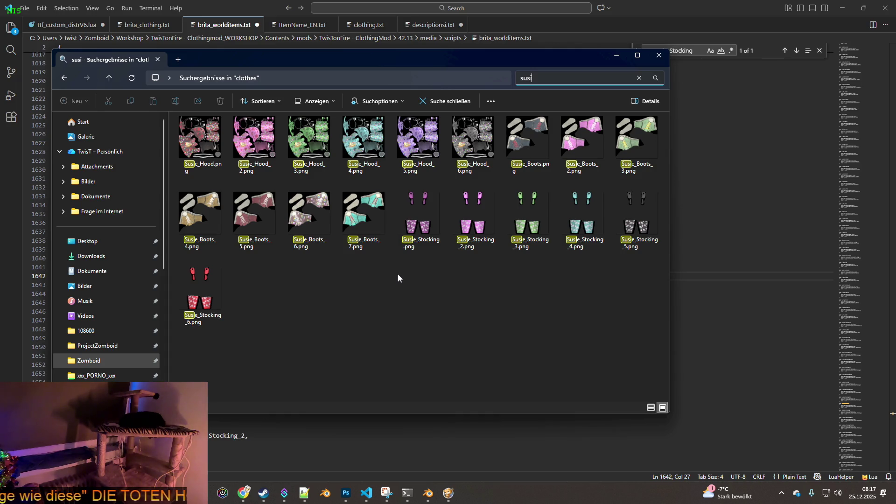
{"action": "mouse_move", "coordinate": [295, 57]}
{"action": "left_mouse_down"}
{"action": "mouse_move", "coordinate": [530, 90]}
{"action": "mouse_move", "coordinate": [353, 73]}
{"action": "left_mouse_up"}
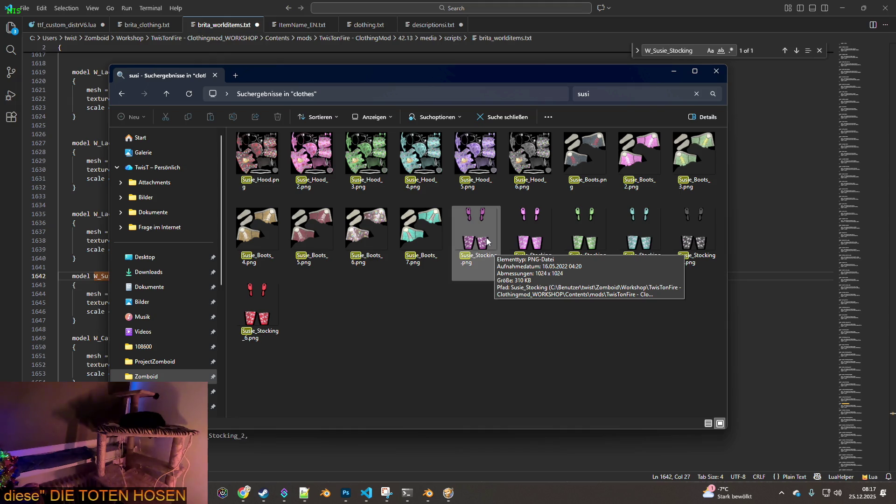
{"action": "left_click_drag", "start_coordinate": [348, 76], "coordinate": [541, 83]}
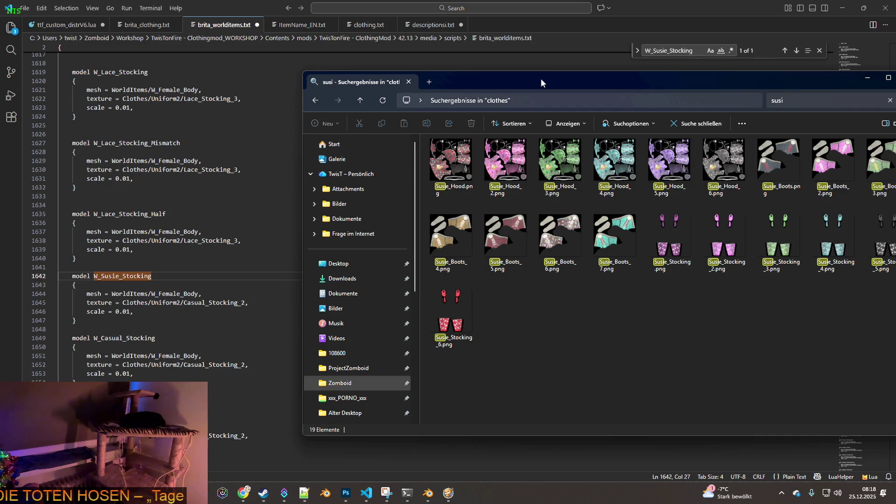
{"action": "left_click", "coordinate": [250, 303]}
- Remove the Casual_Stocking_2 texture line from W_Susie_Stocking and save brita_worlditems.txt
{"action": "key", "text": "shift+Home"}
{"action": "key", "text": "shift+Home"}
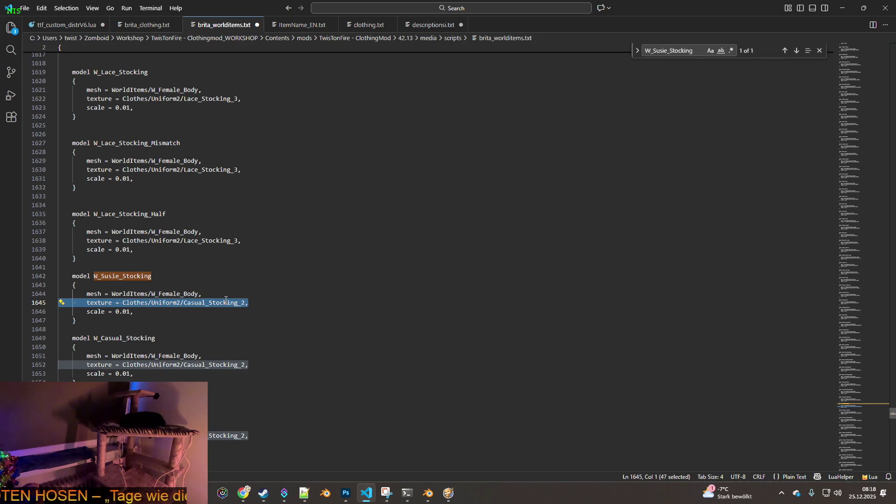
{"action": "key", "text": "BackSpace"}
{"action": "key", "text": "BackSpace"}
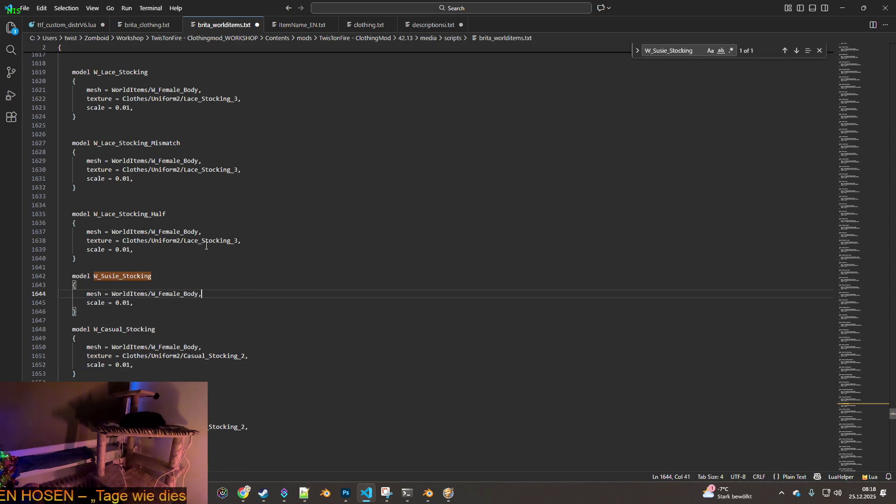
{"action": "left_click", "coordinate": [25, 7]}
{"action": "left_click", "coordinate": [80, 175]}
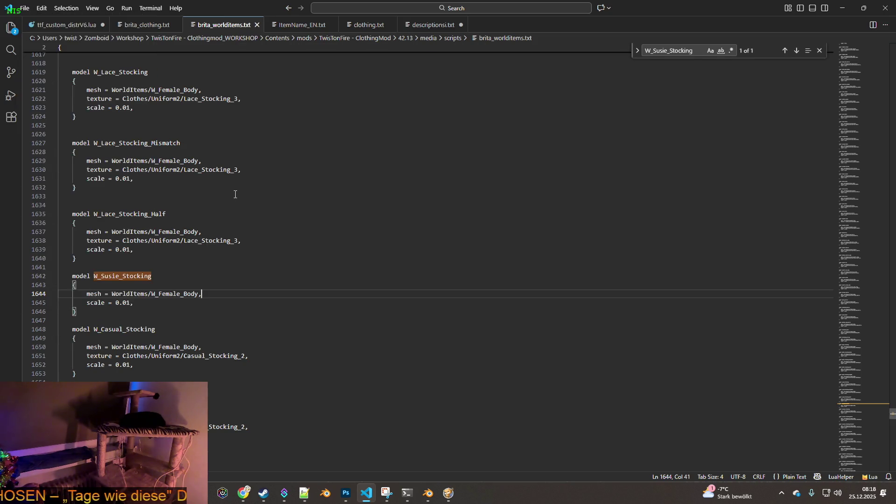
- Switch over to the Project Zomboid game window
{"action": "key", "text": "alt"}
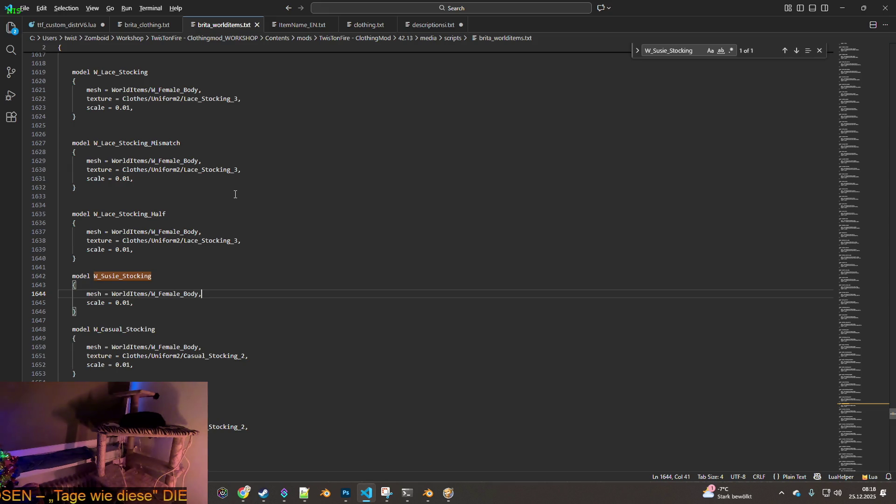
{"action": "key", "text": "alt+Tab"}
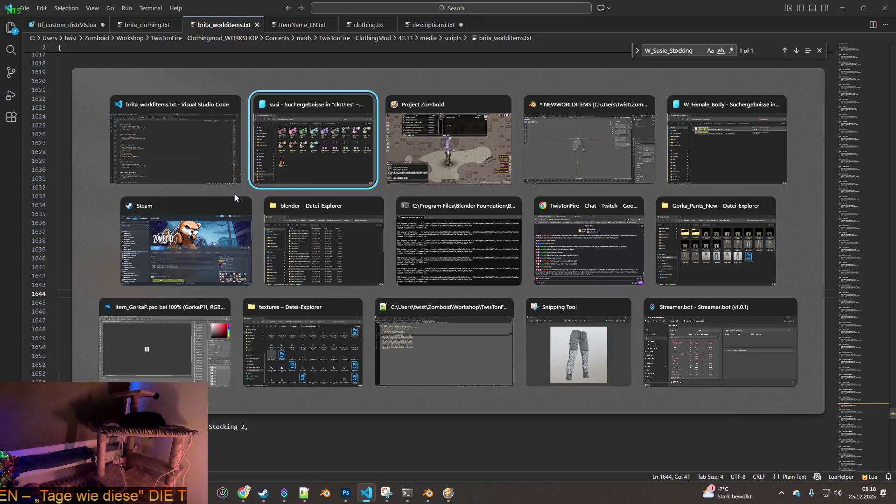
{"action": "key", "text": "Tab"}
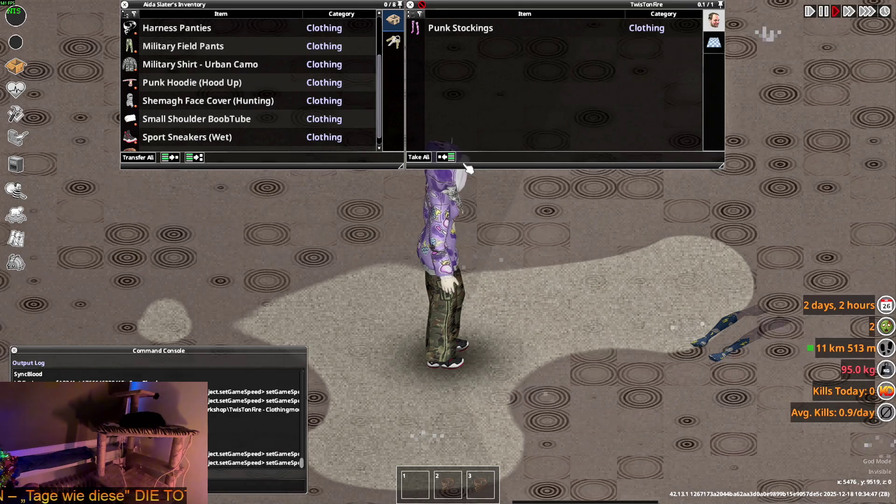
- Pick up the Punk Stockings from the floor, then quit the game to reload the save
{"action": "mouse_move", "coordinate": [462, 30]}
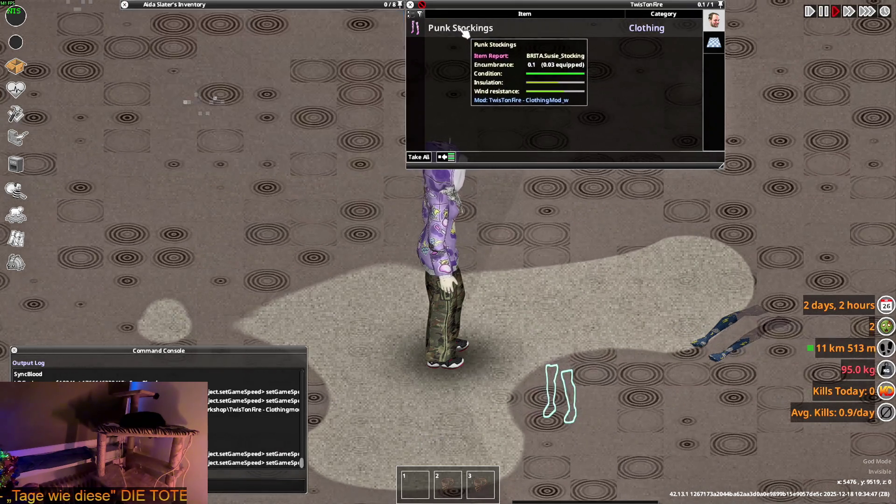
{"action": "double_click", "coordinate": [456, 32]}
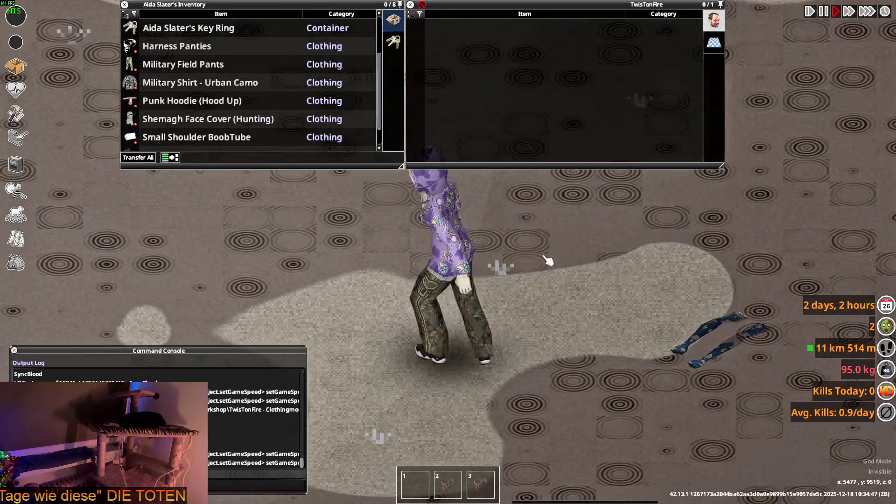
{"action": "key", "text": "Escape"}
{"action": "left_click", "coordinate": [201, 333]}
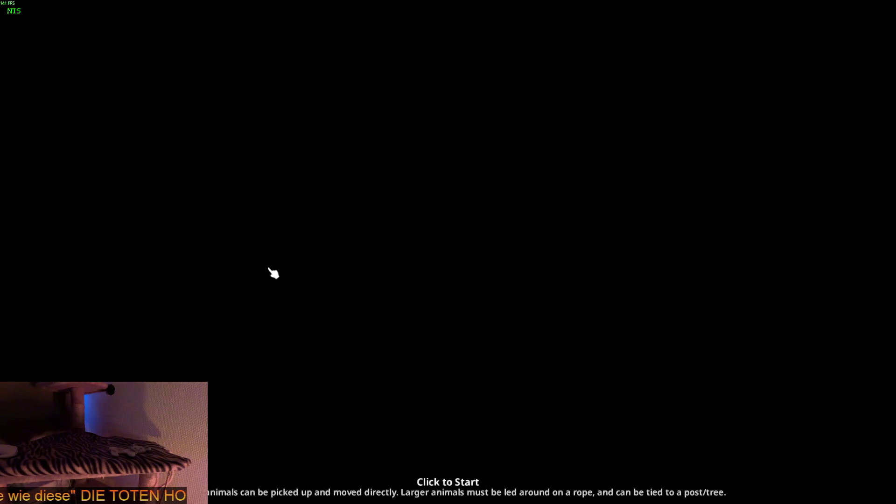
- Start the reloaded game, drop the Punk Stockings on the floor, and walk around inspecting ground items
{"action": "left_click", "coordinate": [273, 273]}
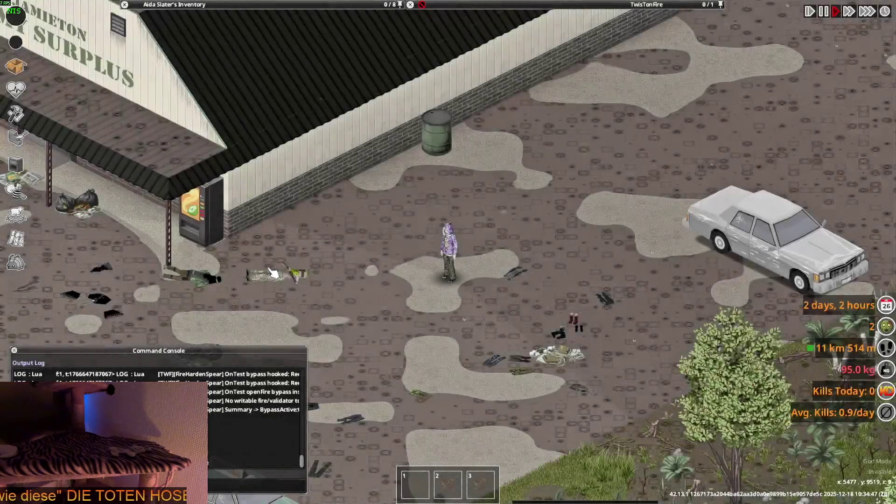
{"action": "scroll", "coordinate": [467, 310], "scroll_direction": "up", "scroll_amount": 5}
{"action": "mouse_move", "coordinate": [261, 65]}
{"action": "left_mouse_down"}
{"action": "mouse_move", "coordinate": [425, 322]}
{"action": "mouse_move", "coordinate": [484, 326]}
{"action": "left_mouse_up"}
{"action": "key", "text": "w+a"}
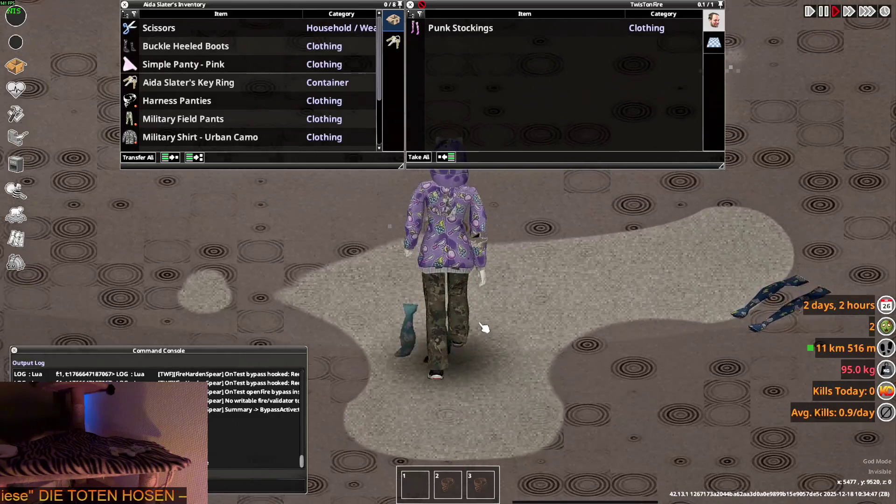
{"action": "key", "text": "s+a"}
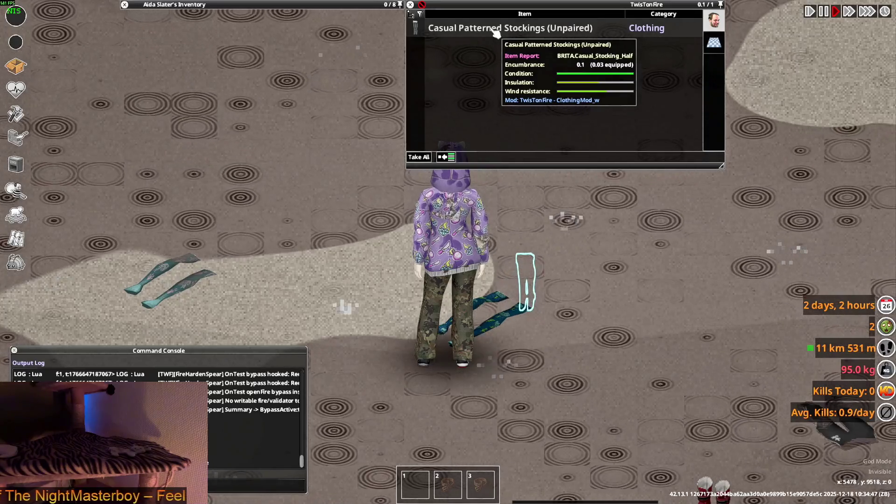
{"action": "key", "text": "a"}
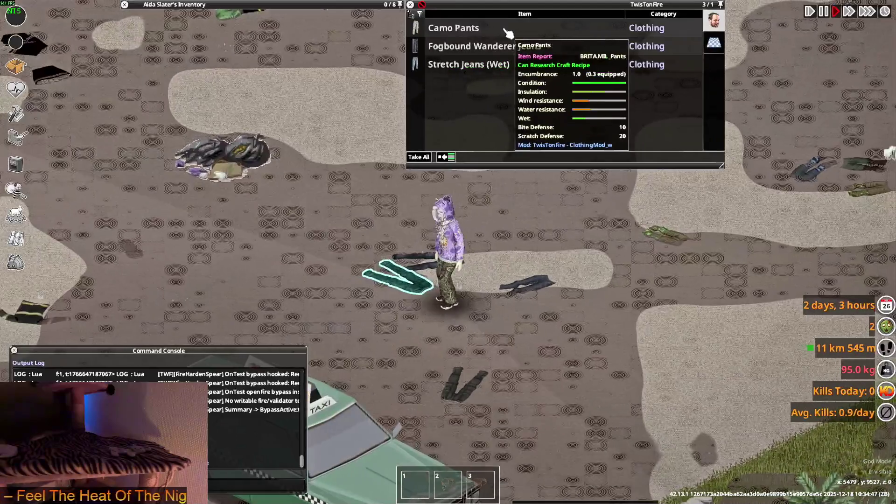
- Walk the character back to the dropped Punk Stockings, then return to the script editor
{"action": "key", "text": "a"}
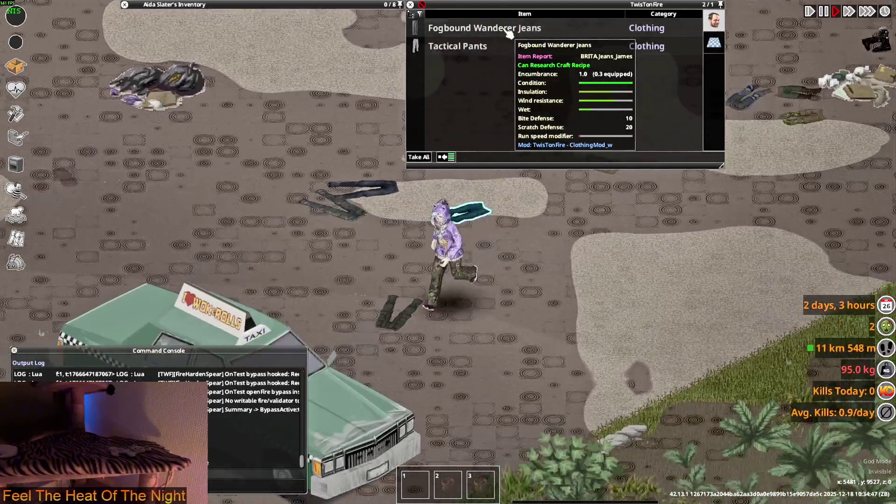
{"action": "key", "text": "w"}
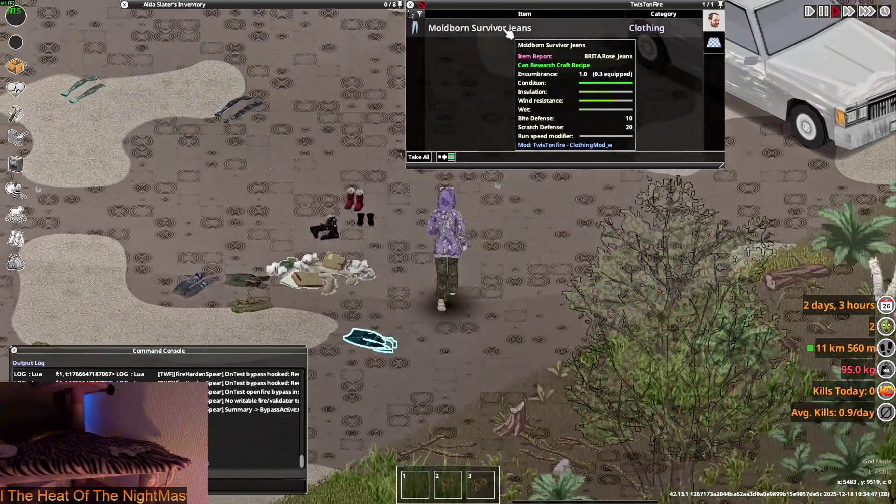
{"action": "key", "text": "w"}
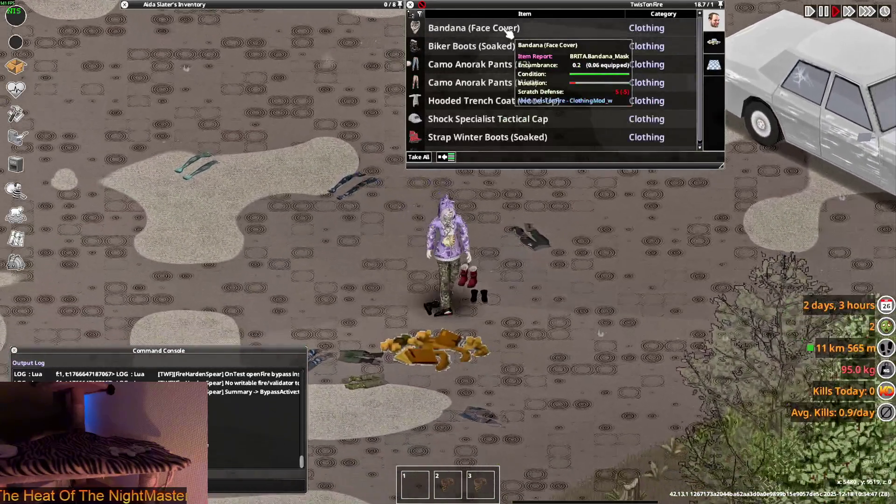
{"action": "key", "text": "a"}
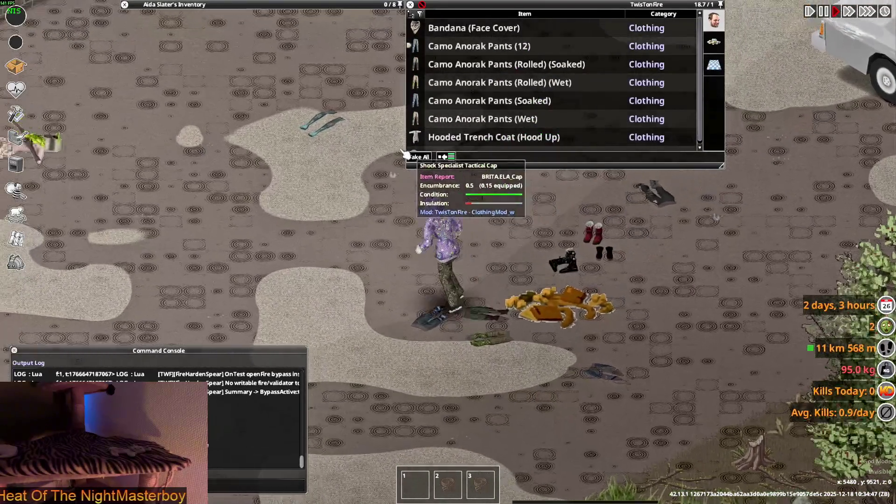
{"action": "key", "text": "w"}
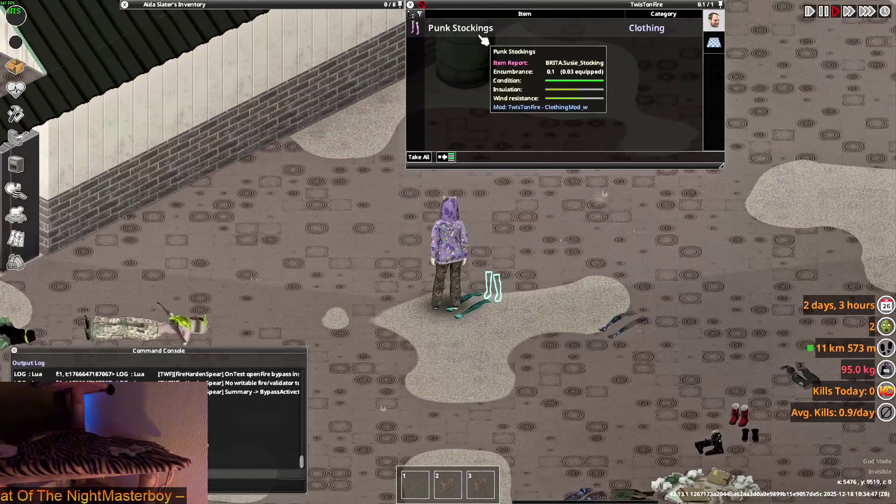
{"action": "key", "text": "d"}
{"action": "key", "text": "d"}
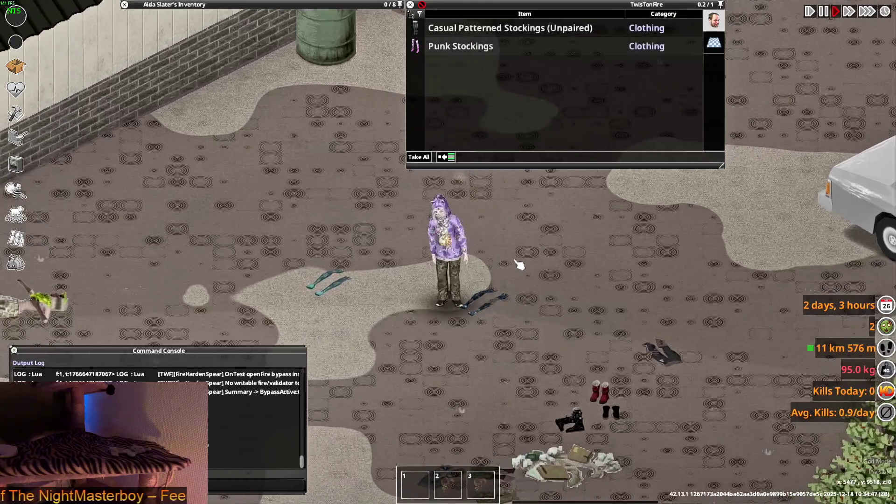
{"action": "key", "text": "s"}
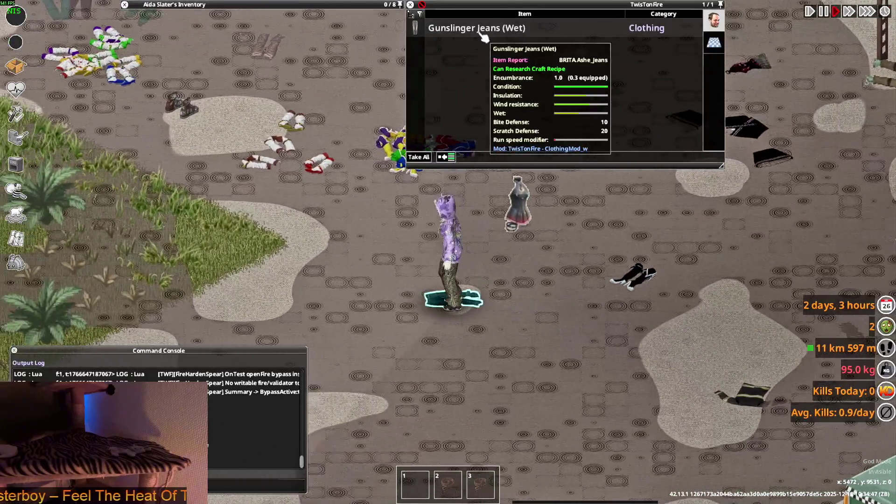
{"action": "key", "text": "w"}
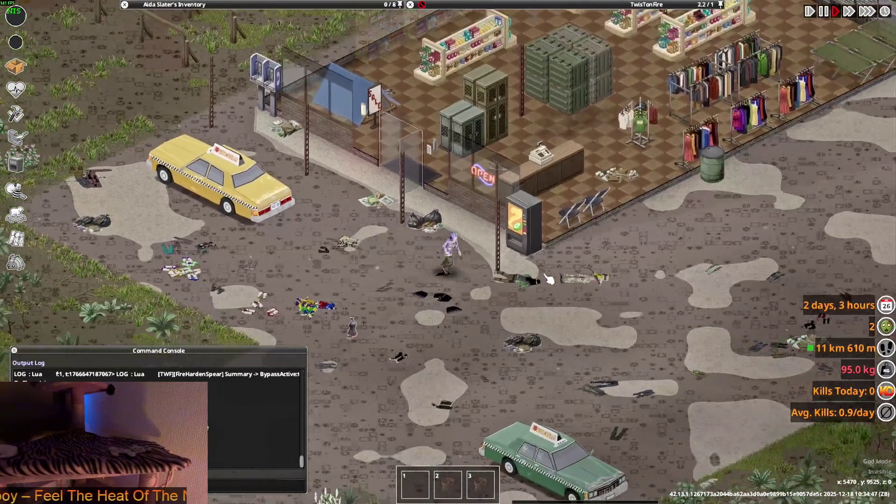
{"action": "scroll", "coordinate": [551, 278], "scroll_direction": "up", "scroll_amount": 2}
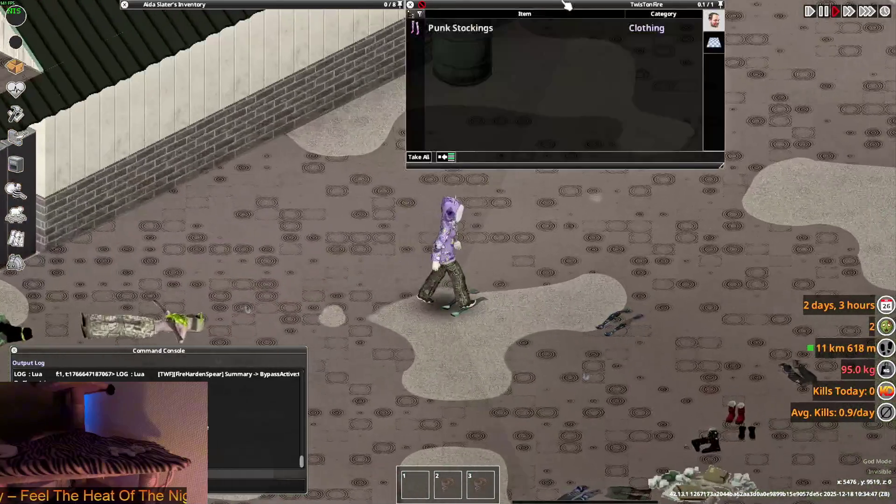
{"action": "mouse_move", "coordinate": [472, 32]}
{"action": "key", "text": "d"}
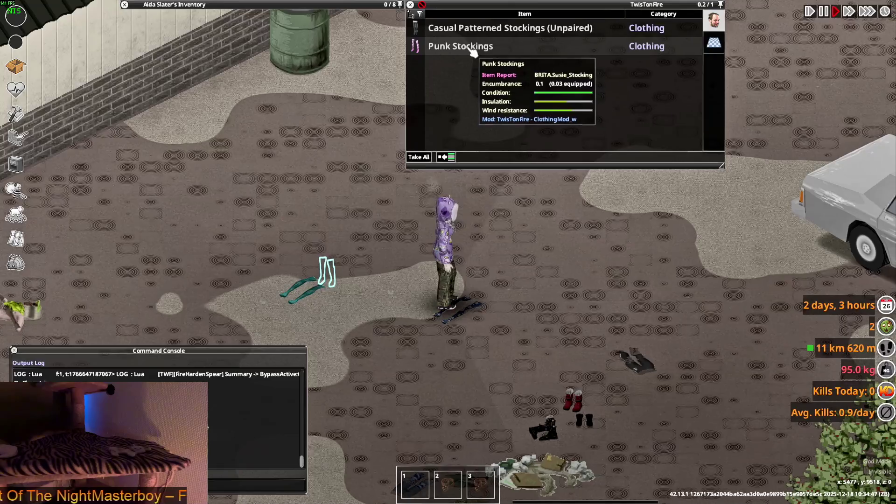
{"action": "key", "text": "alt+Tab"}
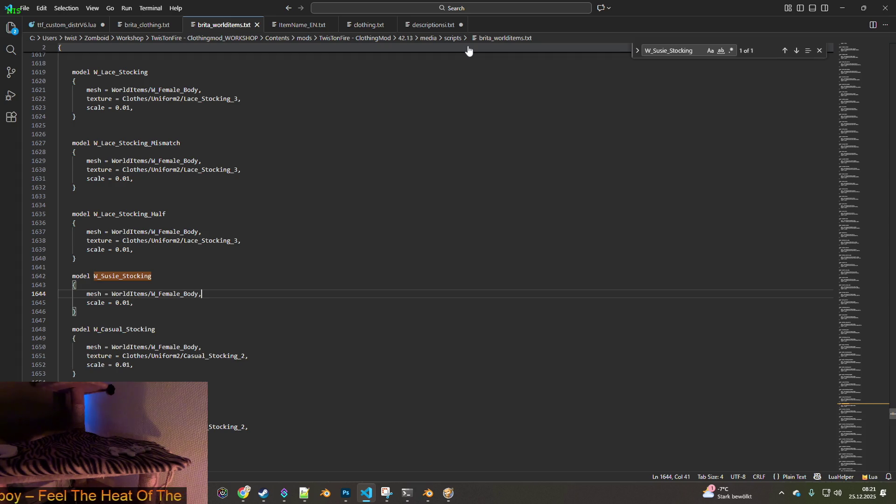
{"action": "left_click", "coordinate": [364, 25]}
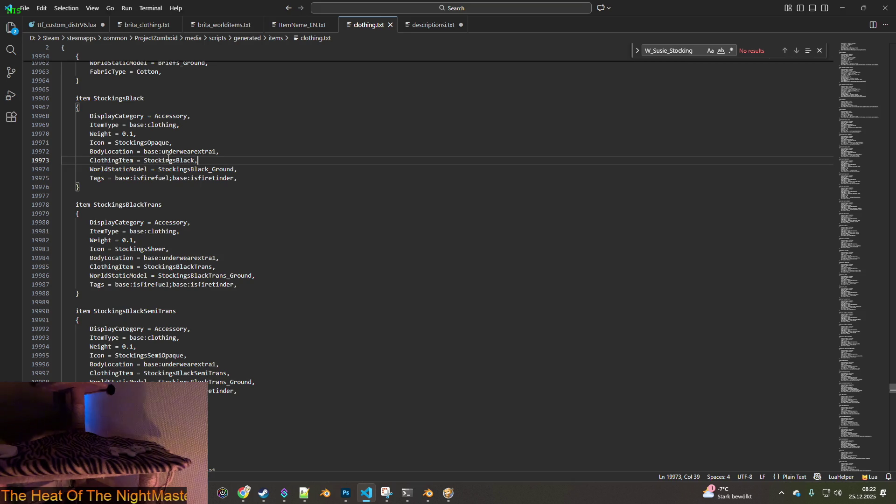
{"action": "scroll", "coordinate": [213, 232], "scroll_direction": "down", "scroll_amount": 3}
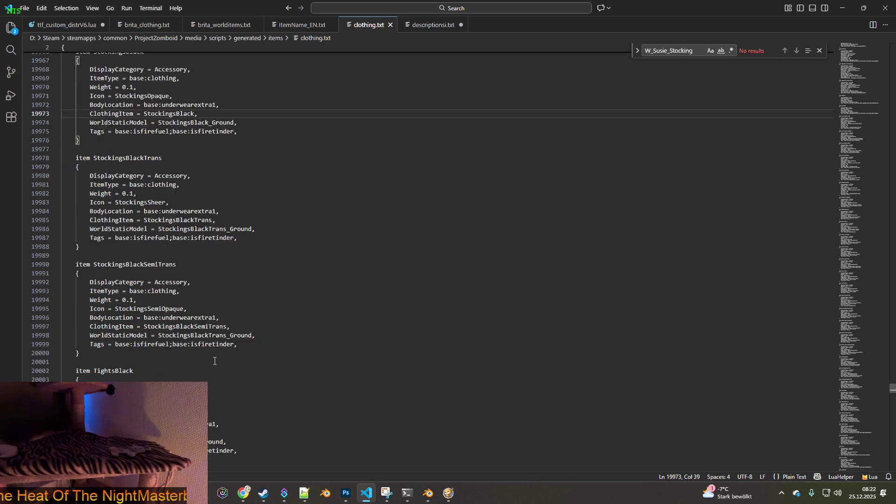
{"action": "scroll", "coordinate": [215, 364], "scroll_direction": "down", "scroll_amount": 5}
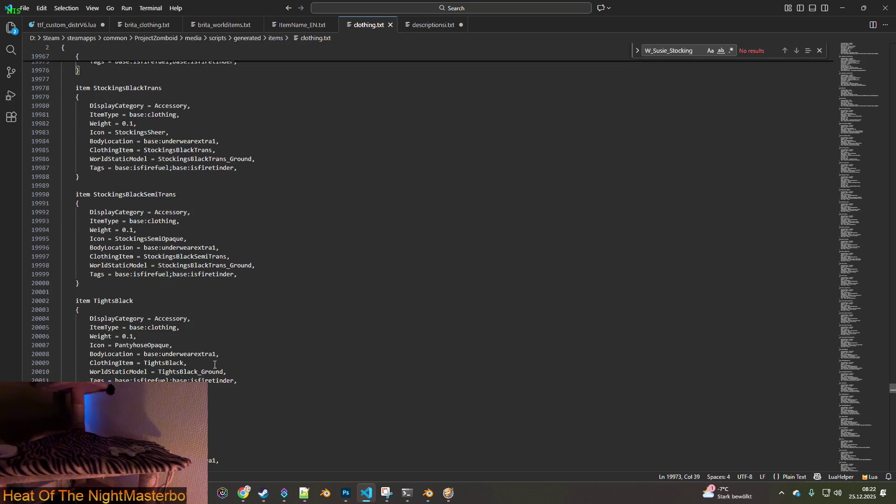
{"action": "scroll", "coordinate": [214, 366], "scroll_direction": "down", "scroll_amount": 3}
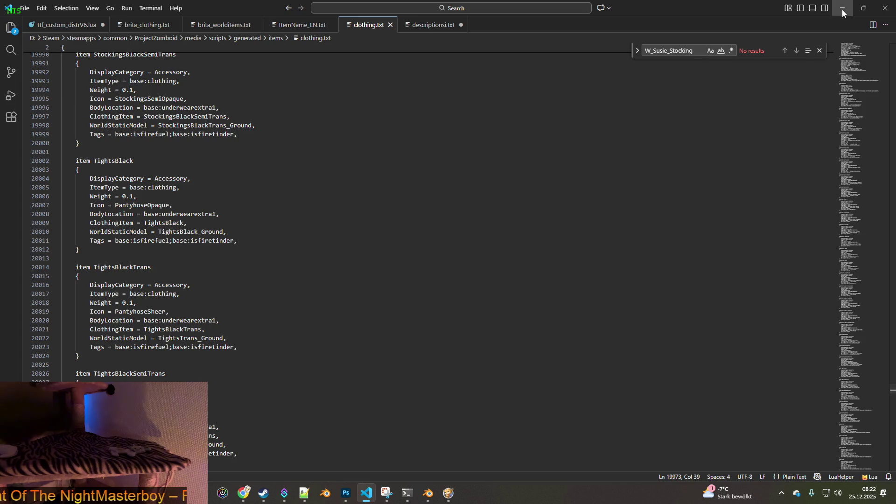
{"action": "scroll", "coordinate": [335, 346], "scroll_direction": "down", "scroll_amount": 6}
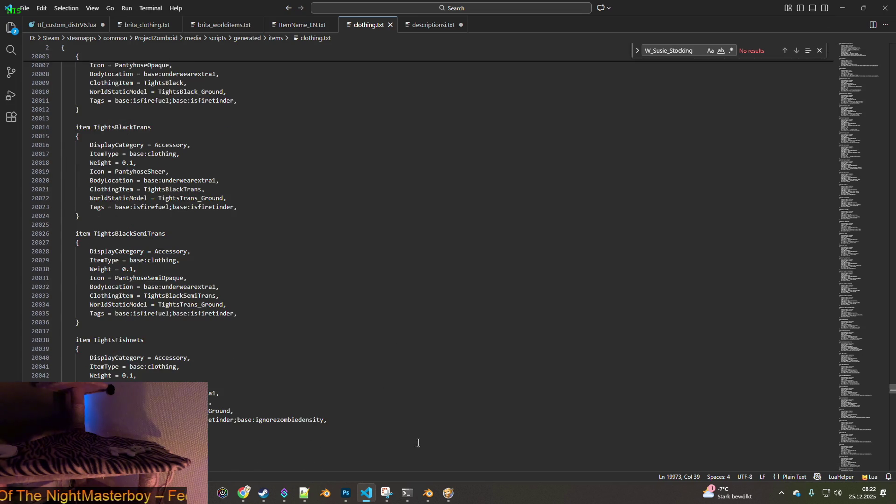
{"action": "left_click", "coordinate": [428, 493]}
{"action": "mouse_move", "coordinate": [341, 153]}
{"action": "middle_mouse_down"}
{"action": "mouse_move", "coordinate": [390, 253]}
{"action": "mouse_move", "coordinate": [322, 205]}
{"action": "mouse_move", "coordinate": [396, 174]}
{"action": "mouse_move", "coordinate": [238, 189]}
{"action": "middle_mouse_up"}
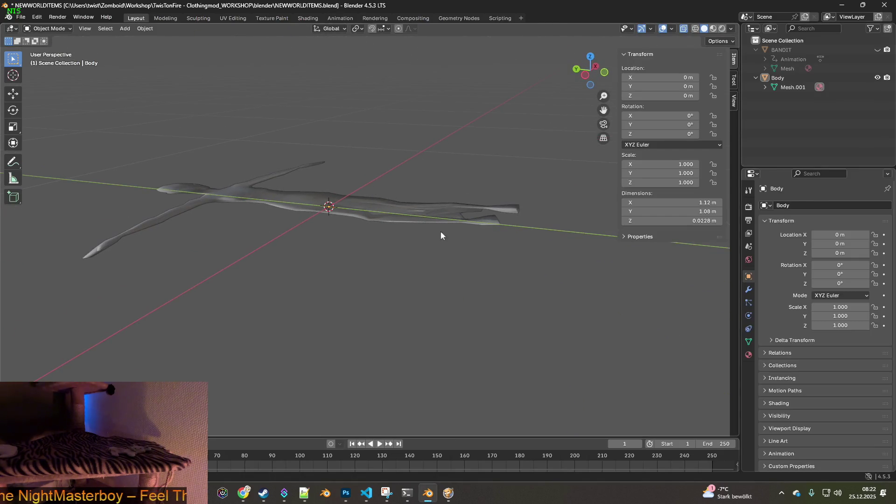
{"action": "mouse_move", "coordinate": [433, 271]}
{"action": "middle_mouse_down"}
{"action": "mouse_move", "coordinate": [356, 292]}
{"action": "mouse_move", "coordinate": [363, 317]}
{"action": "mouse_move", "coordinate": [394, 327]}
{"action": "mouse_move", "coordinate": [430, 252]}
{"action": "mouse_move", "coordinate": [410, 246]}
{"action": "mouse_move", "coordinate": [326, 265]}
{"action": "mouse_move", "coordinate": [309, 290]}
{"action": "mouse_move", "coordinate": [331, 274]}
{"action": "middle_mouse_up"}
{"action": "left_click", "coordinate": [840, 7]}
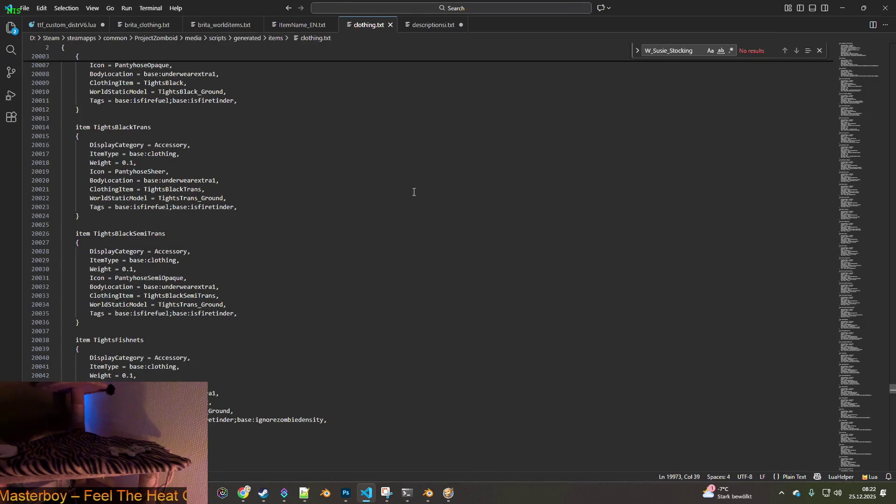
{"action": "key", "text": "alt+Tab"}
{"action": "key", "text": "alt+Tab"}
{"action": "key", "text": "Tab"}
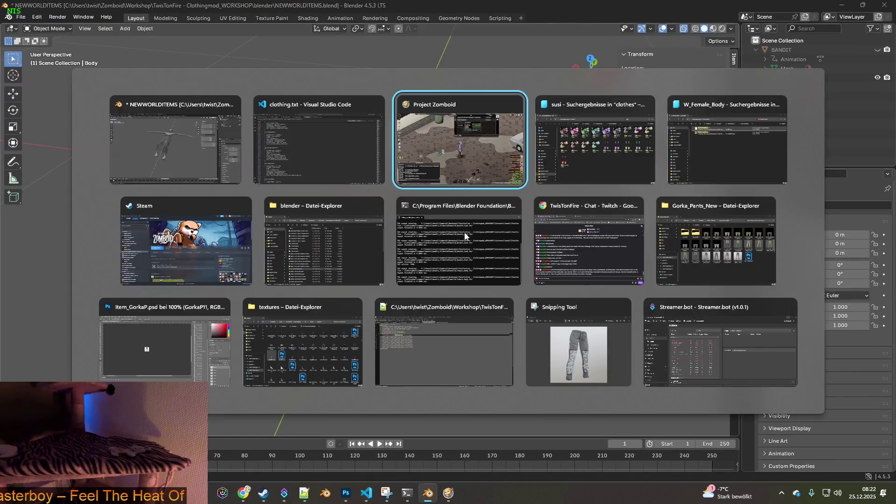
{"action": "key", "text": "space"}
{"action": "mouse_move", "coordinate": [450, 50]}
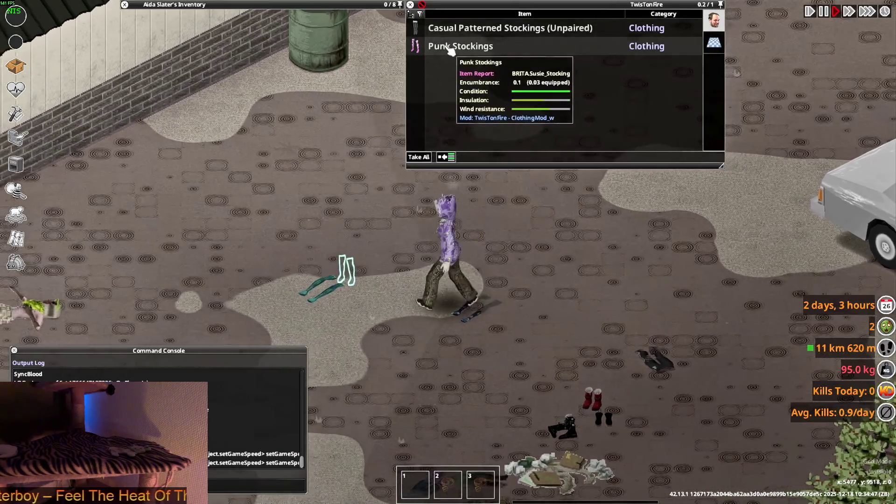
{"action": "mouse_move", "coordinate": [210, 4]}
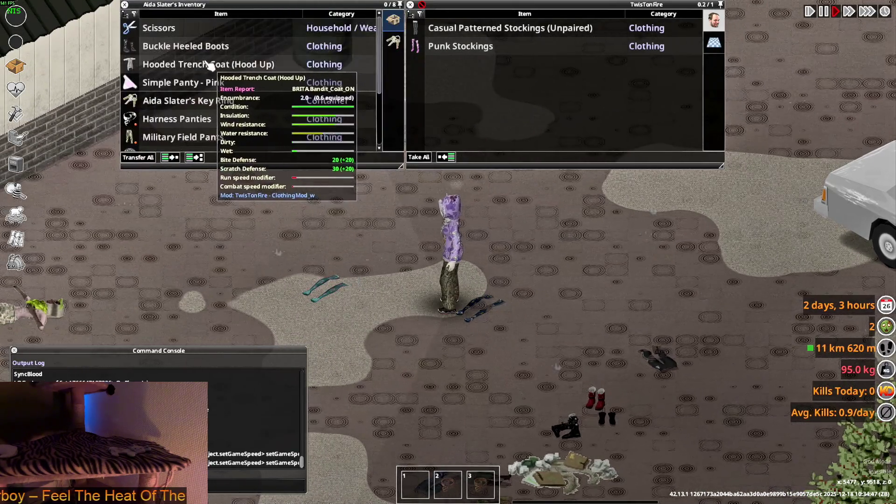
{"action": "key", "text": "alt+Tab"}
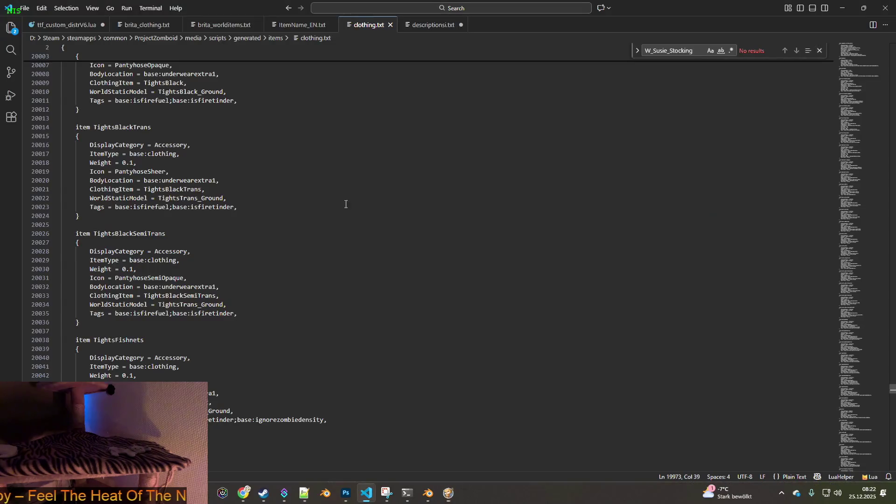
{"action": "left_click", "coordinate": [301, 25]}
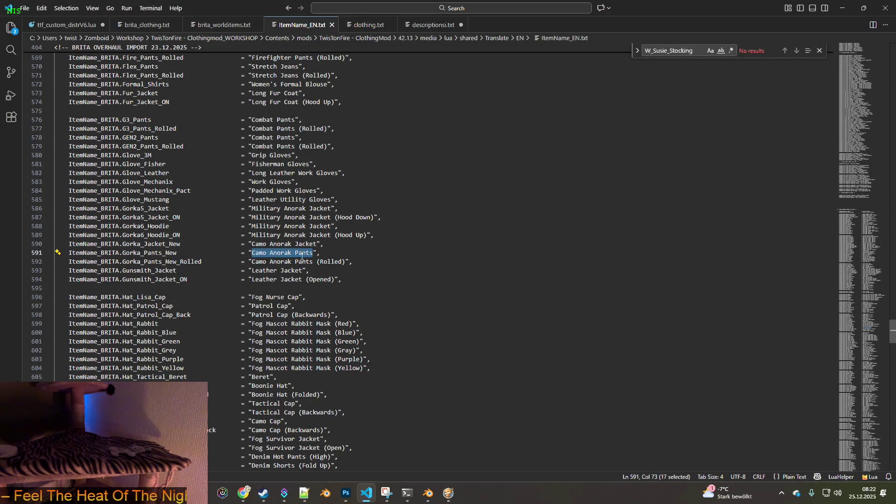
{"action": "left_click", "coordinate": [222, 24]}
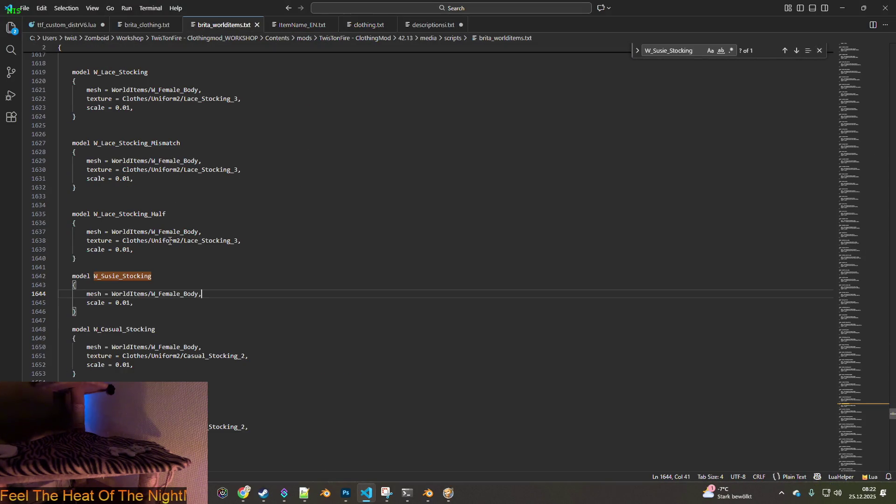
{"action": "scroll", "coordinate": [210, 310], "scroll_direction": "down", "scroll_amount": 12}
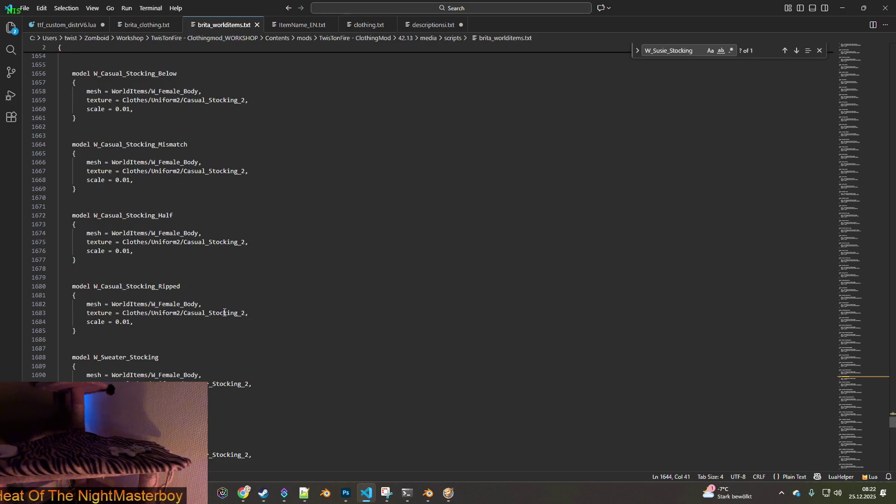
- Place the cursor at the end of the W_Sweater_Stocking texture line, then view the vanilla clothing.txt
{"action": "left_click", "coordinate": [257, 384]}
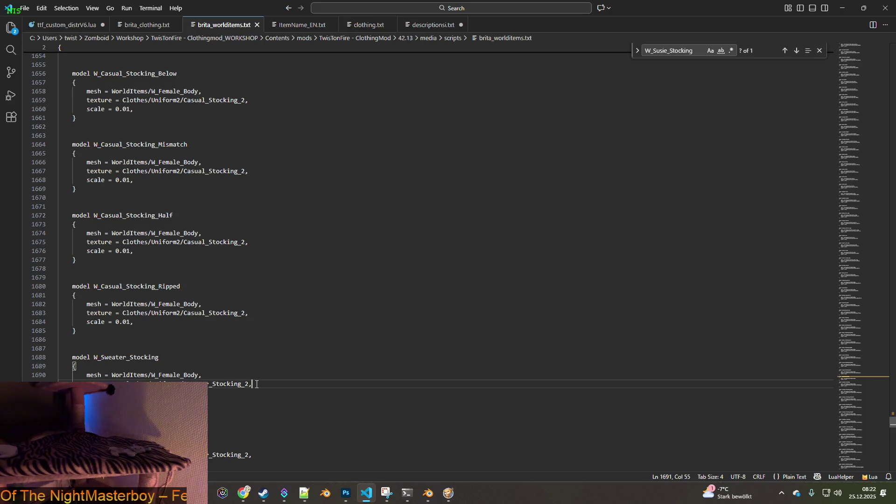
{"action": "scroll", "coordinate": [256, 381], "scroll_direction": "down", "scroll_amount": 5}
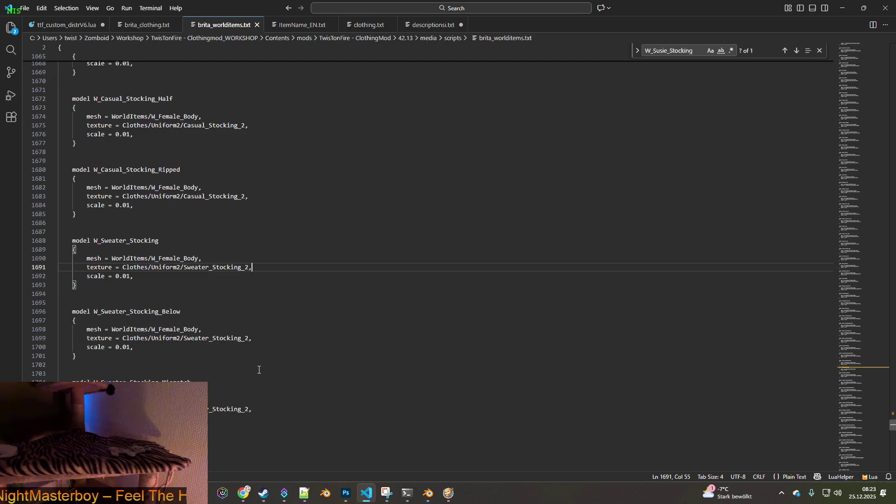
{"action": "left_click", "coordinate": [365, 25]}
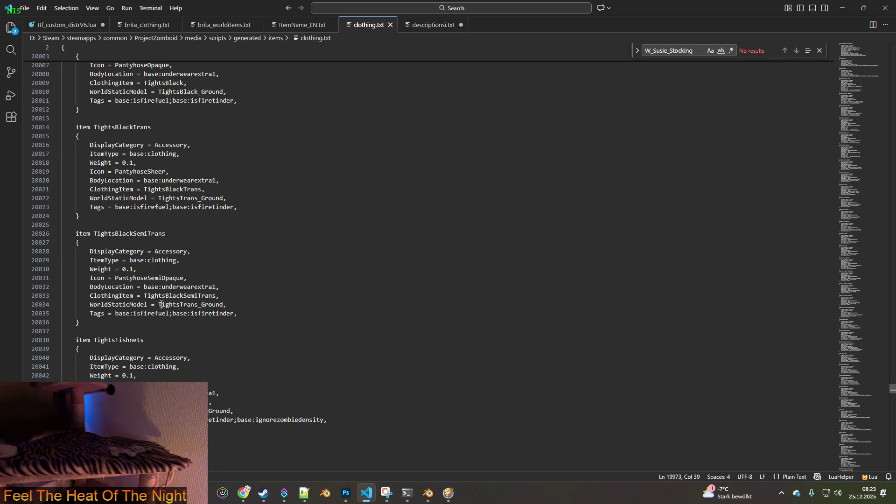
{"action": "scroll", "coordinate": [161, 304], "scroll_direction": "down", "scroll_amount": 5}
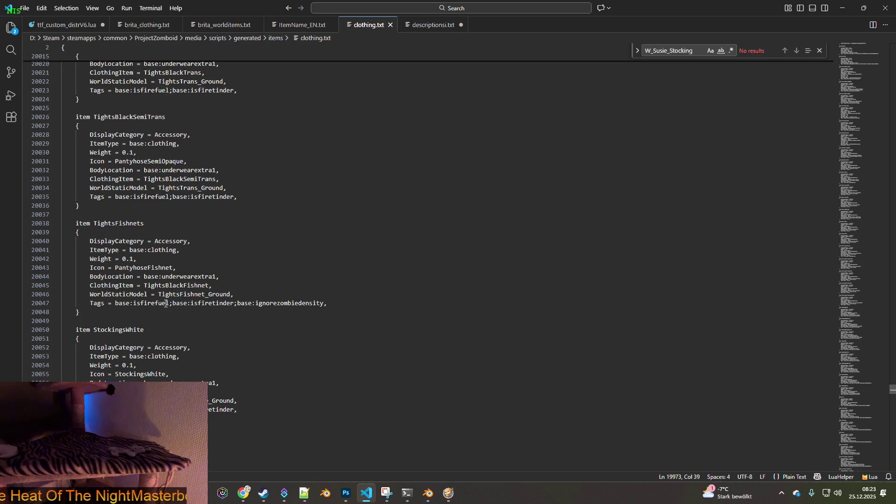
{"action": "scroll", "coordinate": [161, 326], "scroll_direction": "down", "scroll_amount": 3}
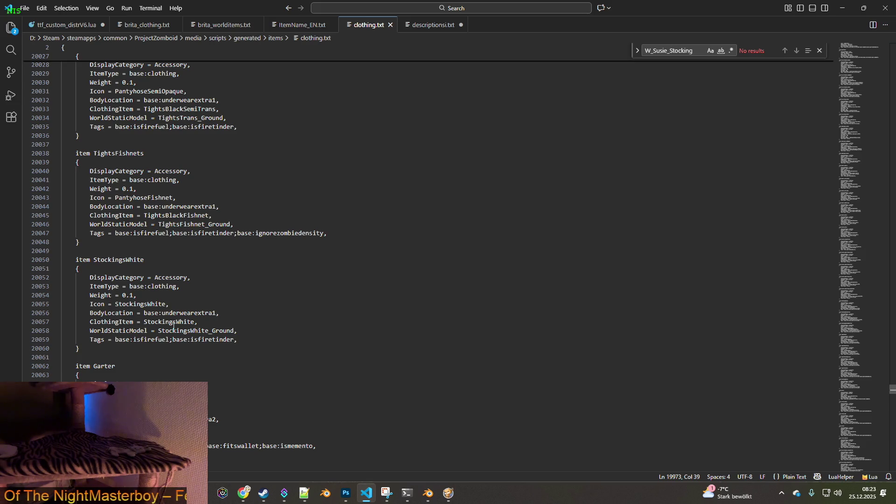
{"action": "double_click", "coordinate": [160, 330]}
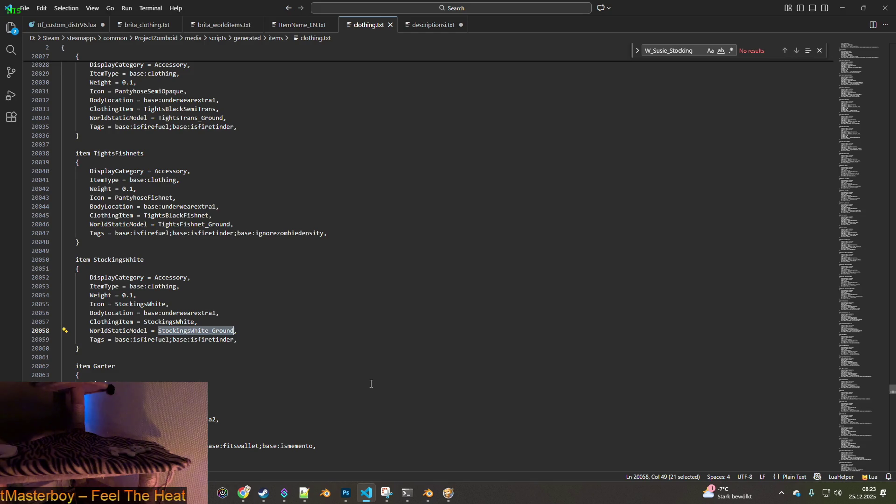
{"action": "scroll", "coordinate": [371, 383], "scroll_direction": "up", "scroll_amount": 3}
{"action": "scroll", "coordinate": [371, 383], "scroll_direction": "up", "scroll_amount": 4}
{"action": "scroll", "coordinate": [371, 383], "scroll_direction": "up", "scroll_amount": 6}
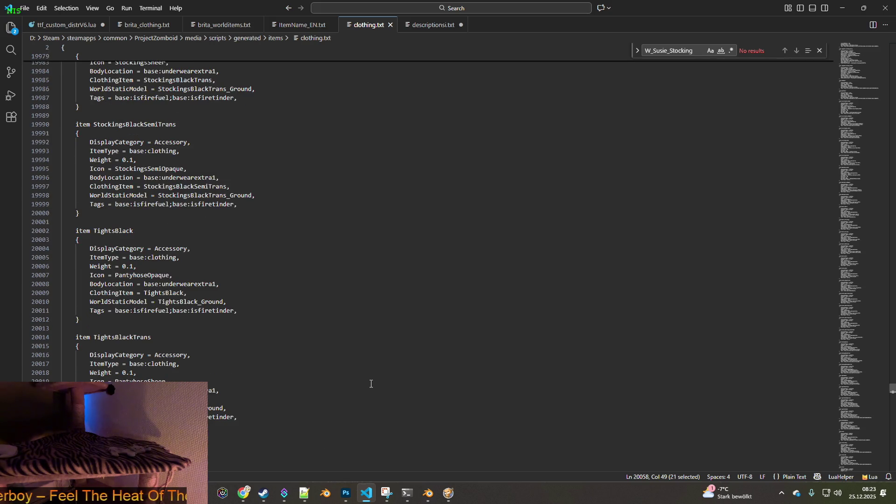
{"action": "double_click", "coordinate": [159, 195]}
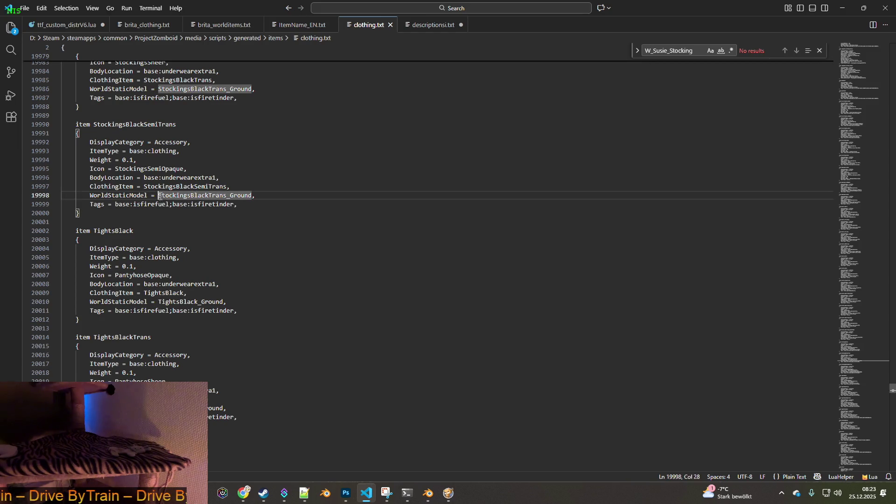
{"action": "scroll", "coordinate": [280, 300], "scroll_direction": "up", "scroll_amount": 10}
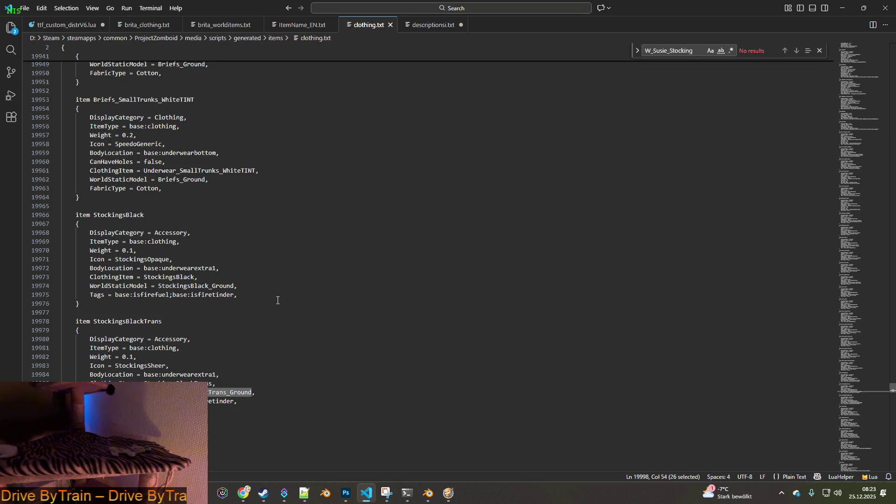
{"action": "scroll", "coordinate": [275, 302], "scroll_direction": "up", "scroll_amount": 3}
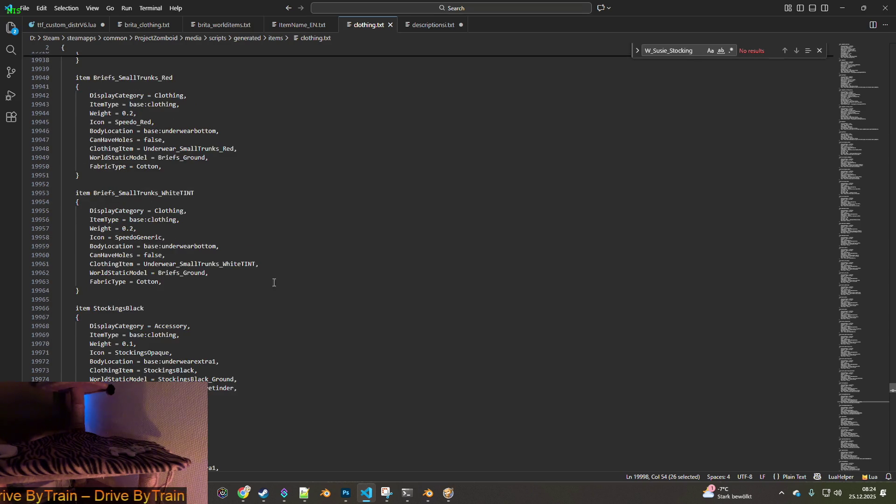
{"action": "left_click", "coordinate": [843, 8]}
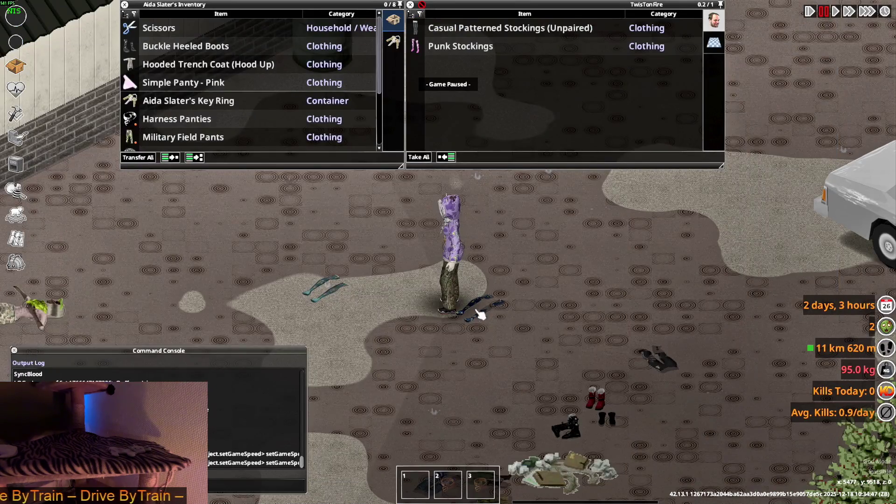
- Resume the game, walk a short distance, then return to clothing.txt at StockingsBlack
{"action": "key", "text": "space"}
{"action": "scroll", "coordinate": [456, 307], "scroll_direction": "up", "scroll_amount": 5}
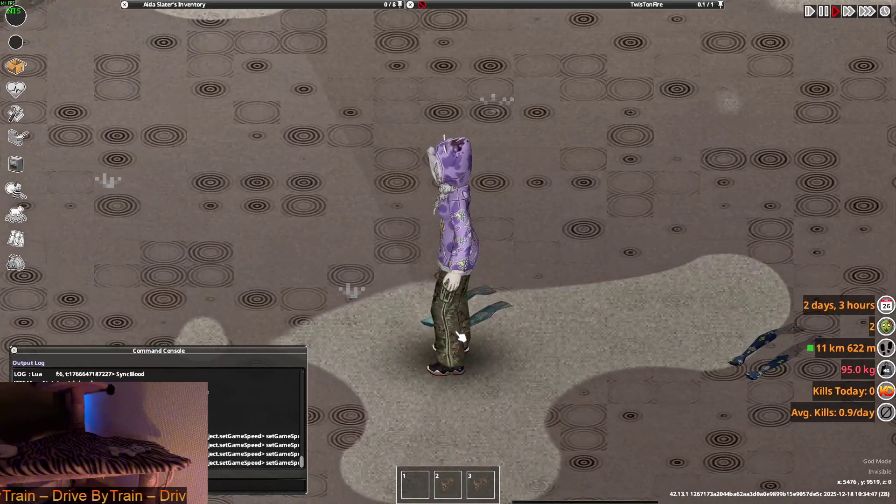
{"action": "mouse_move", "coordinate": [514, 28]}
{"action": "mouse_move", "coordinate": [476, 36]}
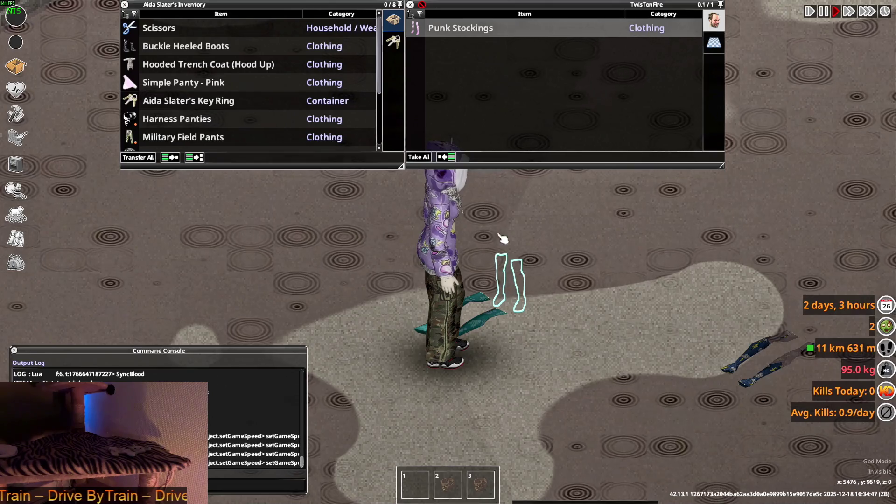
{"action": "key", "text": "a"}
{"action": "key", "text": "a"}
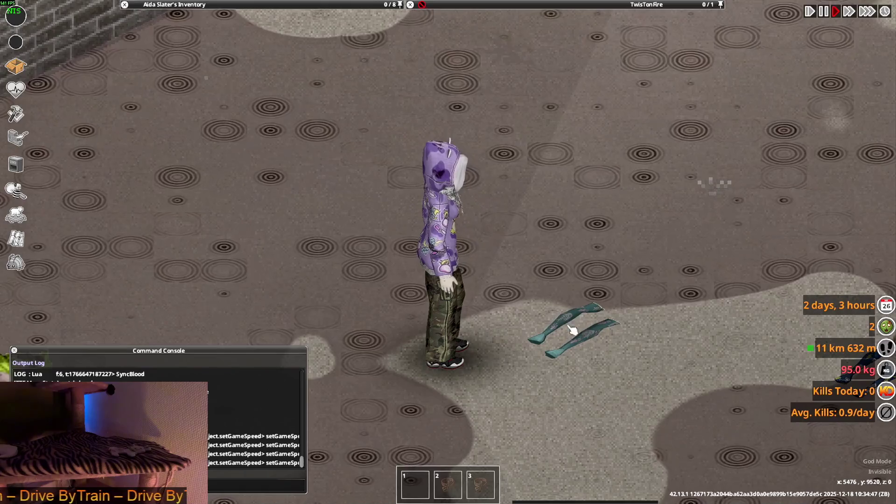
{"action": "key", "text": "alt+Tab"}
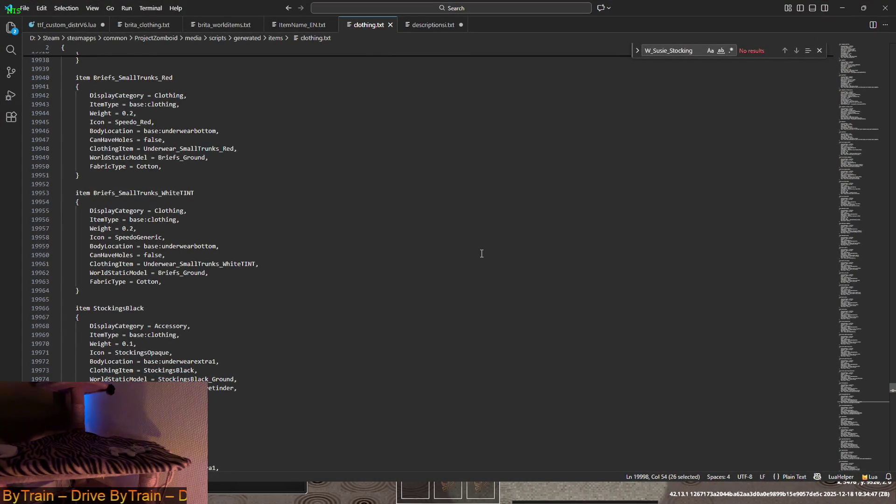
- Check the W_Susie_Stocking model in brita_worlditems.txt, then view the Susie_Stocking item in brita_clothing.txt
{"action": "left_click", "coordinate": [243, 25]}
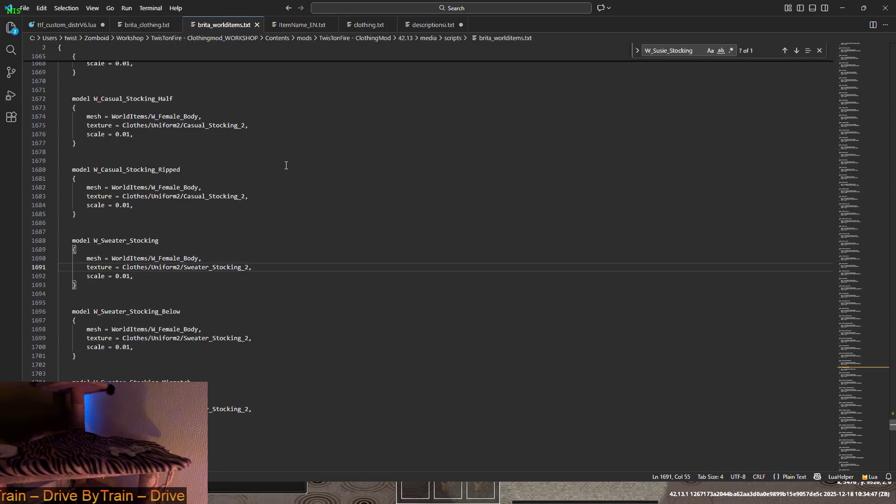
{"action": "scroll", "coordinate": [286, 165], "scroll_direction": "down", "scroll_amount": 3}
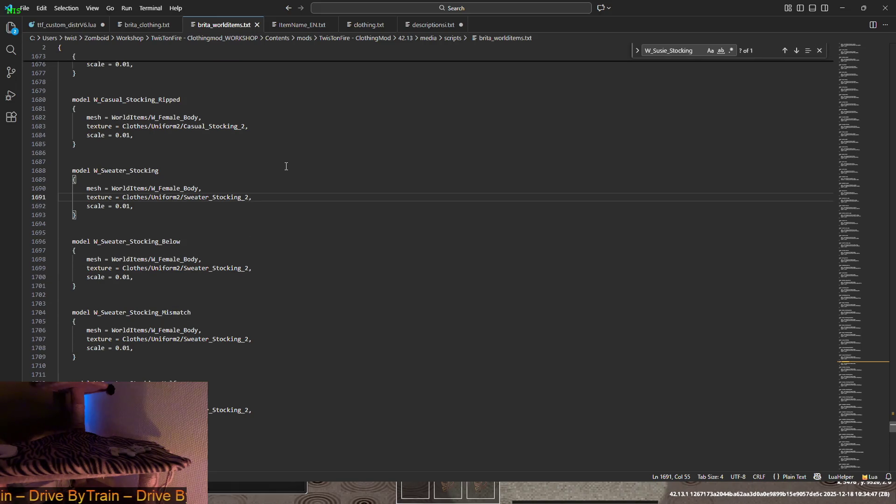
{"action": "scroll", "coordinate": [286, 166], "scroll_direction": "down", "scroll_amount": 3}
{"action": "scroll", "coordinate": [286, 166], "scroll_direction": "up", "scroll_amount": 8}
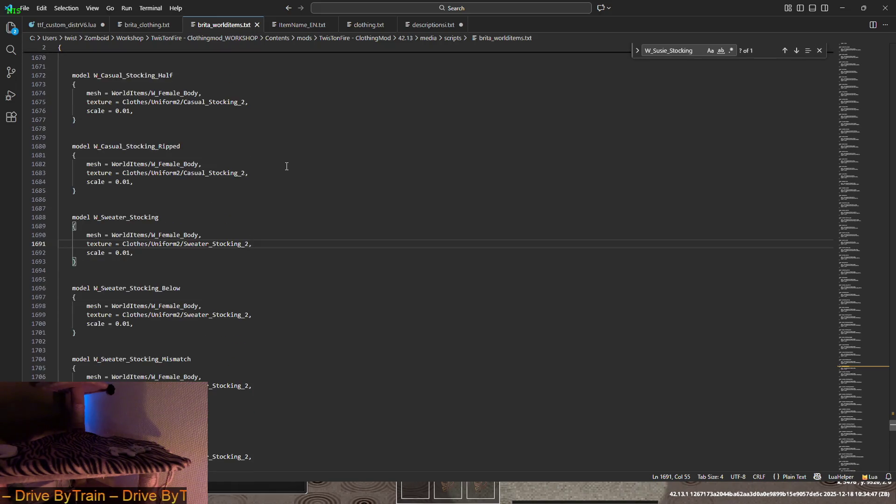
{"action": "scroll", "coordinate": [287, 166], "scroll_direction": "up", "scroll_amount": 3}
{"action": "scroll", "coordinate": [286, 166], "scroll_direction": "up", "scroll_amount": 8}
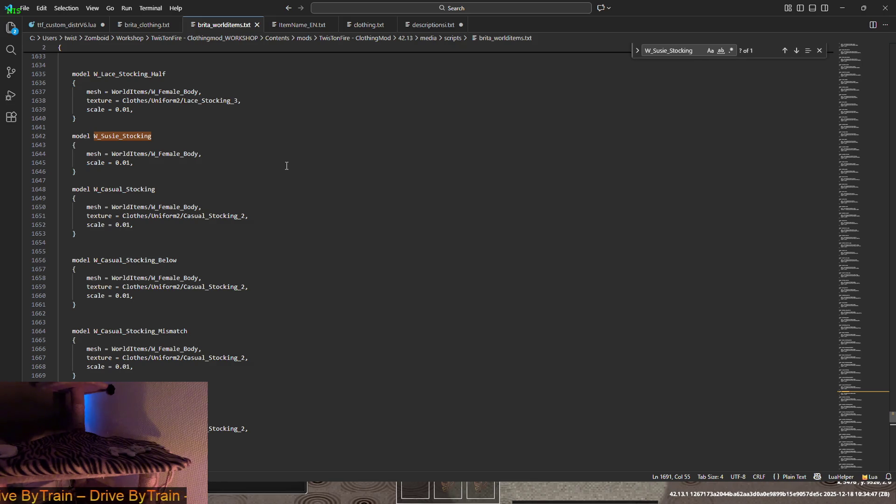
{"action": "left_click", "coordinate": [137, 26]}
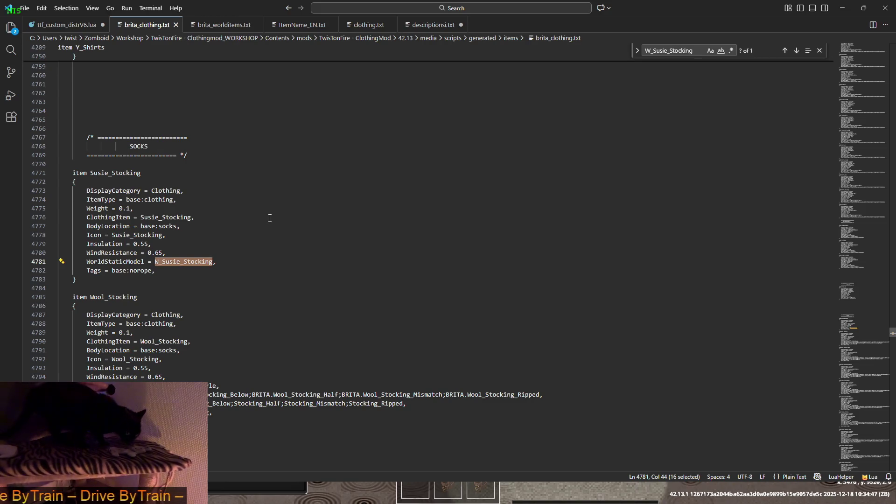
- Search brita_worlditems.txt for the W_Female_Body mesh used by W_Susie_Stocking
{"action": "scroll", "coordinate": [292, 260], "scroll_direction": "down", "scroll_amount": 3}
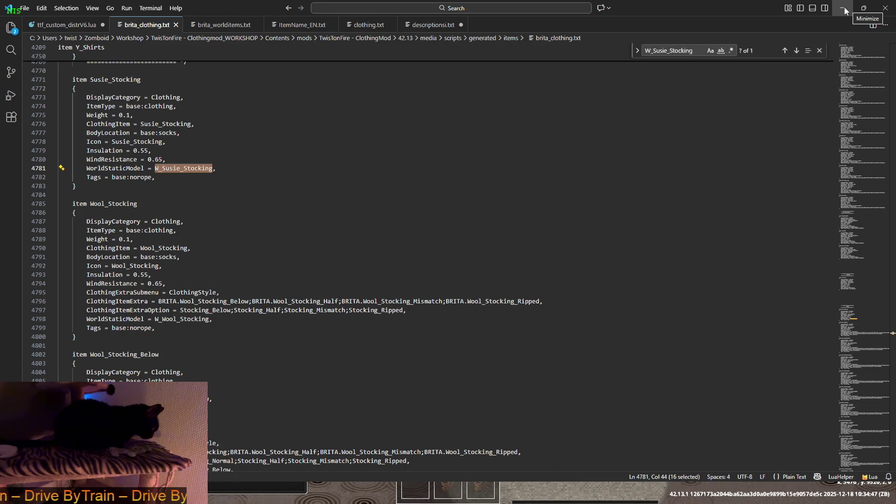
{"action": "key", "text": "ctrl+Tab"}
{"action": "left_click_drag", "start_coordinate": [153, 153], "coordinate": [199, 153]}
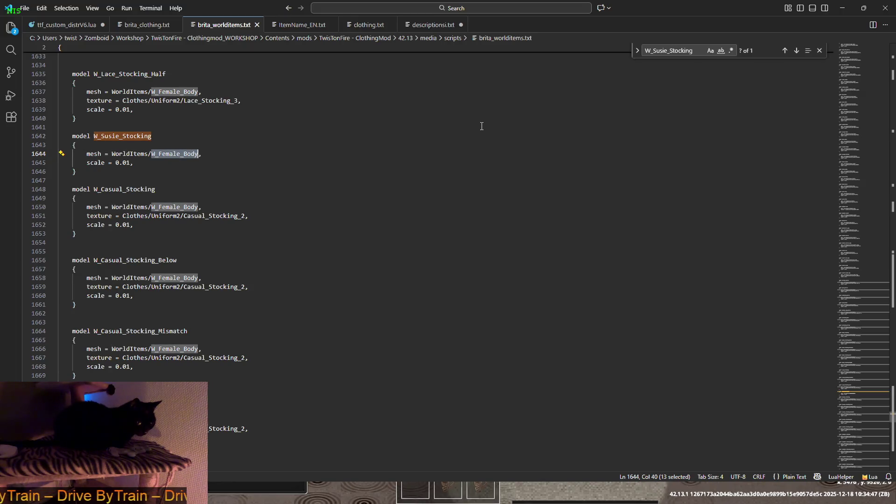
{"action": "key", "text": "ctrl+f"}
{"action": "key", "text": "Return"}
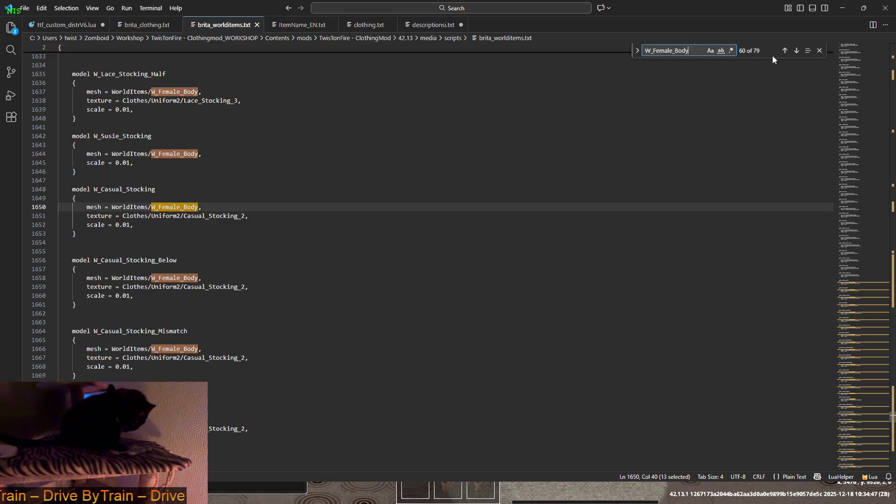
- Step through the 79 W_Female_Body matches across the file
{"action": "left_click", "coordinate": [797, 50]}
{"action": "left_click", "coordinate": [797, 50]}
{"action": "left_click", "coordinate": [797, 50]}
{"action": "left_click", "coordinate": [797, 50]}
{"action": "left_click", "coordinate": [797, 51]}
{"action": "left_click", "coordinate": [797, 51]}
{"action": "double_click", "coordinate": [797, 50]}
{"action": "left_click", "coordinate": [797, 51]}
{"action": "double_click", "coordinate": [797, 51]}
{"action": "double_click", "coordinate": [797, 50]}
{"action": "left_click", "coordinate": [797, 50]}
{"action": "double_click", "coordinate": [797, 51]}
{"action": "left_click", "coordinate": [797, 50]}
{"action": "left_click", "coordinate": [797, 50]}
{"action": "left_click", "coordinate": [797, 51]}
{"action": "left_click", "coordinate": [797, 50]}
{"action": "left_click", "coordinate": [796, 50]}
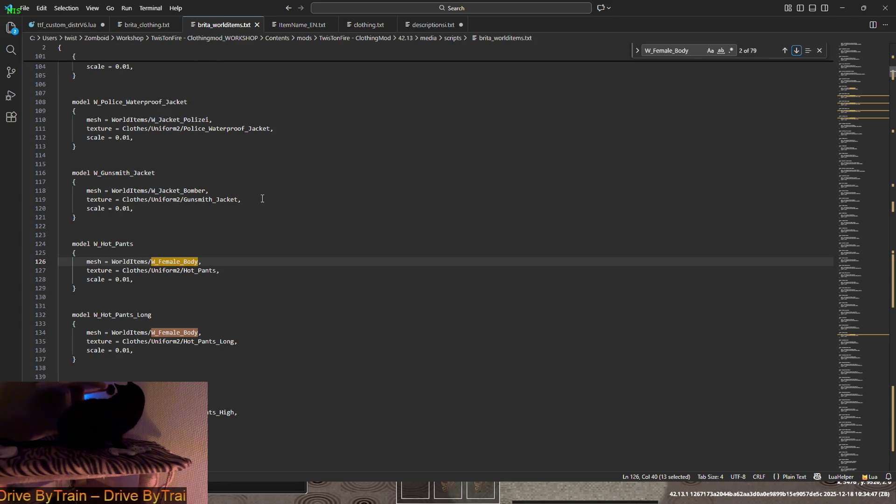
- Highlight the W_Gunsmith_Jacket and W_Police_Waterproof_Jacket model names and their mesh and texture entries
{"action": "left_click_drag", "start_coordinate": [263, 198], "coordinate": [162, 199]}
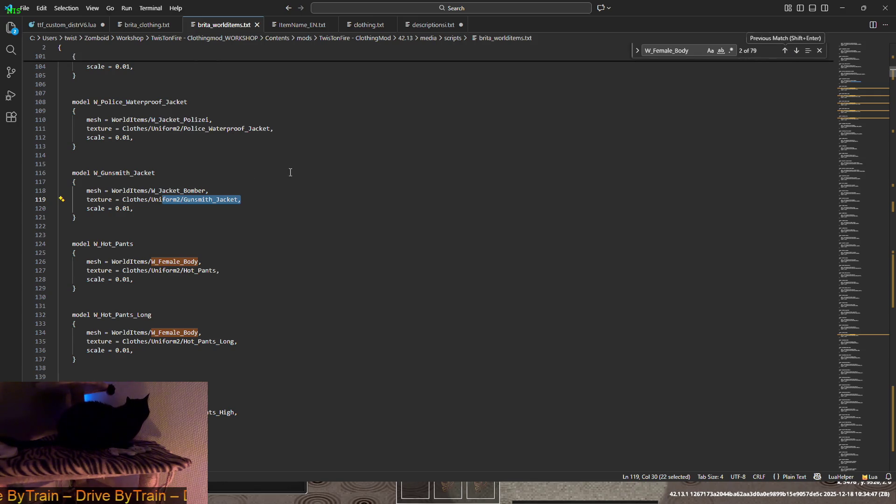
{"action": "left_click_drag", "start_coordinate": [152, 190], "coordinate": [204, 190]}
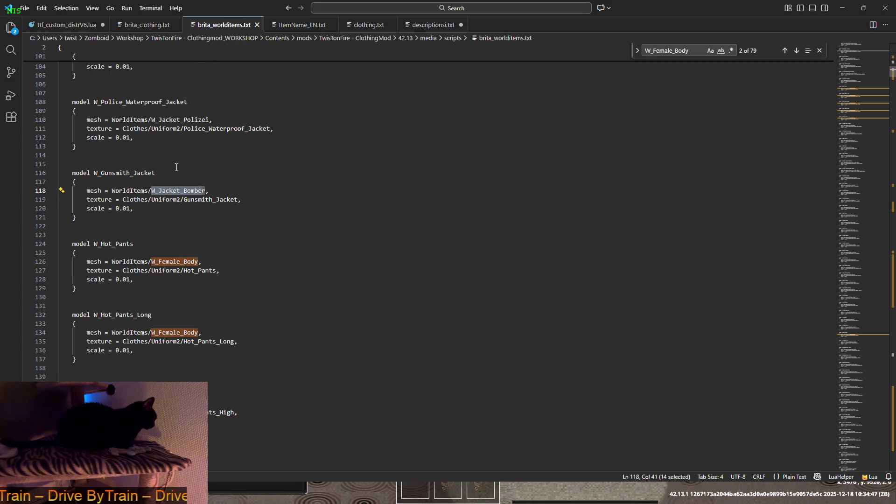
{"action": "left_click", "coordinate": [122, 172]}
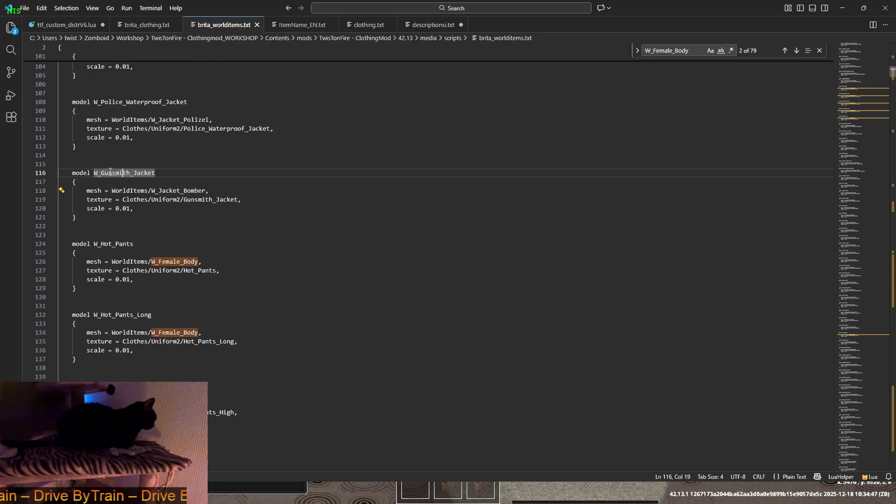
{"action": "left_click_drag", "start_coordinate": [94, 173], "coordinate": [156, 173]}
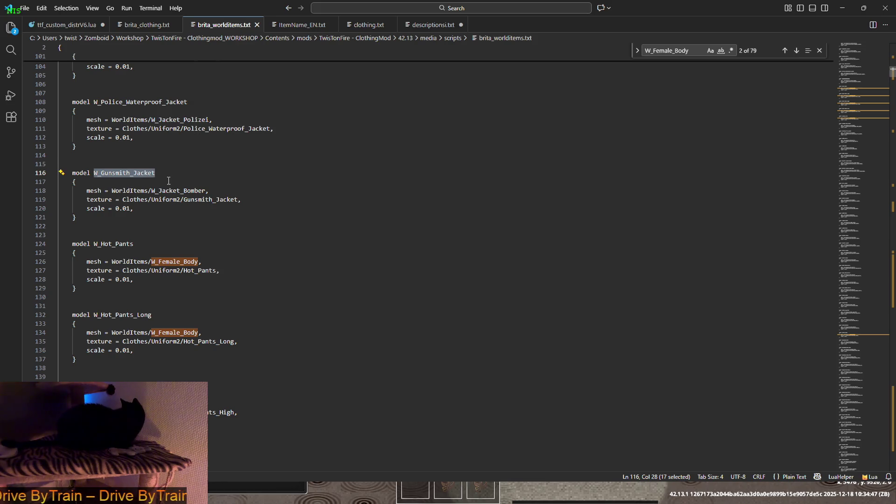
{"action": "left_click_drag", "start_coordinate": [93, 102], "coordinate": [187, 101]}
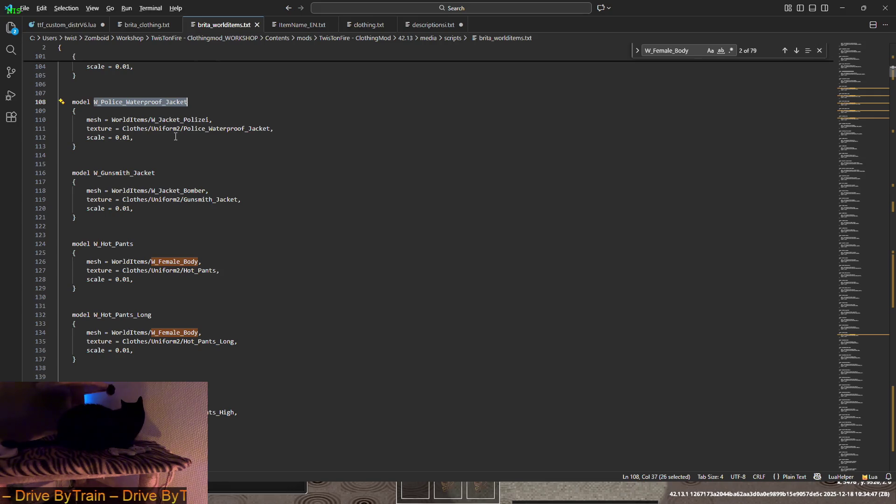
- Spawn the BRITA Police Rain Jacket from the debug Items List, filtered by 'poli'
{"action": "key", "text": "alt+Tab"}
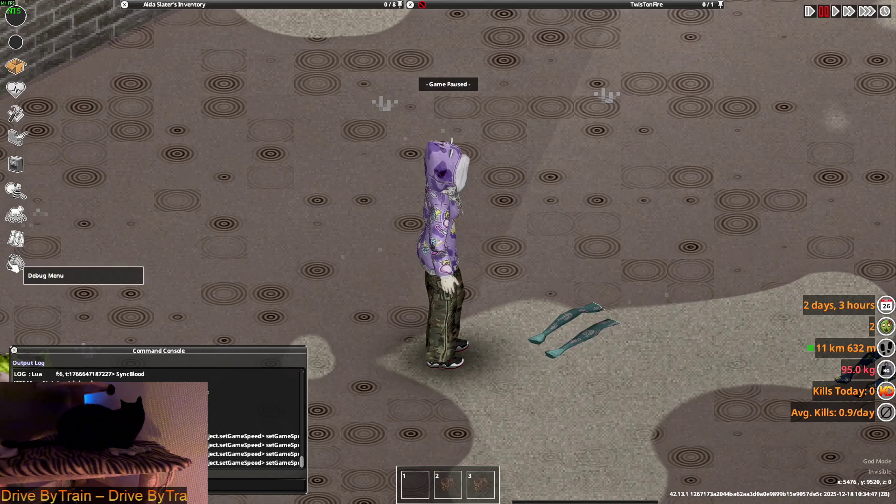
{"action": "left_click", "coordinate": [15, 264]}
{"action": "left_click", "coordinate": [94, 190]}
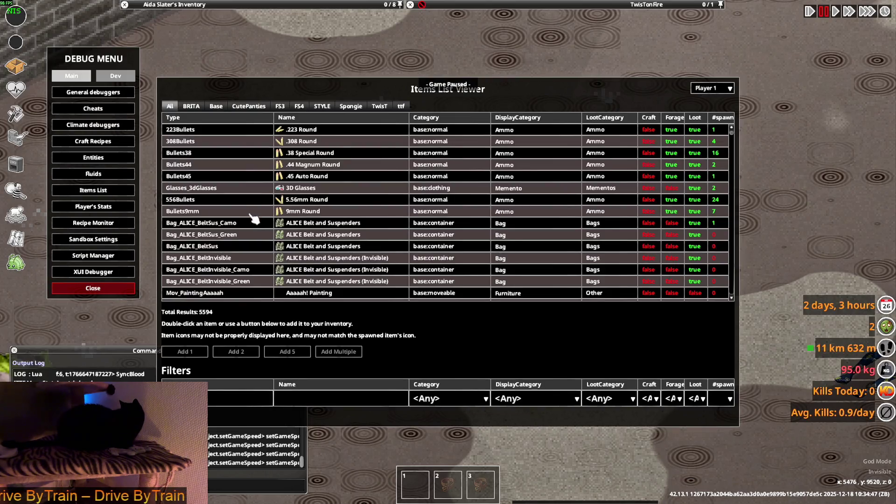
{"action": "left_click", "coordinate": [191, 107]}
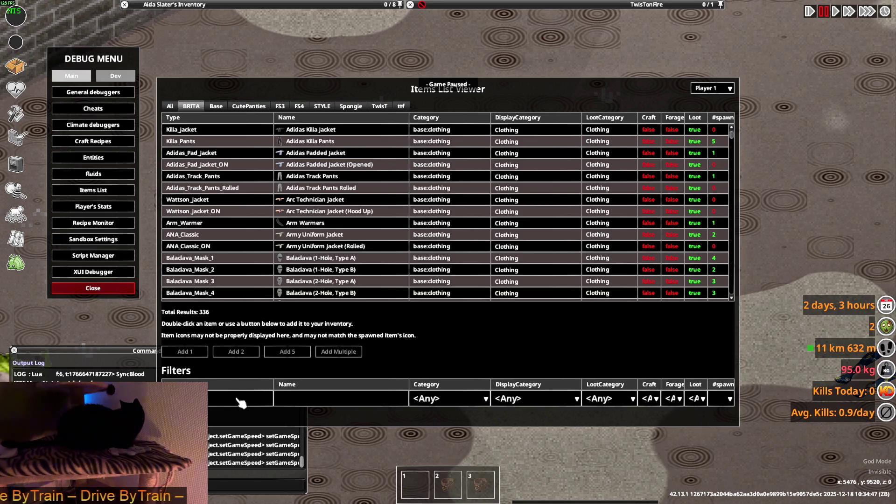
{"action": "type", "text": "poli"}
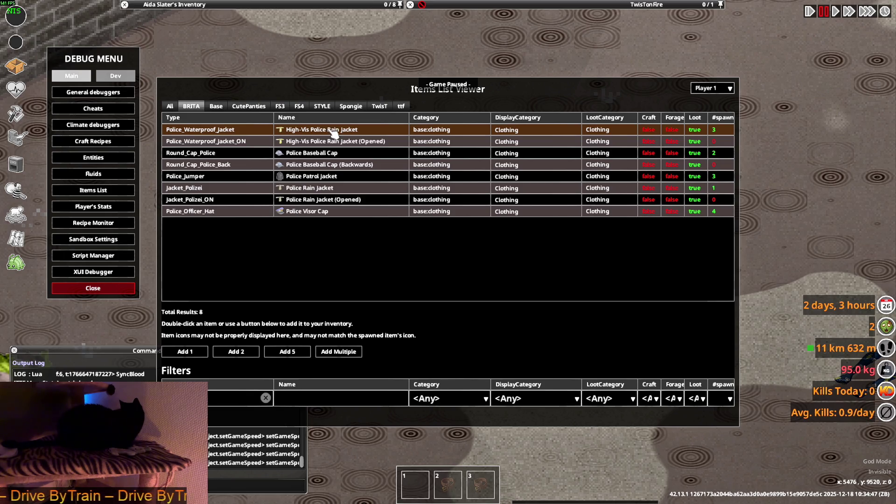
{"action": "left_click", "coordinate": [313, 190]}
{"action": "key", "text": "Escape"}
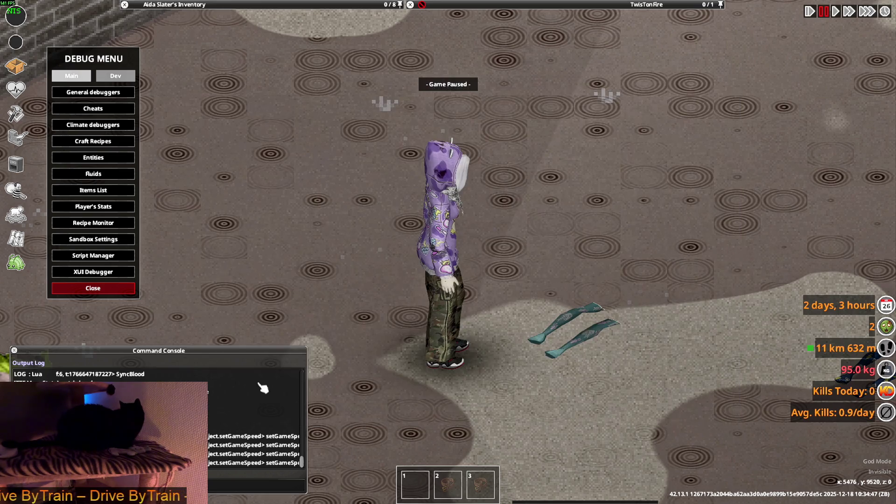
{"action": "key", "text": "space"}
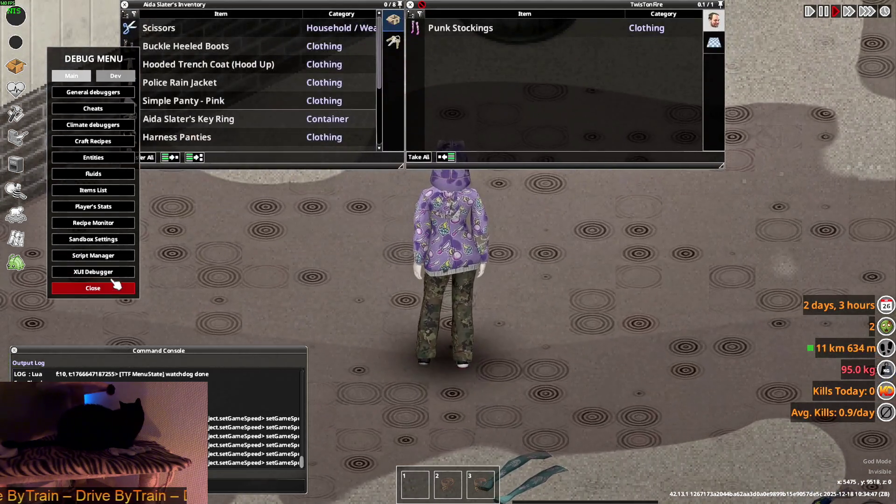
{"action": "left_click", "coordinate": [108, 288]}
- Put on the Police Rain Jacket and walk a few steps
{"action": "right_click", "coordinate": [192, 83]}
{"action": "left_click", "coordinate": [227, 108]}
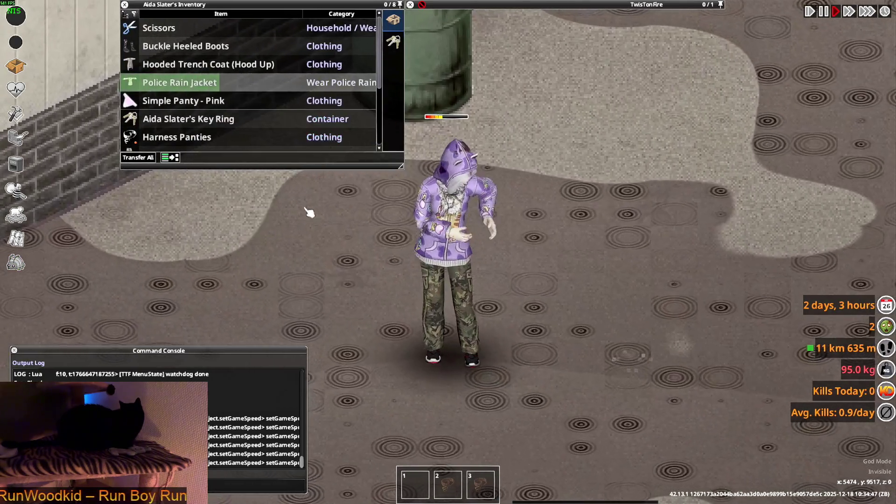
{"action": "key", "text": "w"}
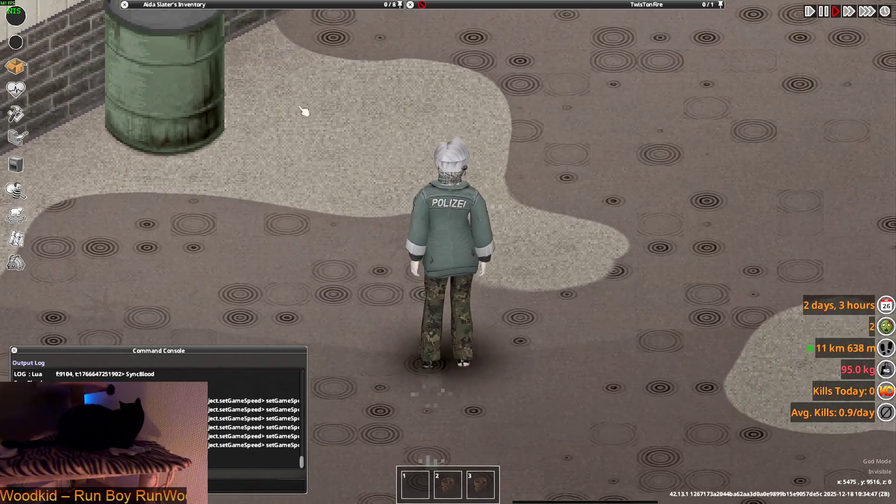
{"action": "mouse_move", "coordinate": [261, 75]}
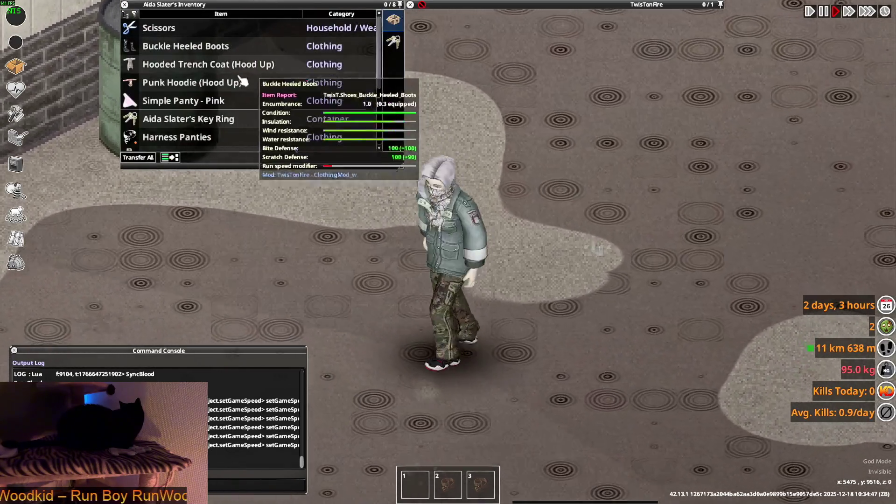
{"action": "scroll", "coordinate": [185, 116], "scroll_direction": "down", "scroll_amount": 2}
{"action": "scroll", "coordinate": [185, 117], "scroll_direction": "down", "scroll_amount": 2}
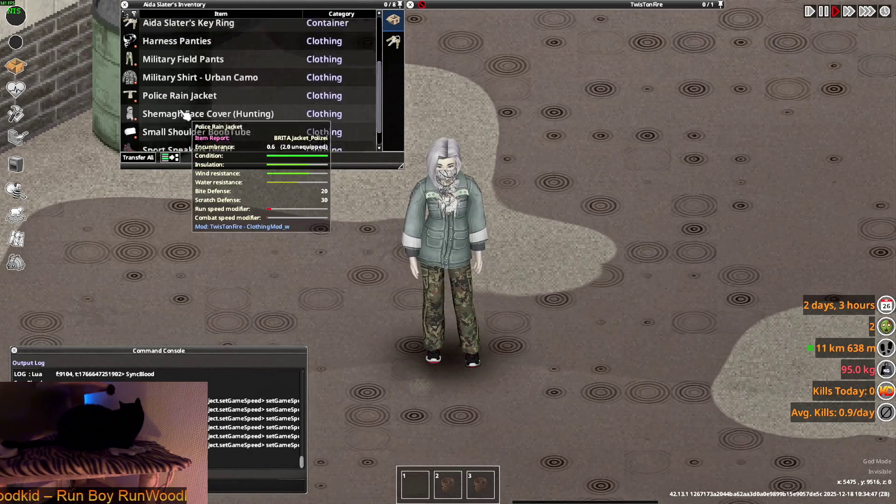
{"action": "scroll", "coordinate": [183, 126], "scroll_direction": "up", "scroll_amount": 3}
{"action": "scroll", "coordinate": [182, 140], "scroll_direction": "down", "scroll_amount": 1}
{"action": "scroll", "coordinate": [180, 140], "scroll_direction": "down", "scroll_amount": 1}
- Open the Police Rain Jacket's front, take it off, and move over to Blender
{"action": "right_click", "coordinate": [170, 101]}
{"action": "left_click", "coordinate": [201, 128]}
{"action": "key", "text": "w"}
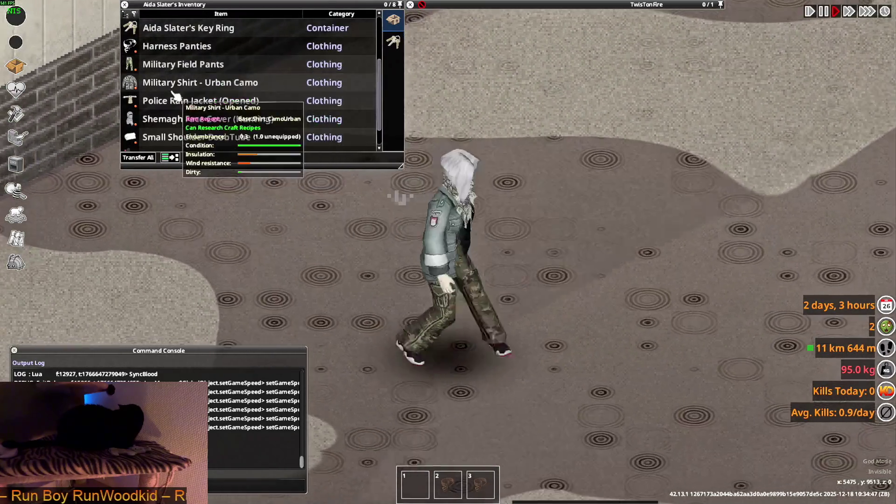
{"action": "double_click", "coordinate": [172, 100]}
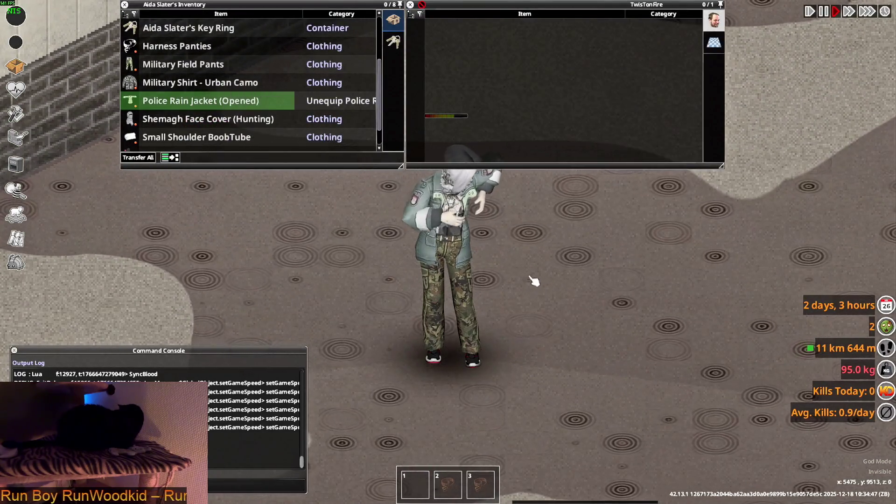
{"action": "mouse_move", "coordinate": [496, 36]}
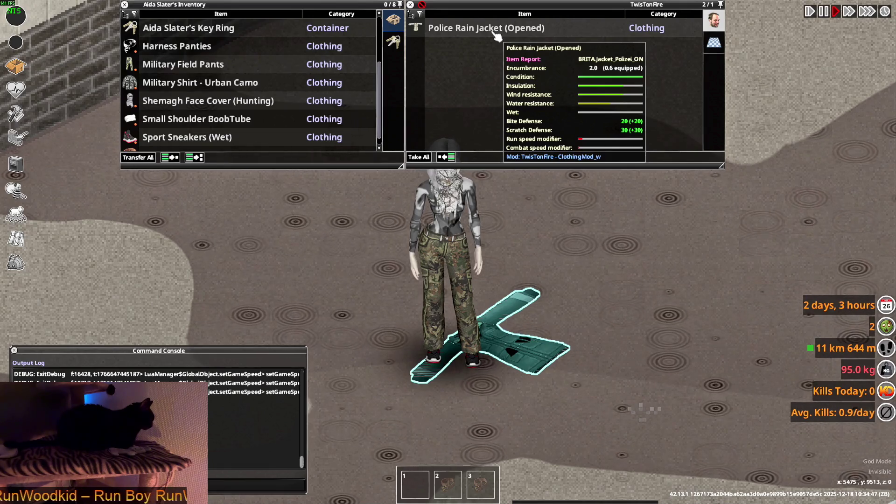
{"action": "key", "text": "alt+Tab"}
{"action": "key", "text": "alt+Tab"}
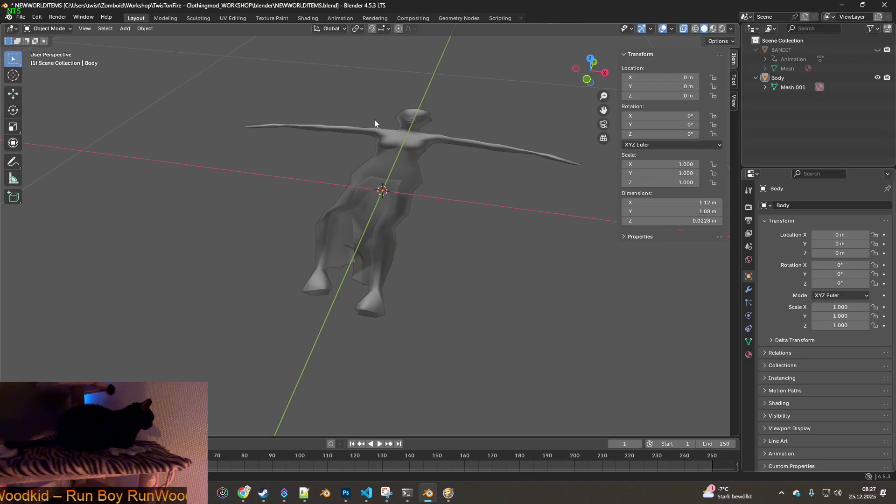
- Orbit Blender's viewport to check the flattened body mesh edge-on, then return to brita_worlditems.txt
{"action": "mouse_move", "coordinate": [408, 177]}
{"action": "middle_mouse_down"}
{"action": "mouse_move", "coordinate": [494, 162]}
{"action": "mouse_move", "coordinate": [509, 125]}
{"action": "mouse_move", "coordinate": [365, 180]}
{"action": "mouse_move", "coordinate": [414, 176]}
{"action": "mouse_move", "coordinate": [464, 146]}
{"action": "mouse_move", "coordinate": [477, 148]}
{"action": "mouse_move", "coordinate": [454, 138]}
{"action": "mouse_move", "coordinate": [462, 122]}
{"action": "mouse_move", "coordinate": [452, 152]}
{"action": "mouse_move", "coordinate": [460, 160]}
{"action": "middle_mouse_up"}
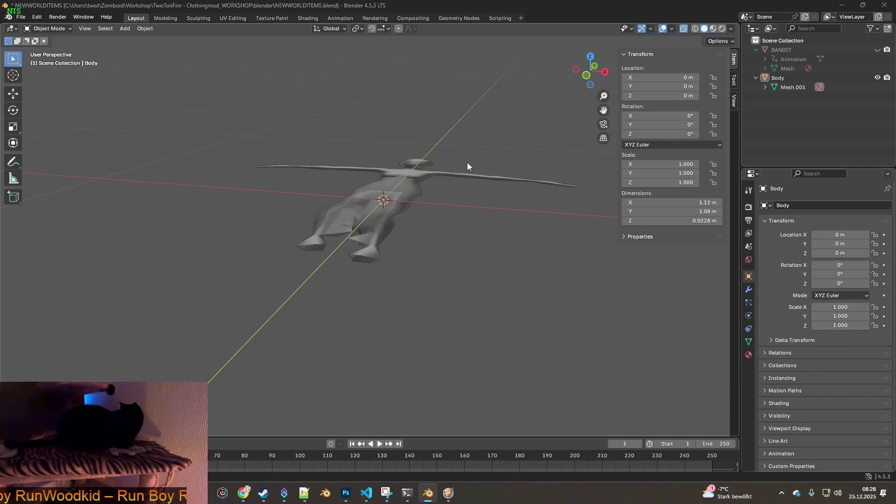
{"action": "key", "text": "alt+Tab"}
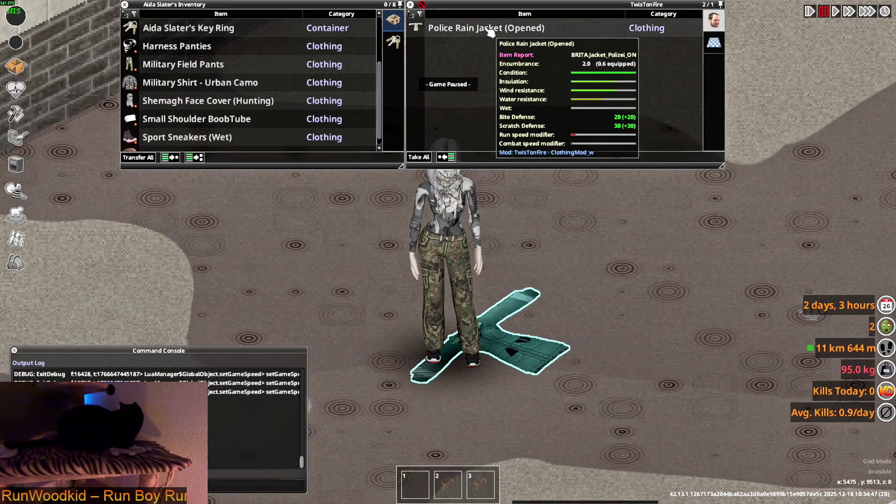
{"action": "key", "text": "alt+Tab"}
{"action": "key", "text": "alt+Tab"}
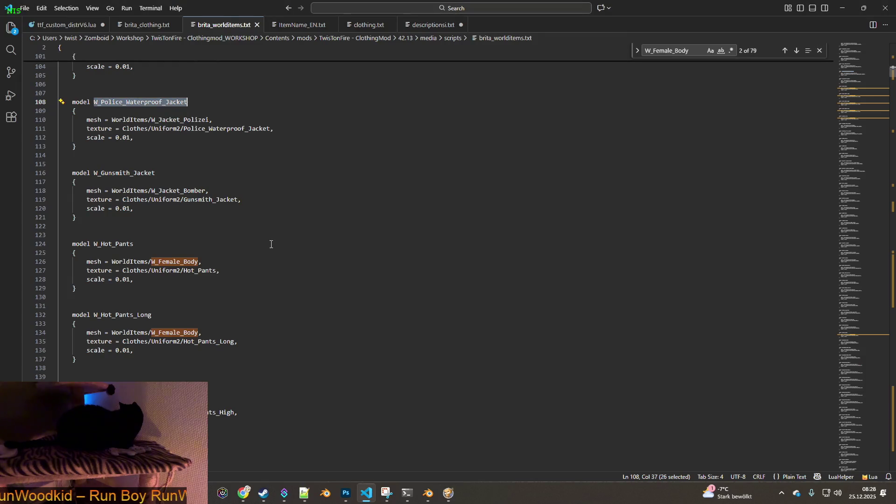
- Search brita_worlditems.txt for W_Police_Waterproof_Jacket and check its mesh, W_Jacket_Polizei
{"action": "left_click", "coordinate": [143, 118]}
{"action": "left_click_drag", "start_coordinate": [93, 101], "coordinate": [108, 102]}
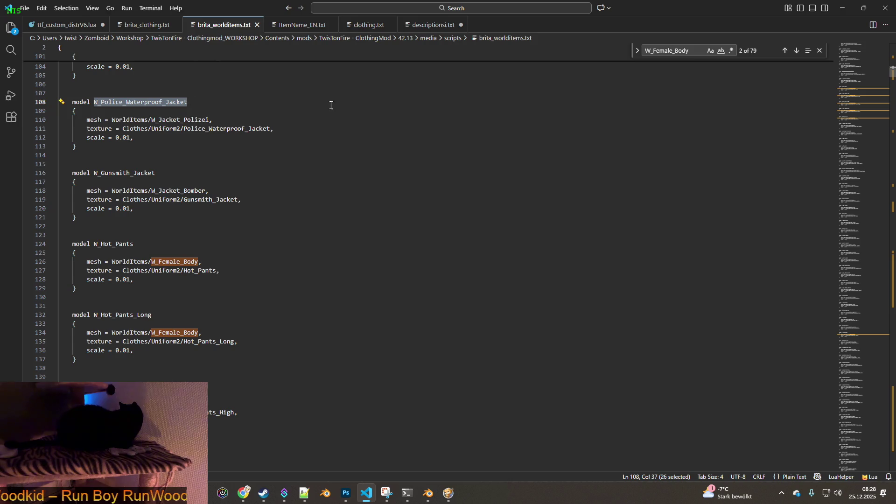
{"action": "key", "text": "ctrl+f"}
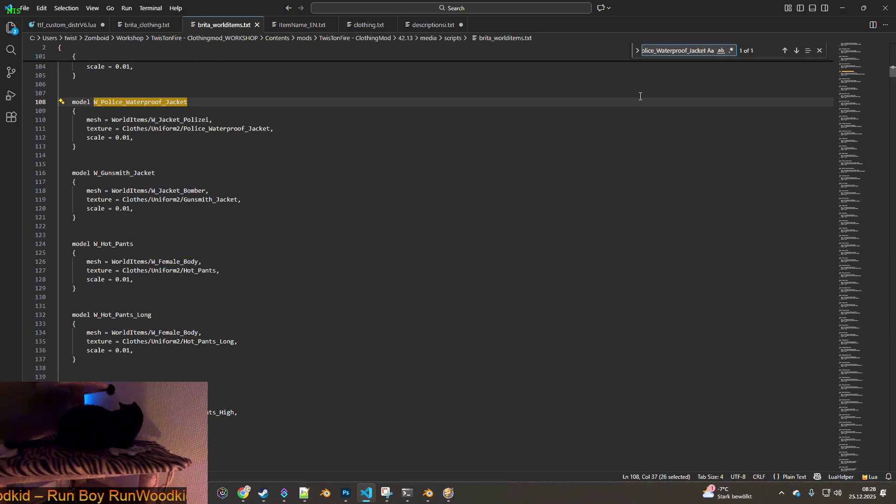
{"action": "scroll", "coordinate": [285, 149], "scroll_direction": "up", "scroll_amount": 3}
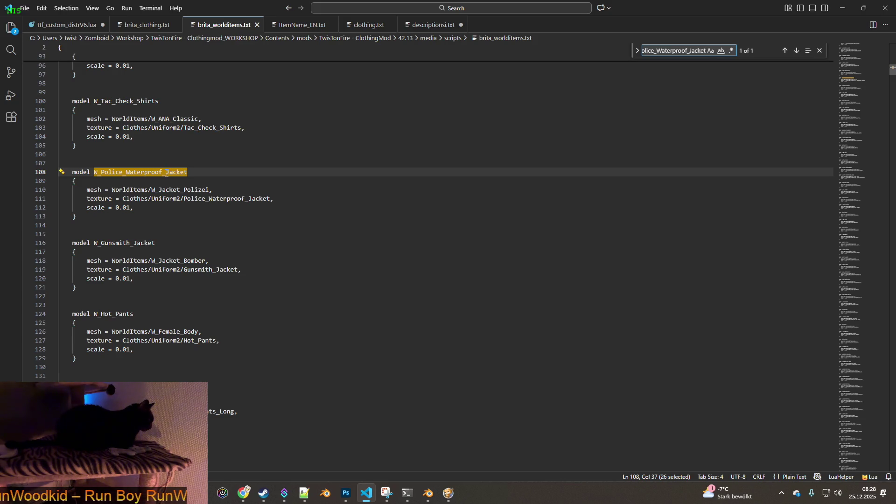
{"action": "double_click", "coordinate": [156, 189]}
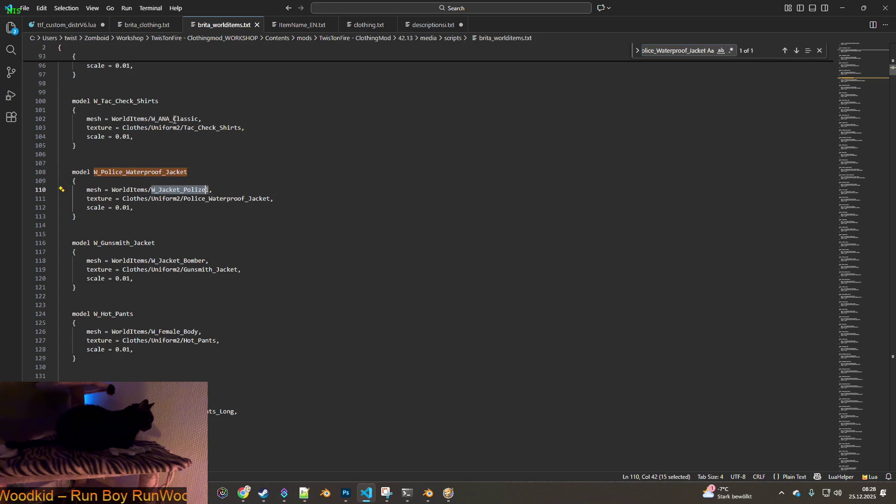
{"action": "scroll", "coordinate": [174, 119], "scroll_direction": "down", "scroll_amount": 4}
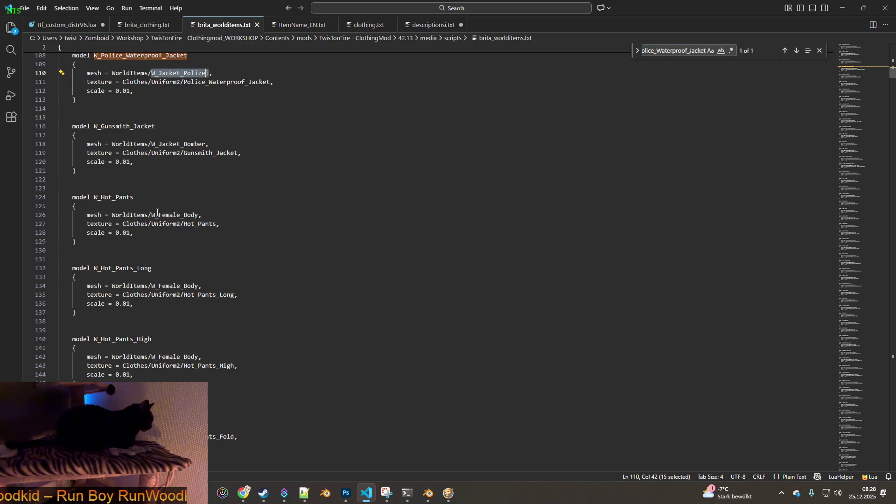
- Search for W_Female_Body and step through matches to the Fisher, Leather and Mustang glove models
{"action": "double_click", "coordinate": [152, 215]}
{"action": "key", "text": "ctrl+c"}
{"action": "left_click", "coordinate": [677, 51]}
{"action": "key", "text": "ctrl+a"}
{"action": "key", "text": "ctrl+v"}
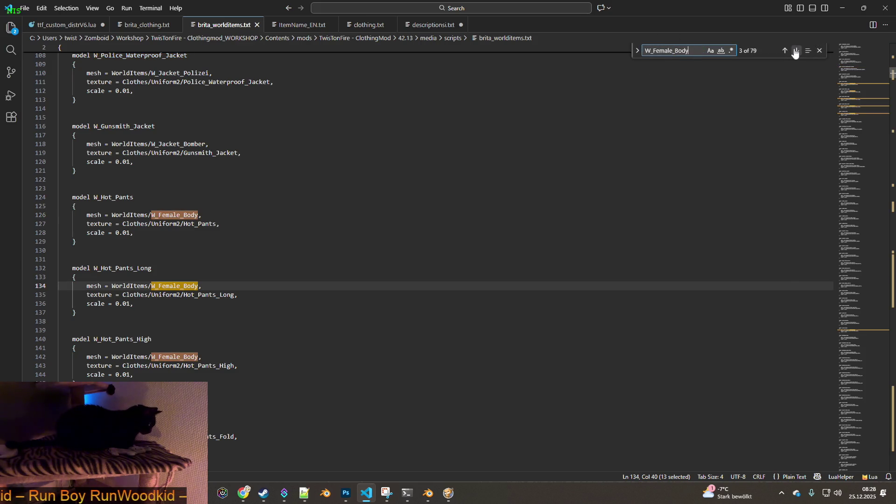
{"action": "left_click", "coordinate": [795, 51]}
{"action": "left_click", "coordinate": [795, 52]}
{"action": "left_click", "coordinate": [796, 52]}
{"action": "left_click", "coordinate": [795, 51]}
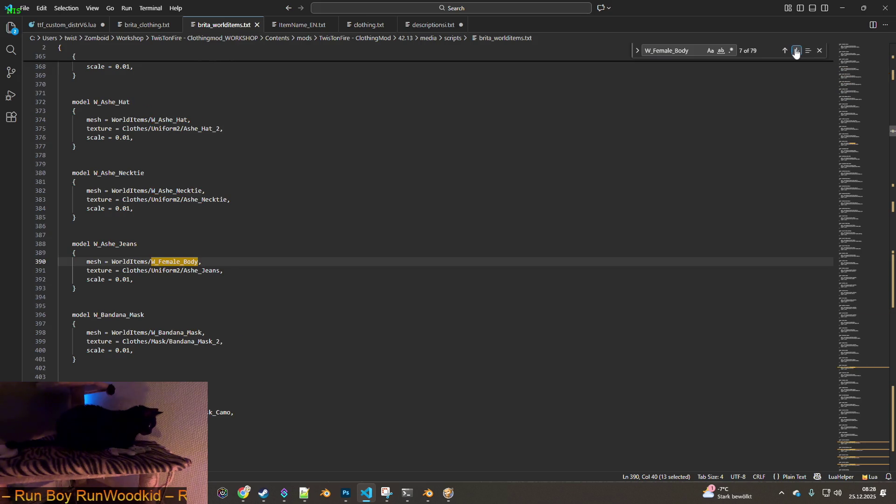
{"action": "left_click", "coordinate": [796, 51]}
{"action": "left_click", "coordinate": [796, 51]}
{"action": "left_click", "coordinate": [796, 51]}
{"action": "left_click", "coordinate": [795, 51]}
{"action": "left_click", "coordinate": [795, 51]}
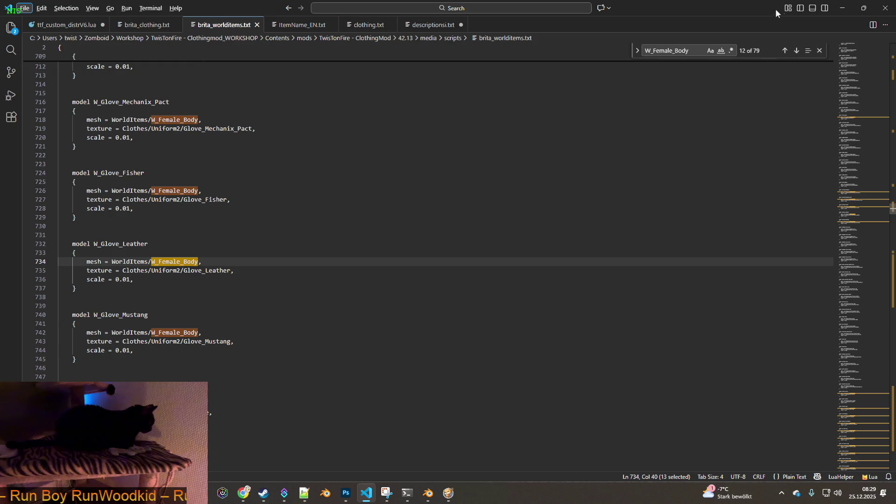
- In the game's Debug Menu Items List, filter 'glove' and spawn six glove items
{"action": "key", "text": "alt+Tab"}
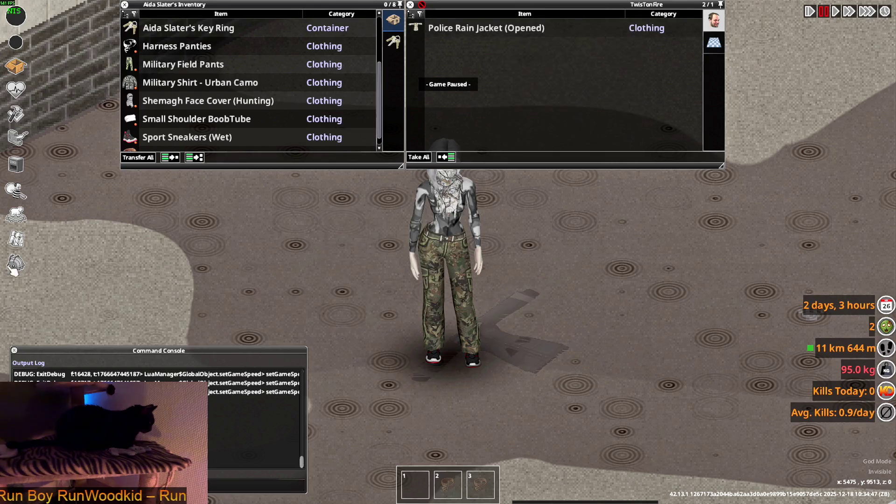
{"action": "left_click", "coordinate": [15, 263]}
{"action": "left_click", "coordinate": [99, 190]}
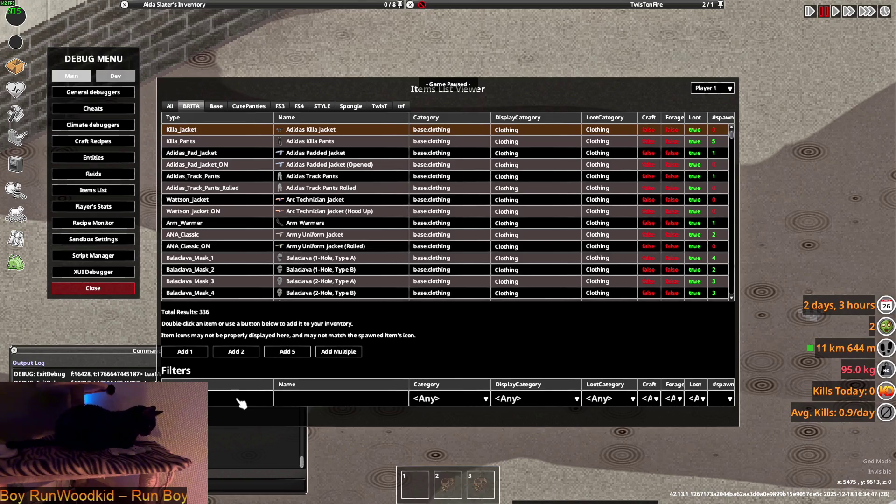
{"action": "type", "text": "glove"}
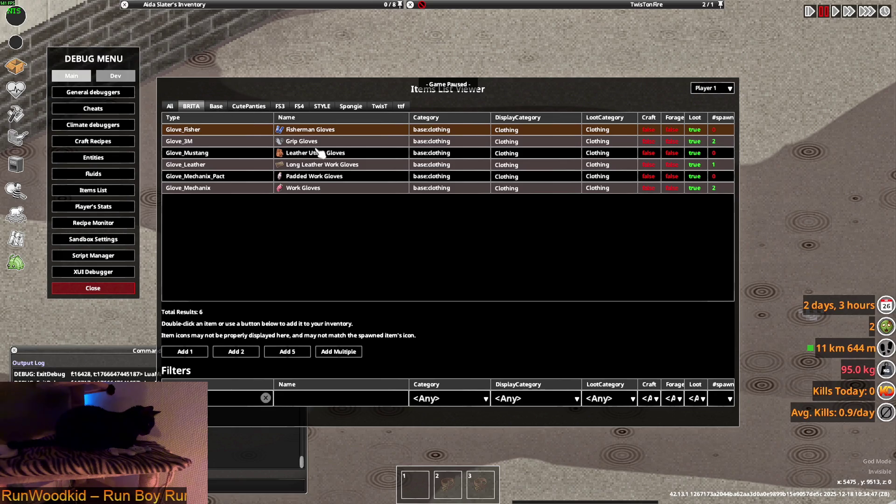
{"action": "left_click", "coordinate": [306, 187]}
{"action": "left_click", "coordinate": [304, 178]}
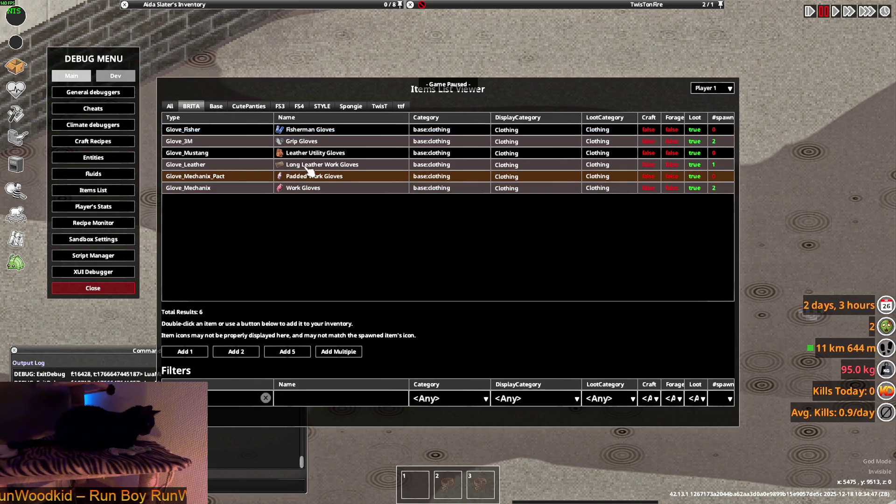
{"action": "left_click", "coordinate": [307, 165]}
{"action": "left_click", "coordinate": [306, 153]}
{"action": "left_click", "coordinate": [305, 142]}
{"action": "left_click", "coordinate": [306, 131]}
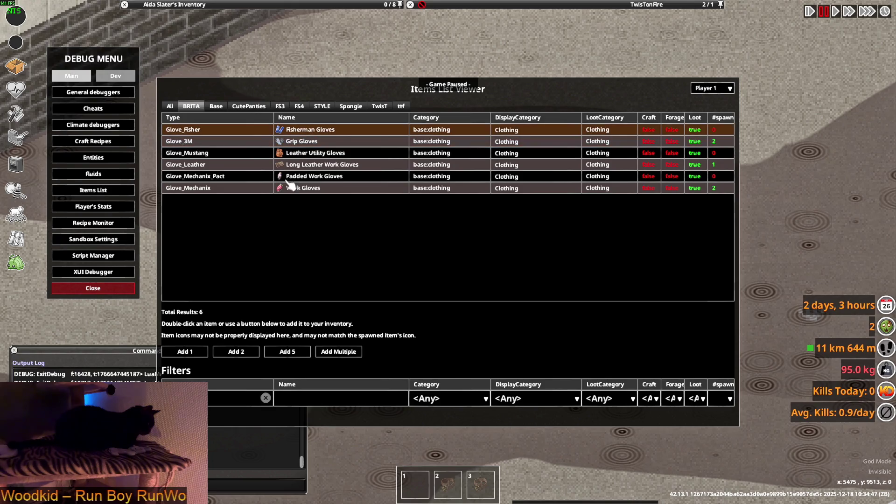
{"action": "key", "text": "Escape"}
- Close the debug menu and drop the Leather Utility, Padded Work and Grip Gloves on the ground
{"action": "mouse_move", "coordinate": [306, 6]}
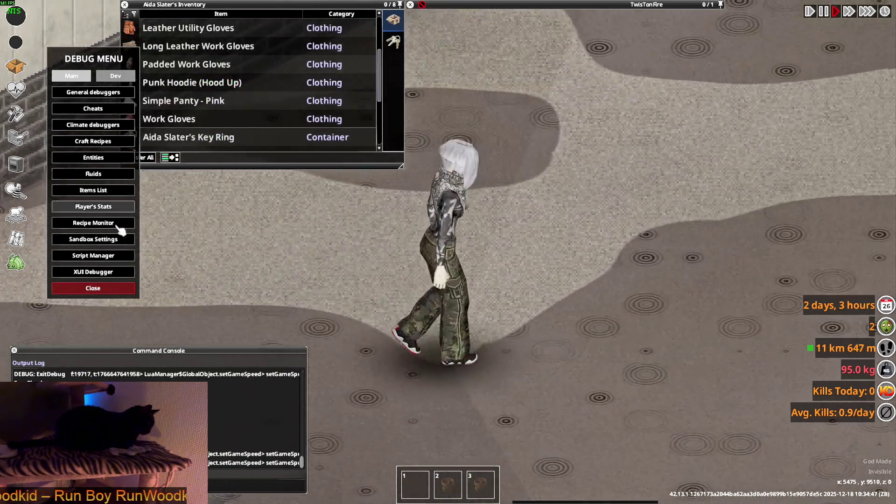
{"action": "left_click", "coordinate": [93, 288]}
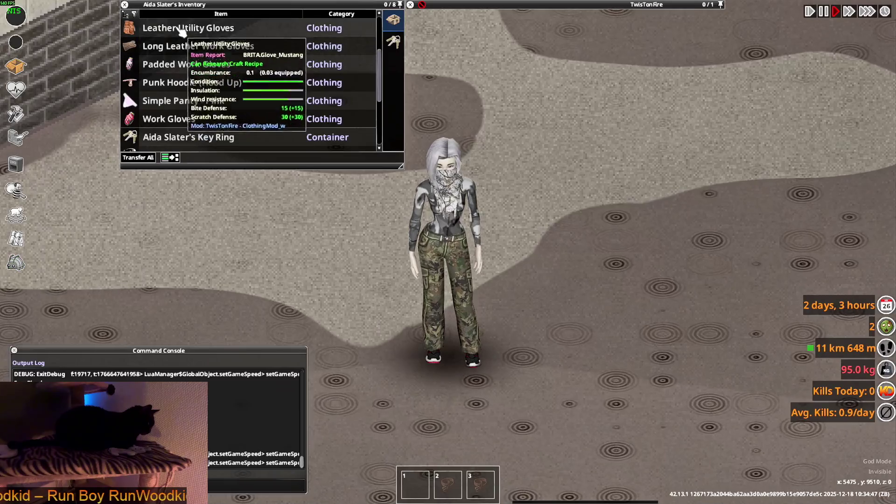
{"action": "left_click_drag", "start_coordinate": [181, 32], "coordinate": [516, 266]}
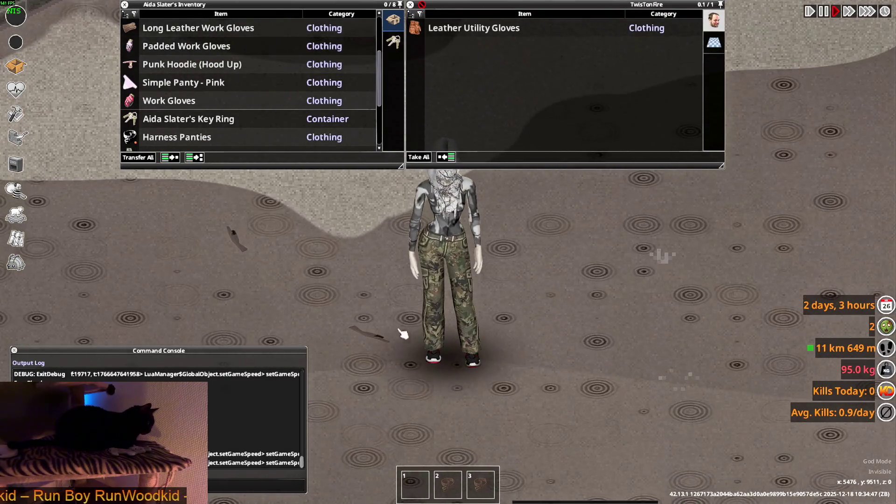
{"action": "key", "text": "w"}
{"action": "mouse_move", "coordinate": [174, 50]}
{"action": "left_mouse_down"}
{"action": "mouse_move", "coordinate": [513, 280]}
{"action": "mouse_move", "coordinate": [574, 309]}
{"action": "left_mouse_up"}
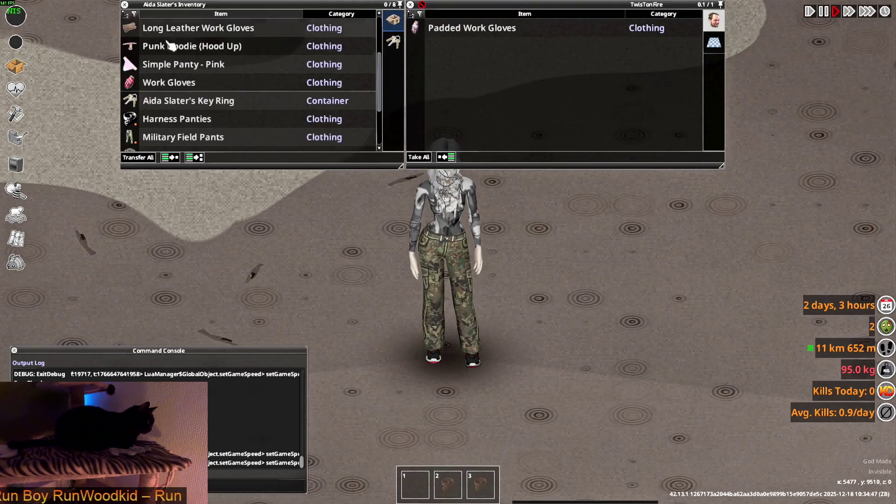
{"action": "scroll", "coordinate": [171, 45], "scroll_direction": "up", "scroll_amount": 2}
{"action": "mouse_move", "coordinate": [175, 34]}
{"action": "left_mouse_down"}
{"action": "mouse_move", "coordinate": [224, 111]}
{"action": "mouse_move", "coordinate": [569, 287]}
{"action": "left_mouse_up"}
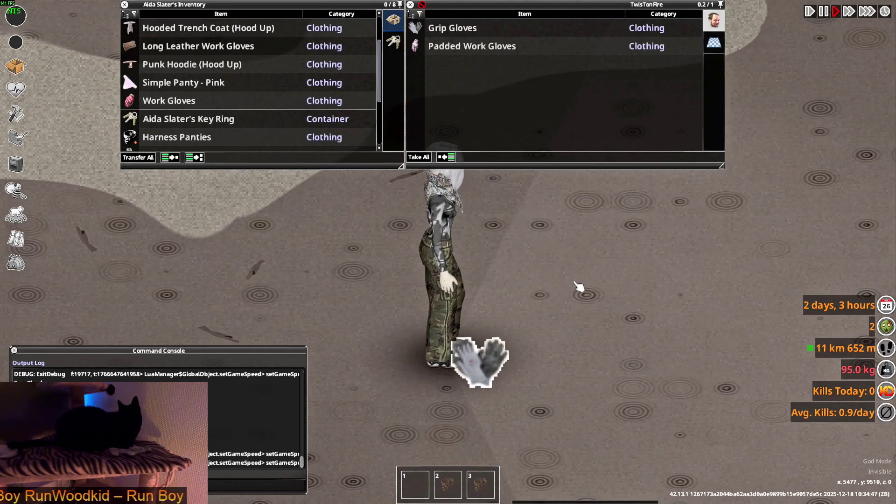
- Drop the Long Leather Work and Fisherman Gloves, then walk the character around to view them
{"action": "mouse_move", "coordinate": [465, 47]}
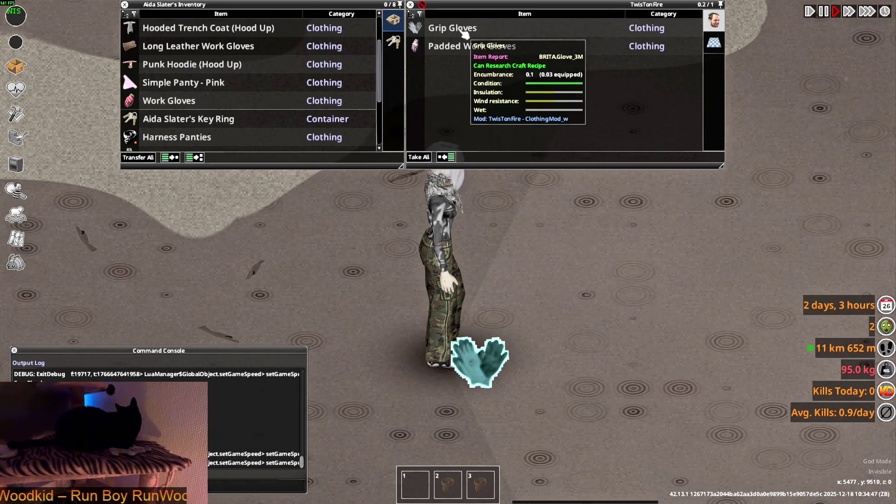
{"action": "mouse_move", "coordinate": [464, 35]}
{"action": "left_mouse_down"}
{"action": "mouse_move", "coordinate": [301, 49]}
{"action": "mouse_move", "coordinate": [265, 144]}
{"action": "mouse_move", "coordinate": [534, 283]}
{"action": "left_mouse_up"}
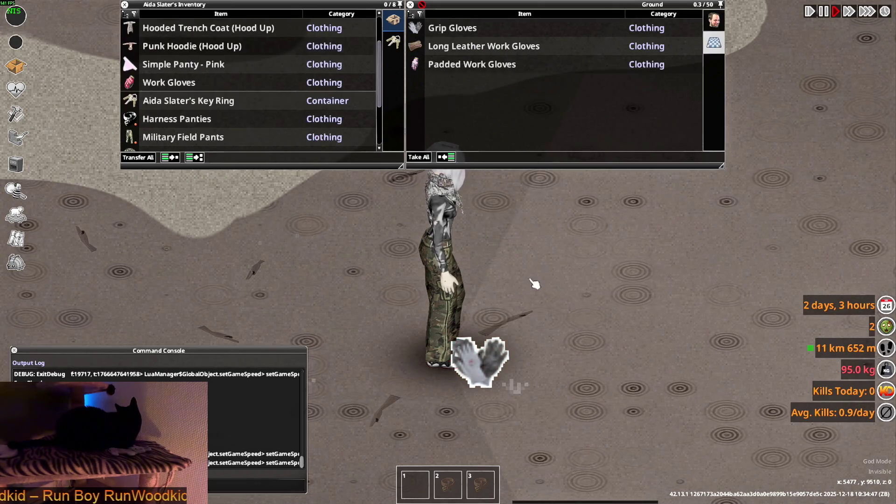
{"action": "scroll", "coordinate": [182, 94], "scroll_direction": "up", "scroll_amount": 3}
{"action": "left_click_drag", "start_coordinate": [175, 70], "coordinate": [534, 261]}
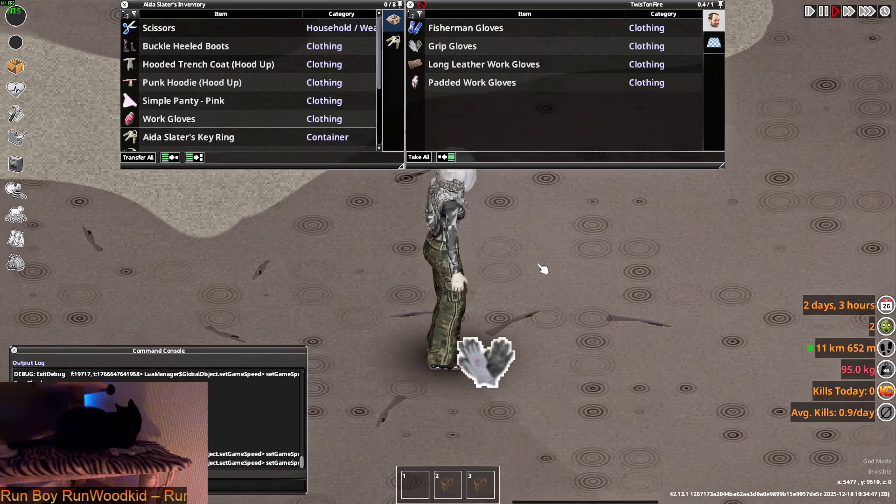
{"action": "key", "text": "a"}
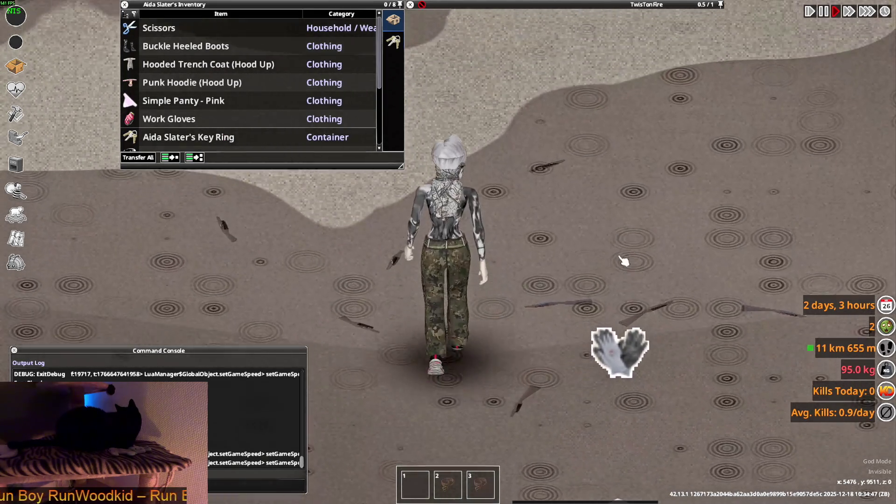
{"action": "key", "text": "s"}
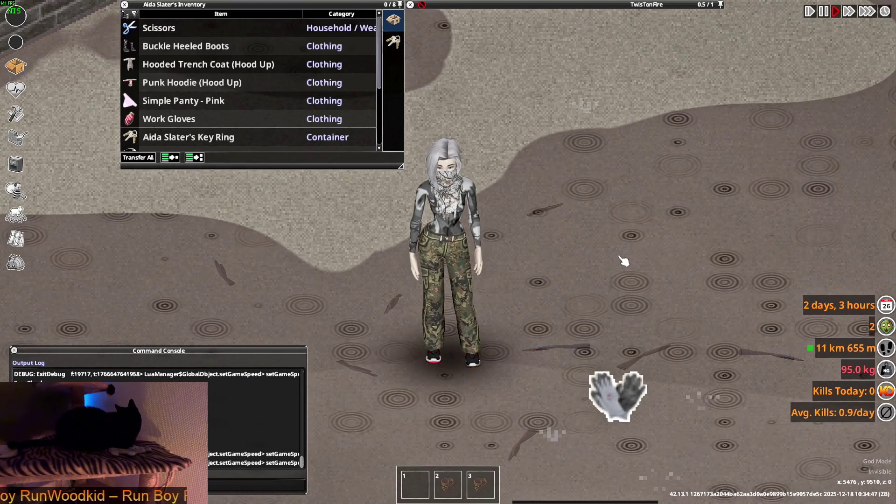
{"action": "key", "text": "alt+Tab"}
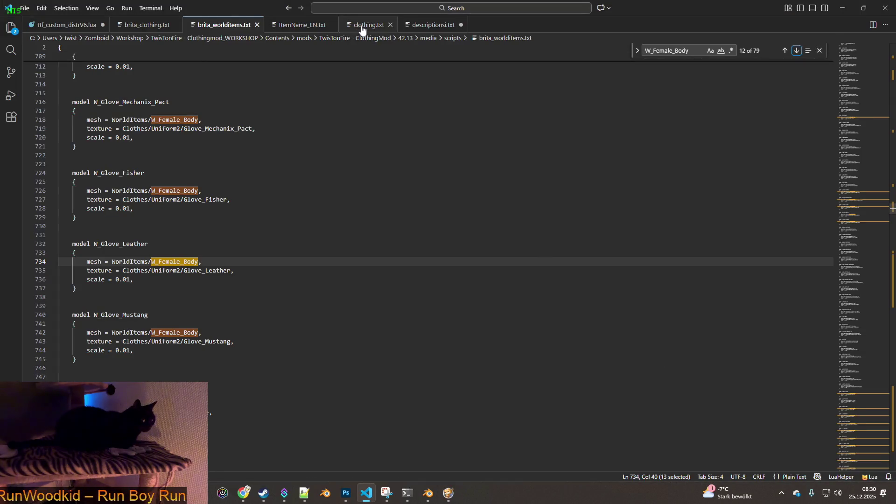
- Search clothing.txt for 'gloves' and copy the 'WorldStaticModel = Gloves_Ground,' line
{"action": "left_click", "coordinate": [367, 24]}
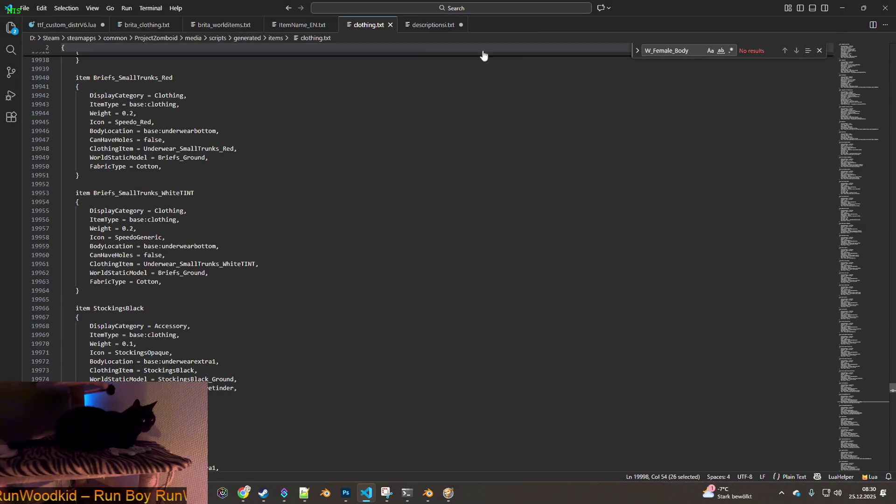
{"action": "key", "text": "ctrl+f"}
{"action": "type", "text": "gloves"}
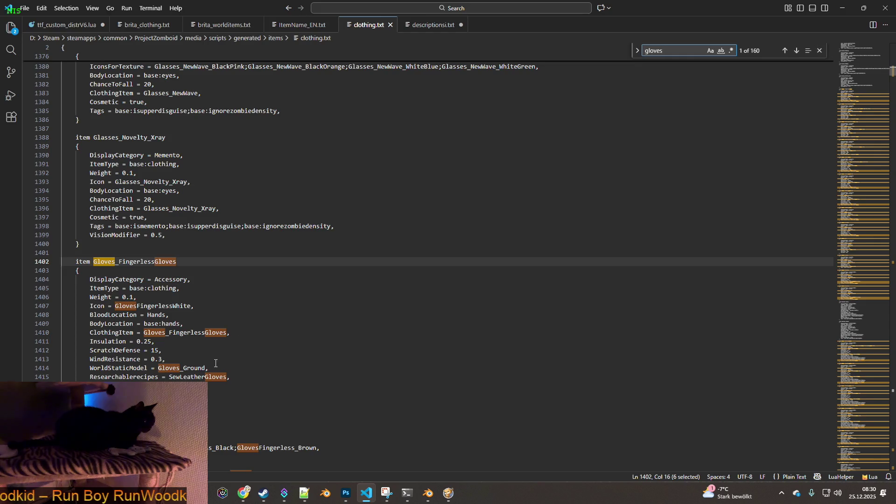
{"action": "left_click_drag", "start_coordinate": [211, 368], "coordinate": [91, 364]}
{"action": "key", "text": "ctrl+c"}
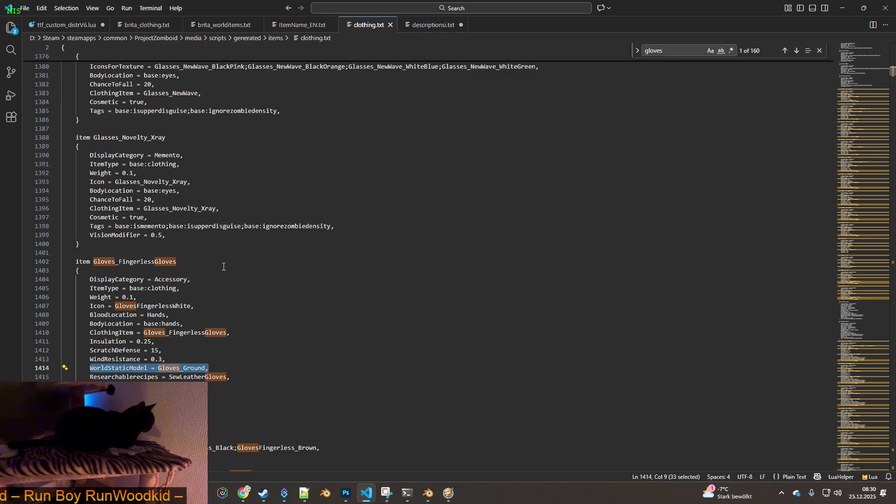
- In brita_clothing.txt, jump to the last gloves match at Glove_Mustang's model line
{"action": "left_click", "coordinate": [147, 27]}
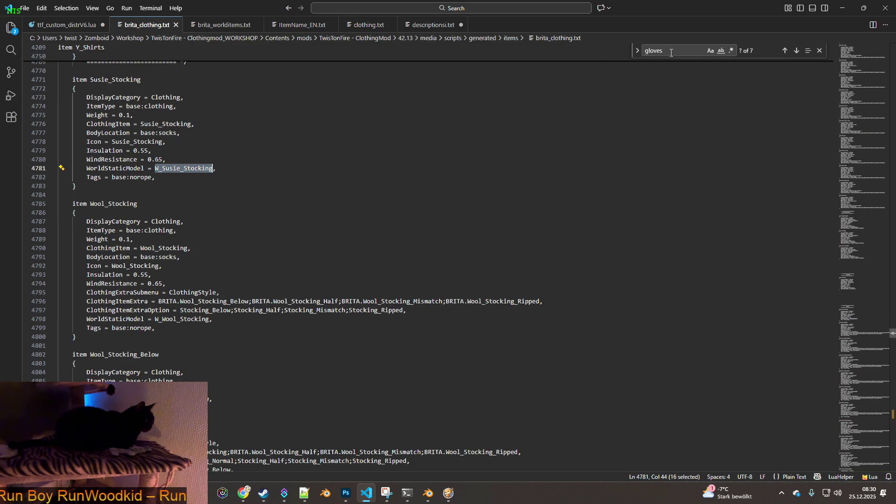
{"action": "left_click", "coordinate": [787, 51]}
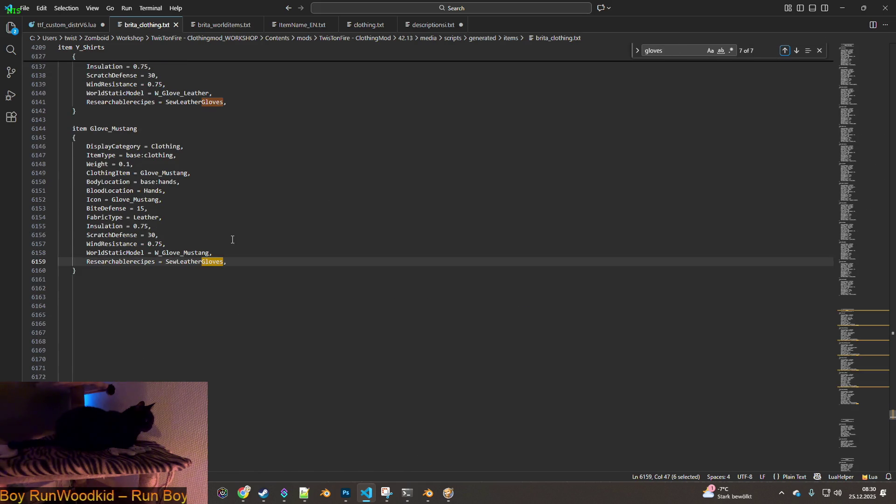
{"action": "left_click", "coordinate": [88, 254]}
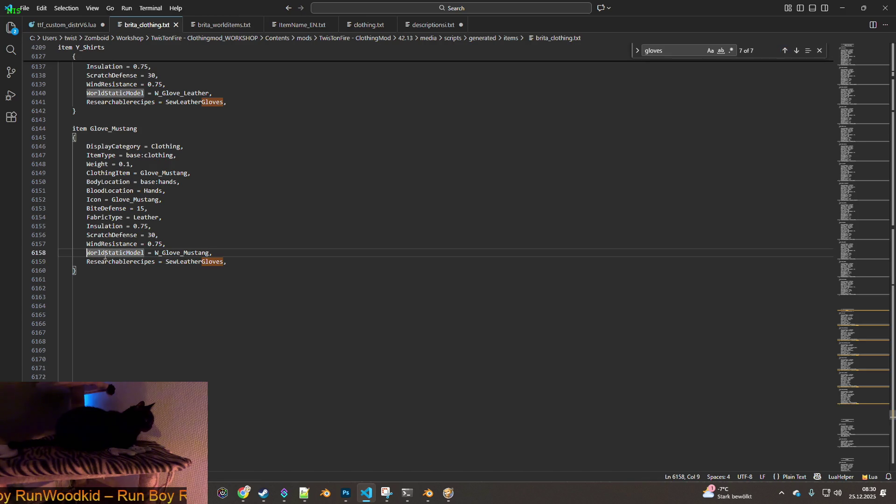
- Start commenting Glove_Mustang's model line and paste the Gloves_Ground line under Glove_Mustang and Glove_Leather
{"action": "type", "text": "/*"}
{"action": "left_click", "coordinate": [244, 252]}
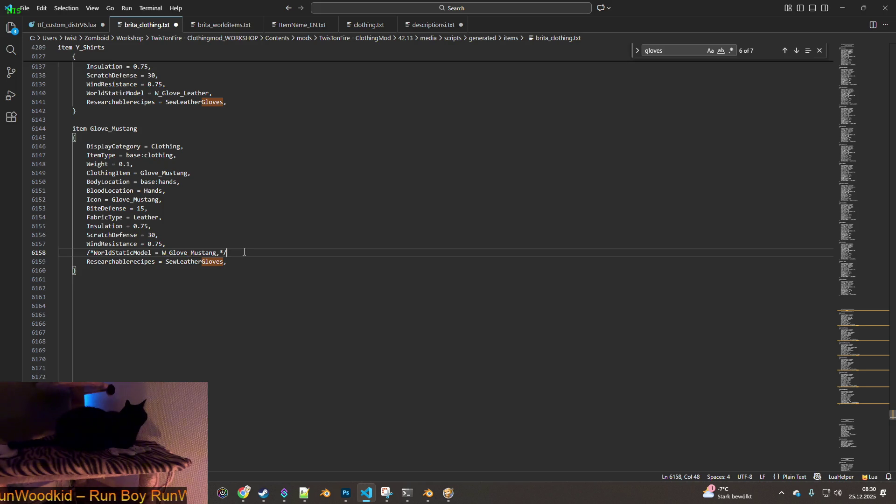
{"action": "key", "text": "Return"}
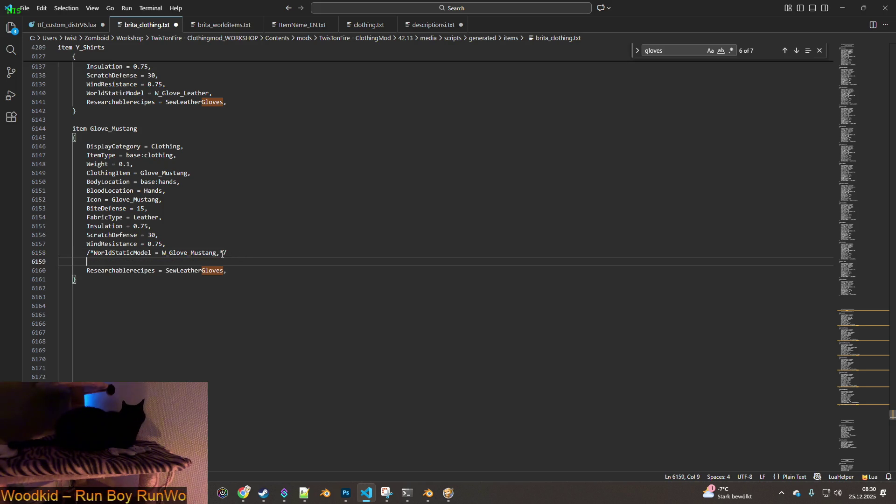
{"action": "key", "text": "ctrl+v"}
{"action": "left_click_drag", "start_coordinate": [205, 262], "coordinate": [87, 263]}
{"action": "scroll", "coordinate": [221, 259], "scroll_direction": "up", "scroll_amount": 8}
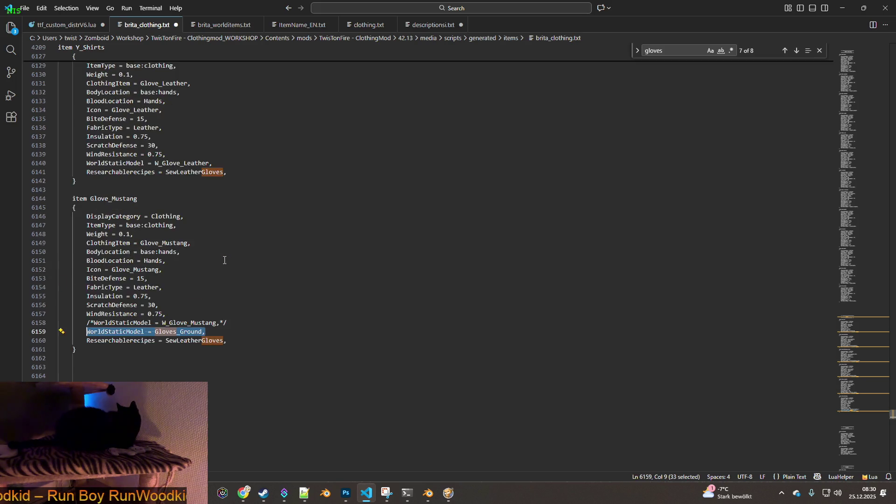
{"action": "left_click", "coordinate": [233, 302]}
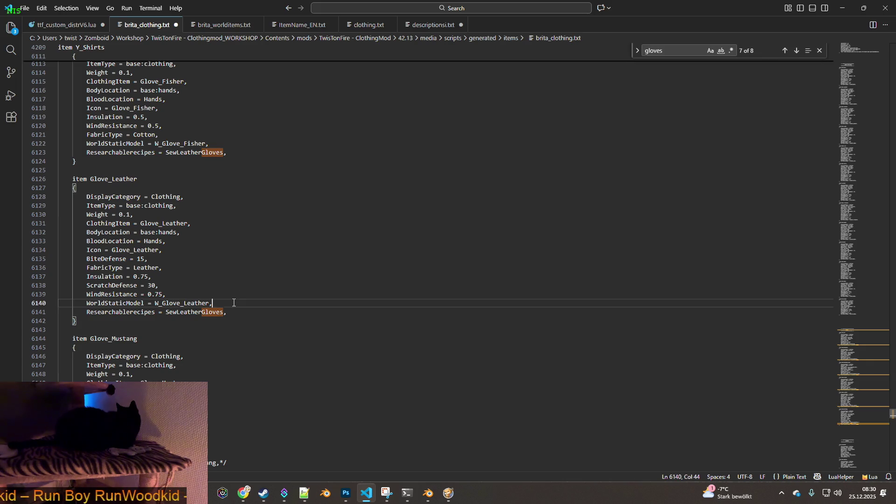
{"action": "key", "text": "Return"}
{"action": "key", "text": "ctrl+v"}
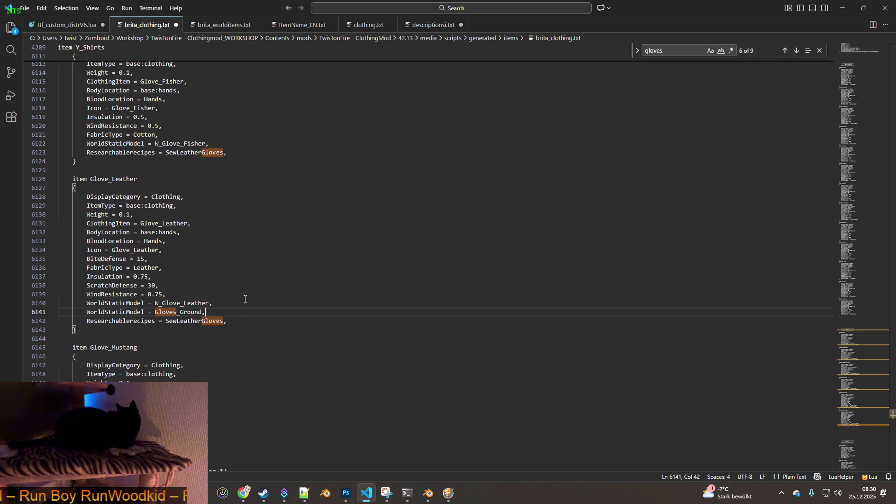
- Paste the Gloves_Ground line under Glove_Fisher's and Glove_Mechanix_Pact's model lines
{"action": "scroll", "coordinate": [244, 298], "scroll_direction": "up", "scroll_amount": 3}
{"action": "left_click", "coordinate": [228, 214]}
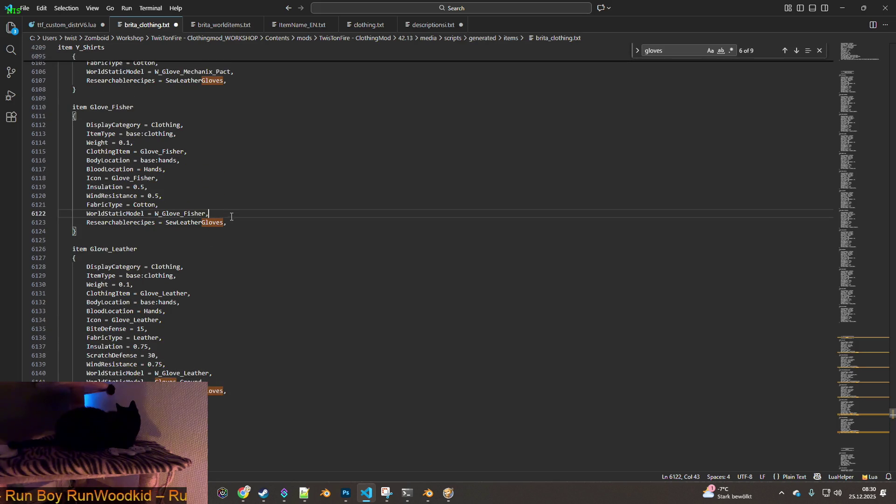
{"action": "key", "text": "Return"}
{"action": "key", "text": "ctrl+v"}
{"action": "scroll", "coordinate": [245, 262], "scroll_direction": "up", "scroll_amount": 5}
{"action": "left_click", "coordinate": [244, 211]}
{"action": "key", "text": "Return"}
{"action": "key", "text": "ctrl+v"}
- Paste the Gloves_Ground line under Glove_Mechanix's and Glove_3M's model lines
{"action": "scroll", "coordinate": [258, 250], "scroll_direction": "up", "scroll_amount": 3}
{"action": "scroll", "coordinate": [258, 250], "scroll_direction": "up", "scroll_amount": 3}
{"action": "left_click", "coordinate": [237, 232]}
{"action": "key", "text": "Return"}
{"action": "key", "text": "ctrl+v"}
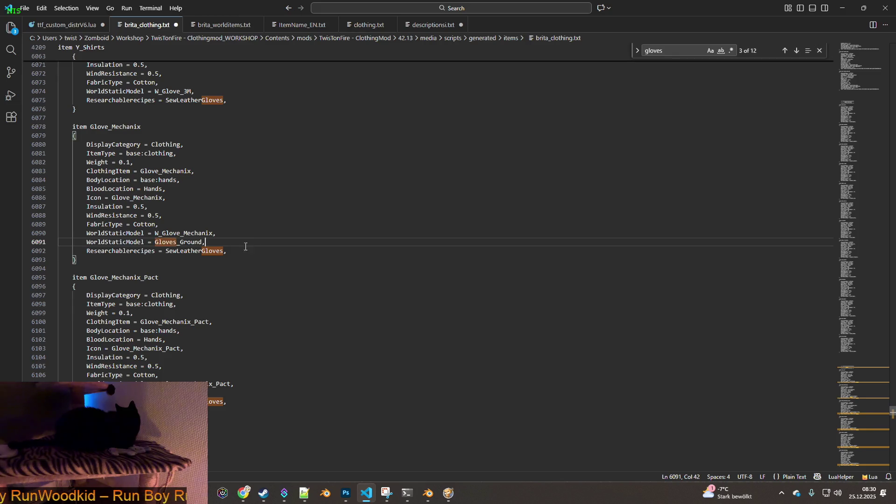
{"action": "scroll", "coordinate": [246, 240], "scroll_direction": "up", "scroll_amount": 4}
{"action": "left_click", "coordinate": [237, 207]}
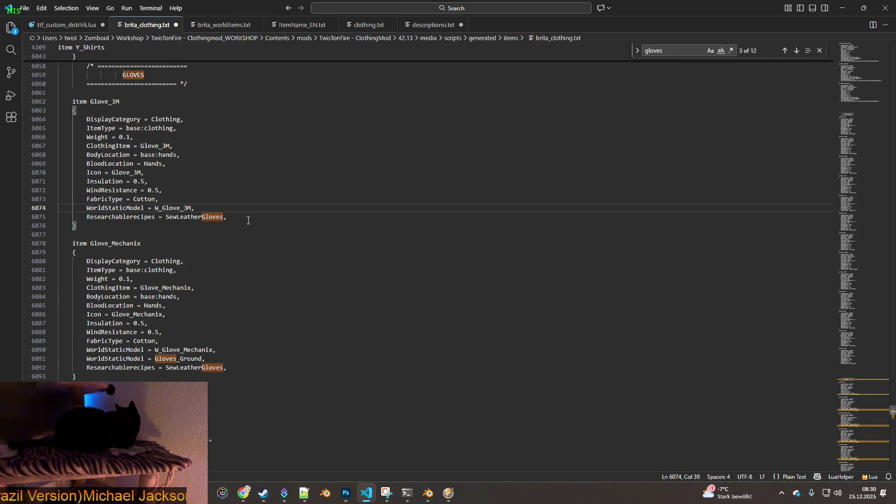
{"action": "key", "text": "Return"}
{"action": "key", "text": "ctrl+v"}
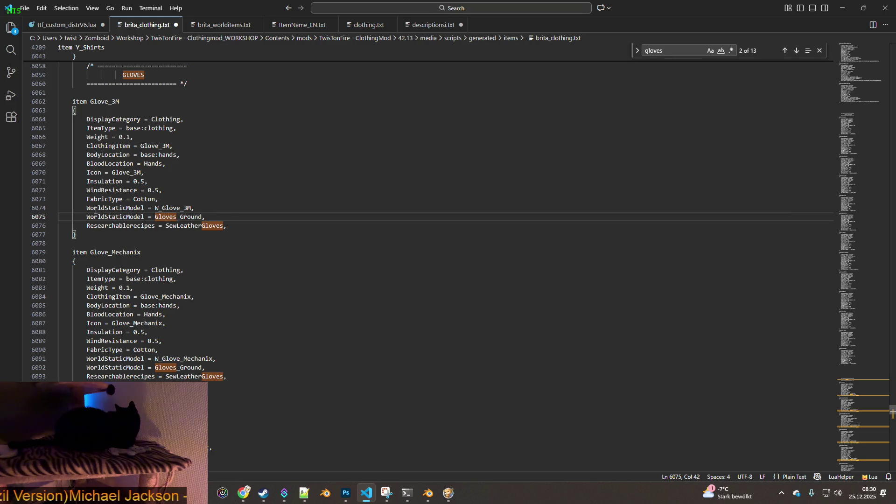
- Wrap Glove_3M's and Glove_Mechanix's original W_Glove model lines in /* */ comments
{"action": "left_click", "coordinate": [96, 209]}
{"action": "key", "text": "Home"}
{"action": "type", "text": "/*"}
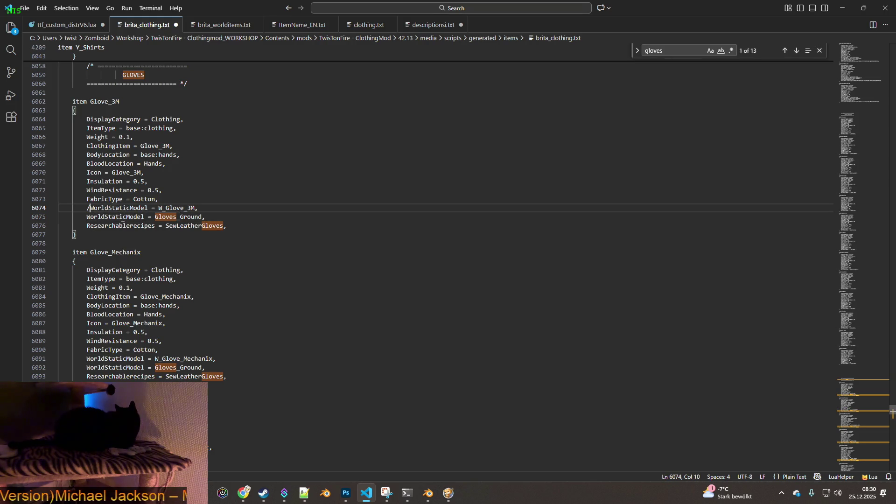
{"action": "left_click", "coordinate": [216, 209]}
{"action": "type", "text": "*"}
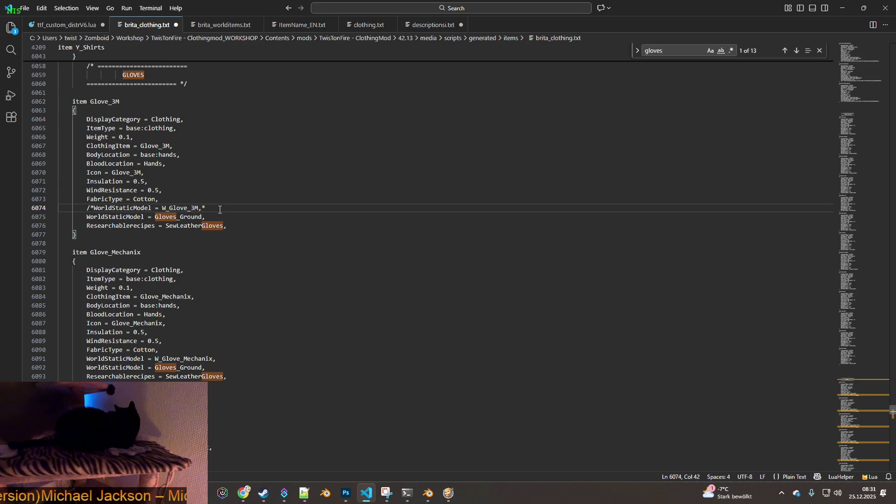
{"action": "left_click", "coordinate": [95, 358]}
{"action": "key", "text": "Home"}
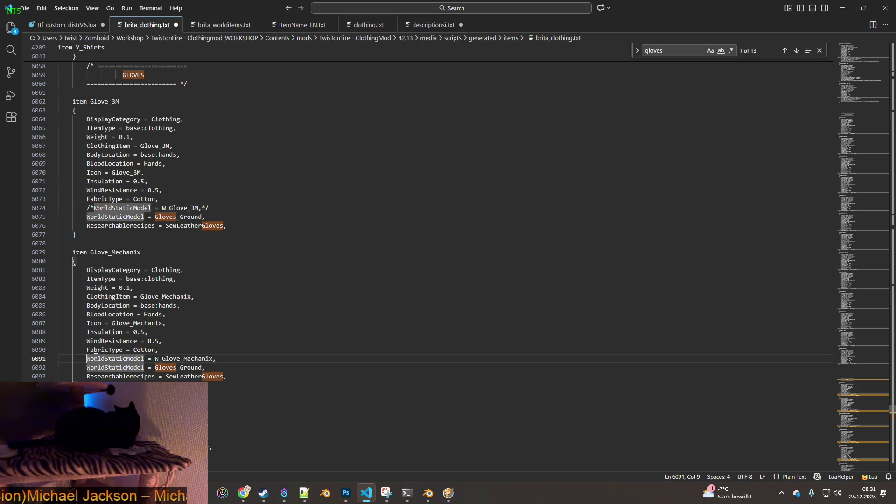
{"action": "type", "text": "/*"}
{"action": "left_click", "coordinate": [240, 358]}
- Comment out the original model lines of Glove_Mechanix_Pact, Glove_Fisher and Glove_Leather
{"action": "scroll", "coordinate": [241, 362], "scroll_direction": "down", "scroll_amount": 3}
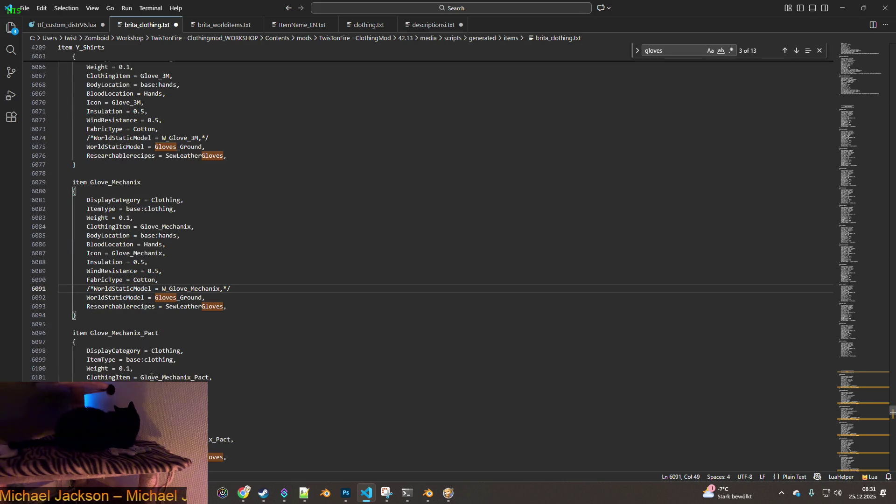
{"action": "left_click", "coordinate": [90, 439]}
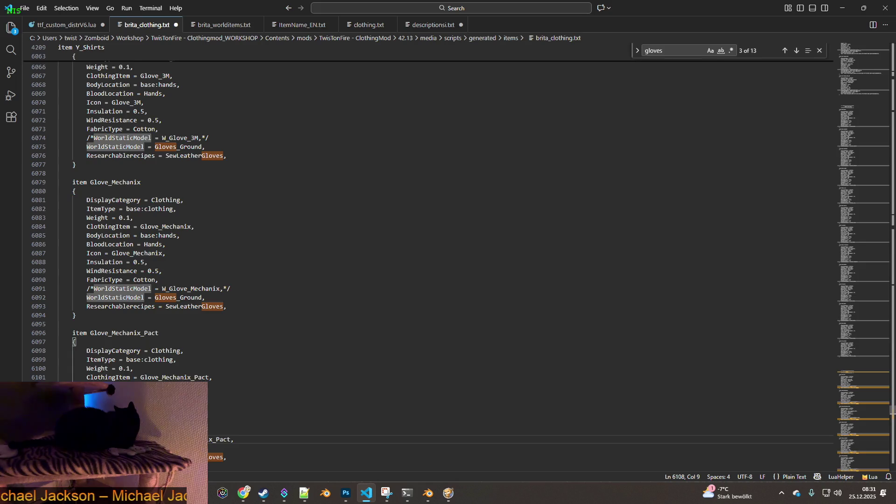
{"action": "scroll", "coordinate": [90, 422], "scroll_direction": "down", "scroll_amount": 1}
{"action": "type", "text": "*"}
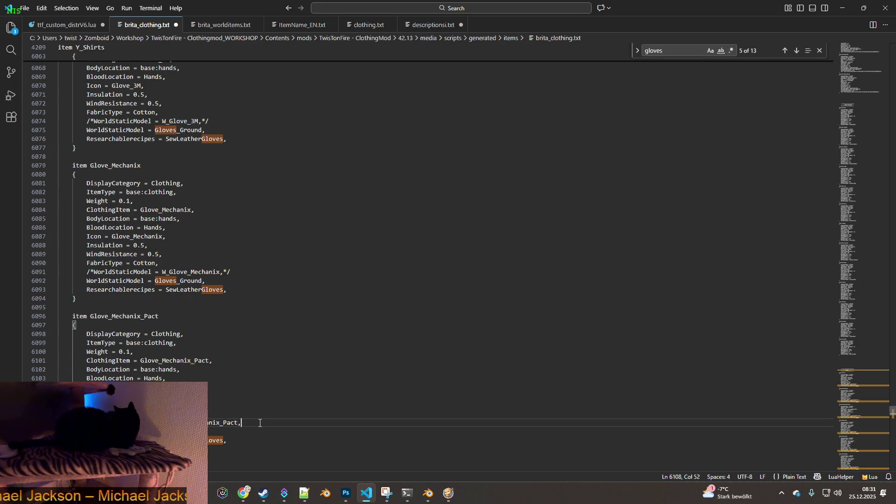
{"action": "type", "text": "*/"}
{"action": "scroll", "coordinate": [252, 416], "scroll_direction": "down", "scroll_amount": 5}
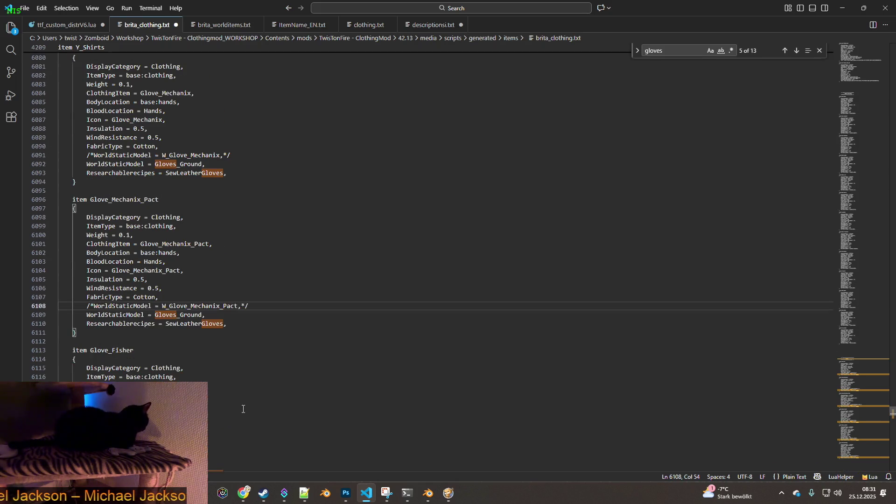
{"action": "scroll", "coordinate": [116, 368], "scroll_direction": "down", "scroll_amount": 2}
{"action": "left_click", "coordinate": [87, 411]}
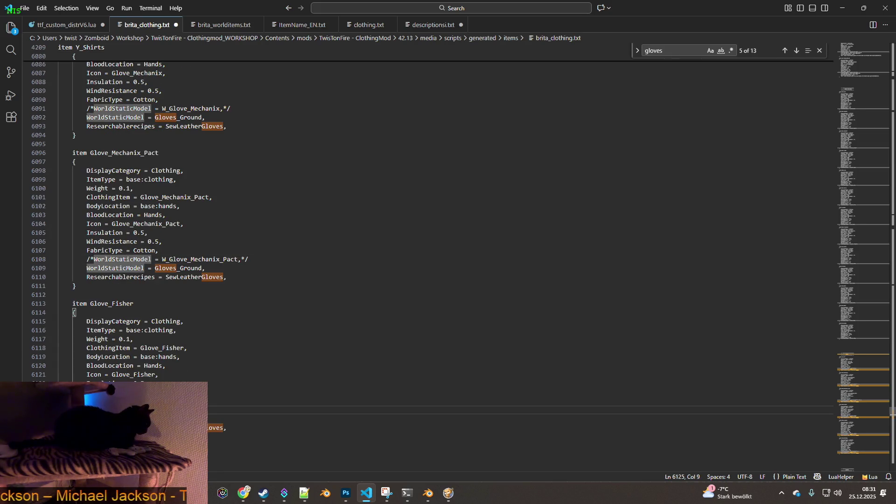
{"action": "type", "text": "er,*/"}
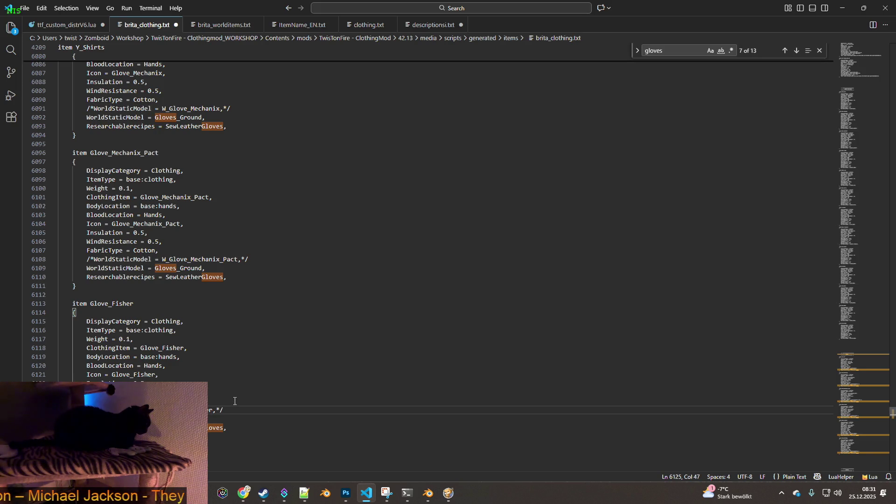
{"action": "scroll", "coordinate": [235, 401], "scroll_direction": "down", "scroll_amount": 5}
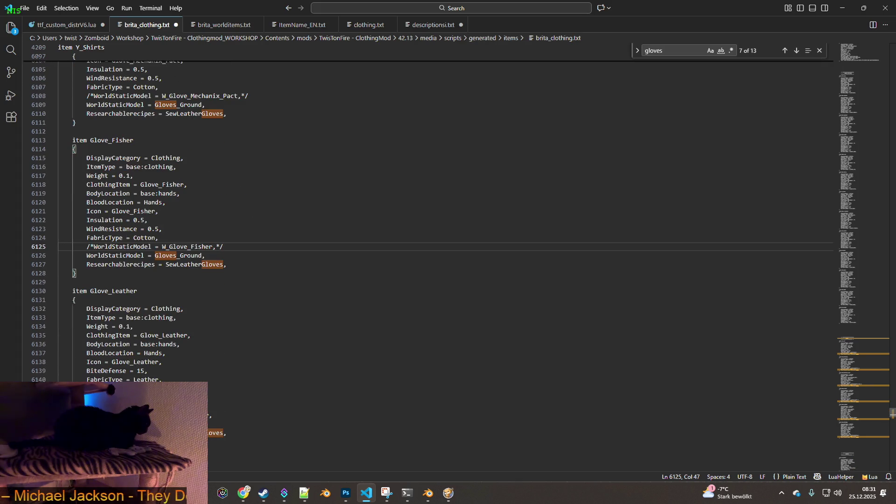
{"action": "left_click", "coordinate": [87, 415]}
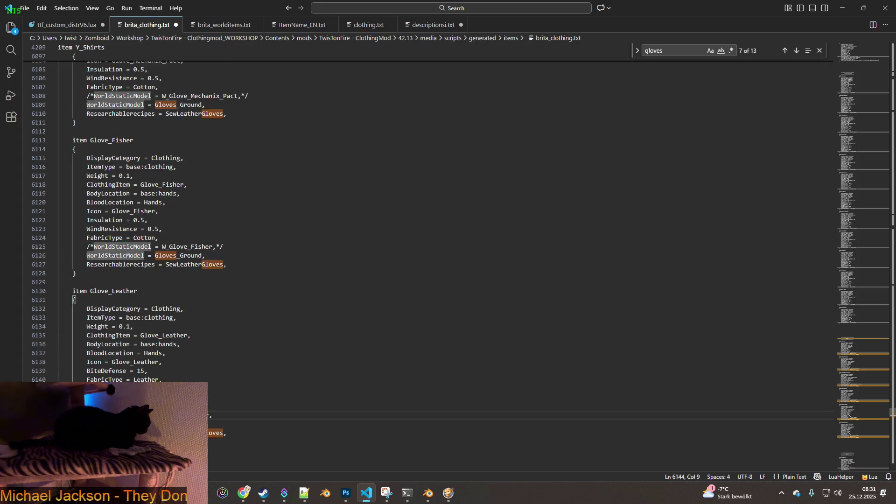
{"action": "type", "text": "/"}
{"action": "left_click", "coordinate": [240, 418]}
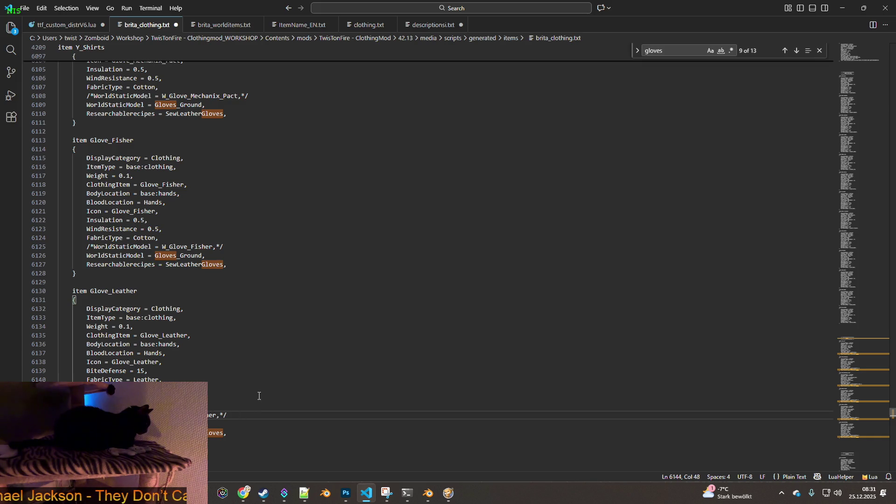
{"action": "scroll", "coordinate": [237, 381], "scroll_direction": "down", "scroll_amount": 5}
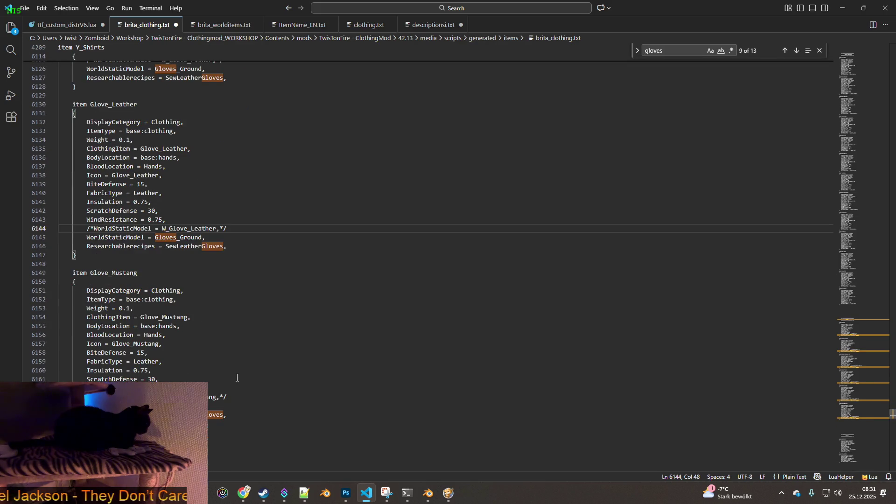
- Save brita_clothing.txt via File > Save
{"action": "left_click", "coordinate": [22, 12]}
{"action": "left_click", "coordinate": [50, 171]}
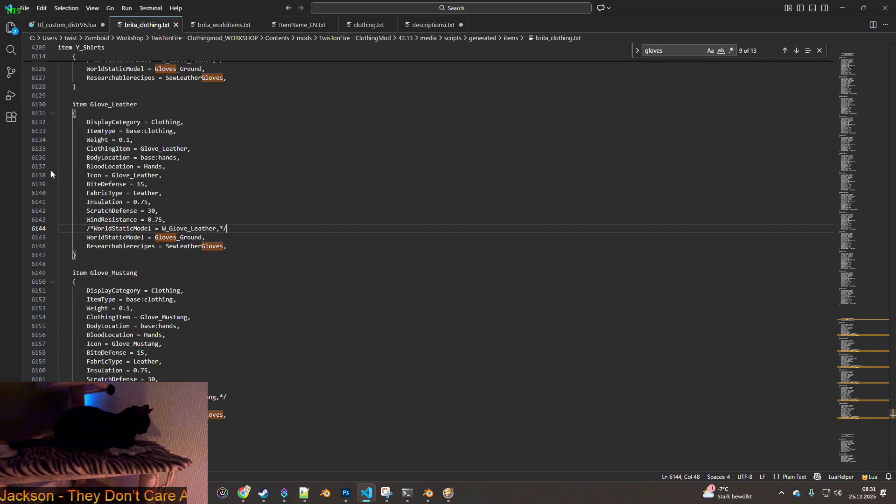
{"action": "key", "text": "alt+Tab"}
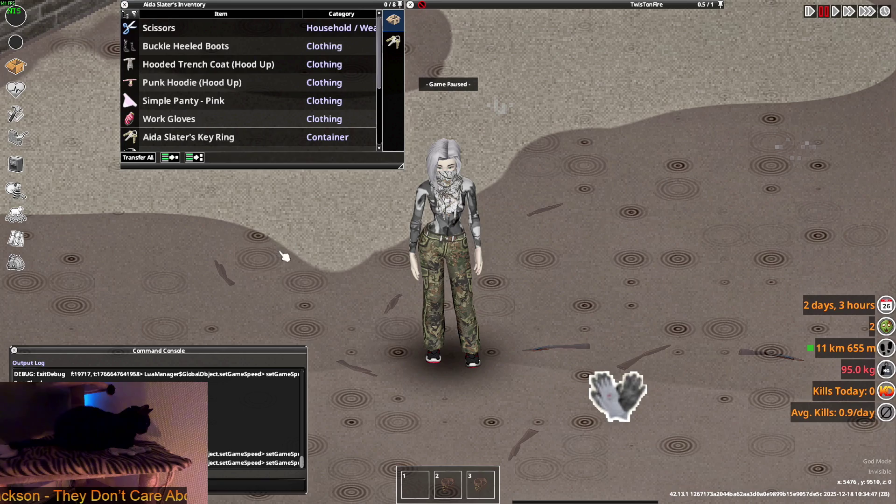
- Resume the game, move the Grip Gloves into the inventory, then view brita_clothing.txt's GLOVES section
{"action": "key", "text": "Escape"}
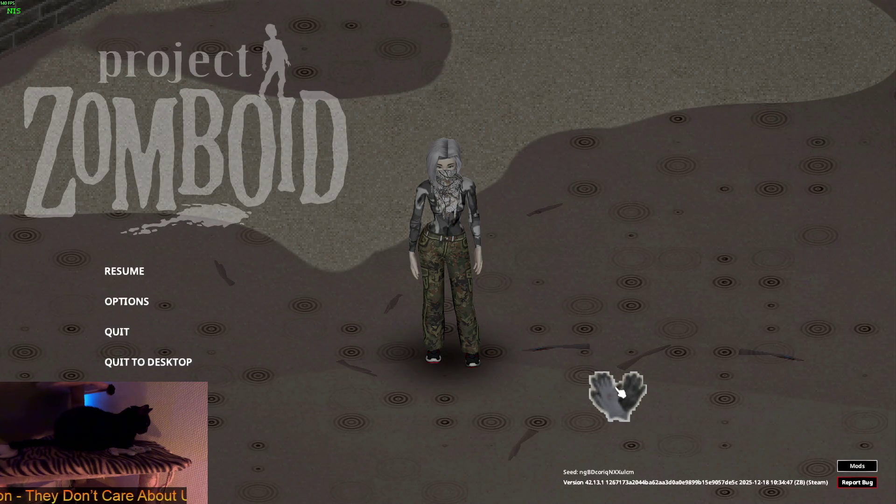
{"action": "key", "text": "Escape"}
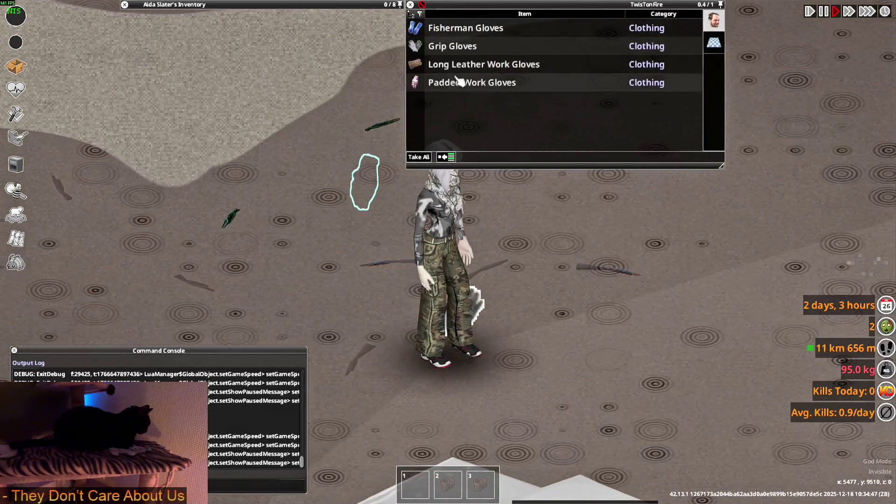
{"action": "left_click_drag", "start_coordinate": [456, 47], "coordinate": [391, 33]}
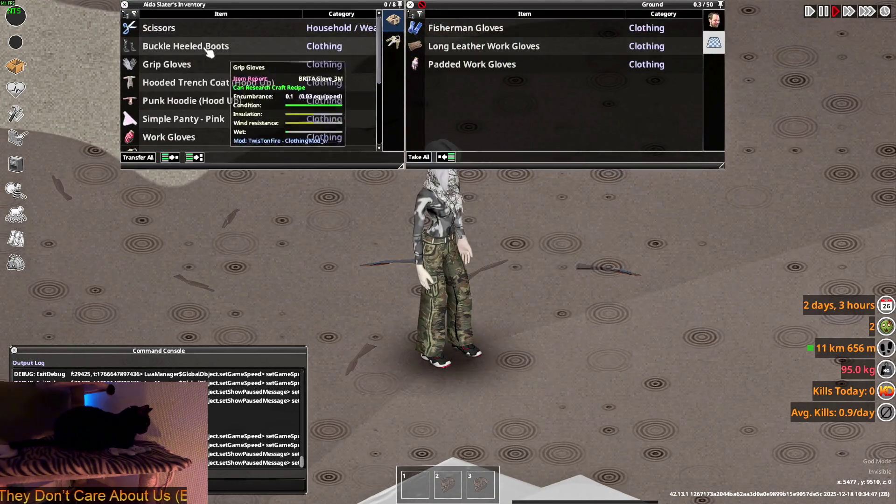
{"action": "key", "text": "alt+Tab"}
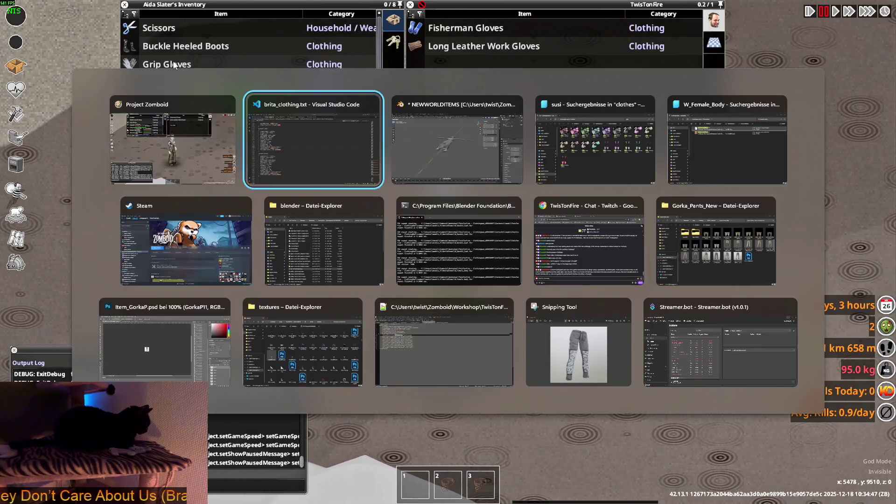
{"action": "scroll", "coordinate": [261, 194], "scroll_direction": "up", "scroll_amount": 15}
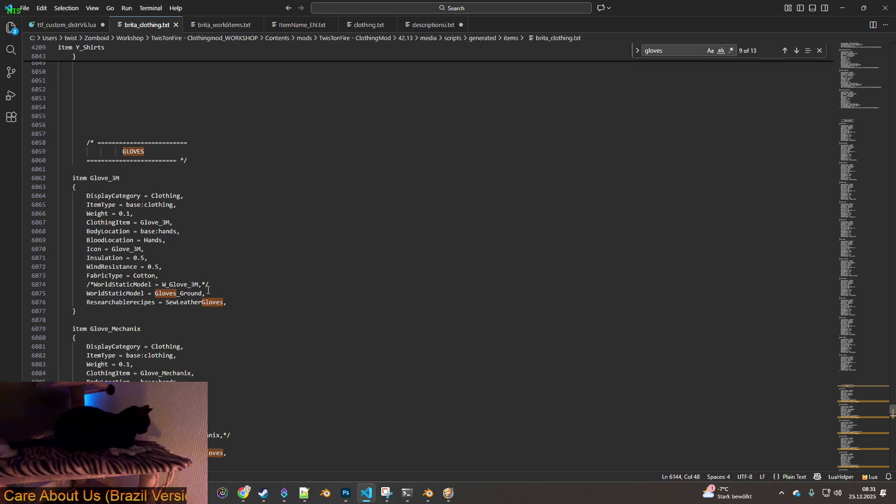
- Copy W_Glove_3M and search brita_worlditems.txt for it, finding no results
{"action": "double_click", "coordinate": [165, 284]}
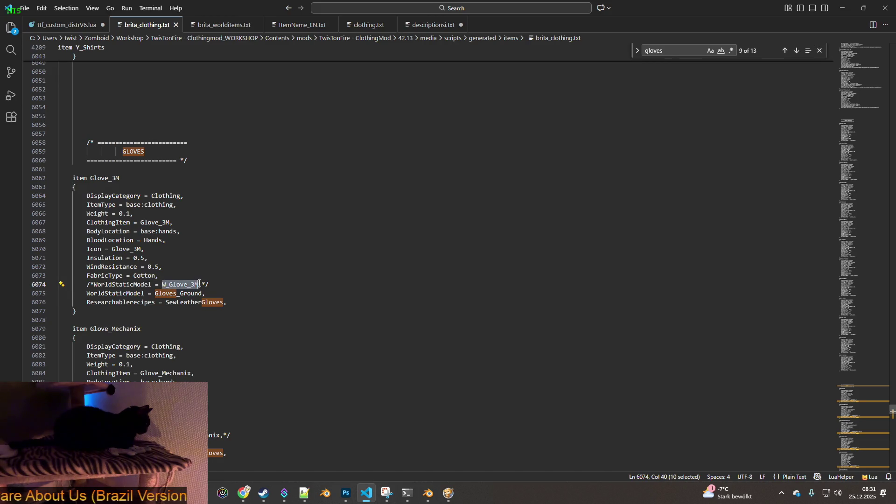
{"action": "left_click", "coordinate": [224, 25]}
{"action": "left_click", "coordinate": [677, 50]}
{"action": "key", "text": "ctrl+a"}
{"action": "type", "text": "W_Glove_3M"}
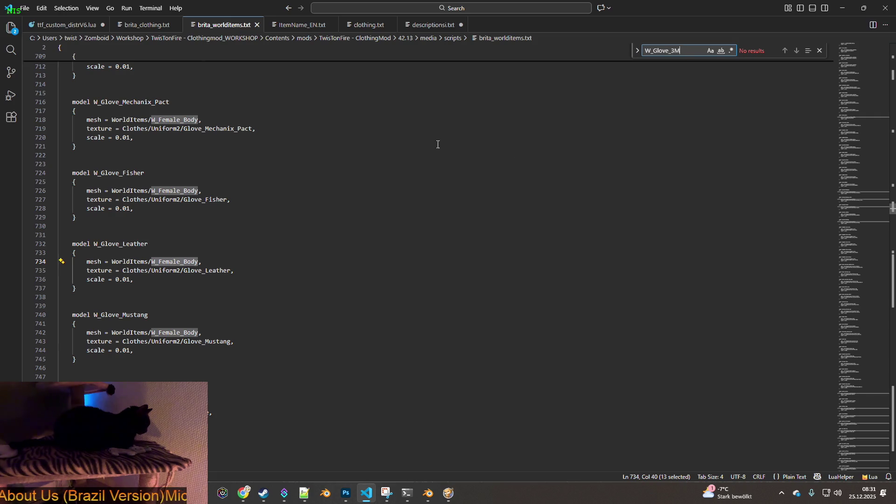
{"action": "key", "text": "alt+Tab"}
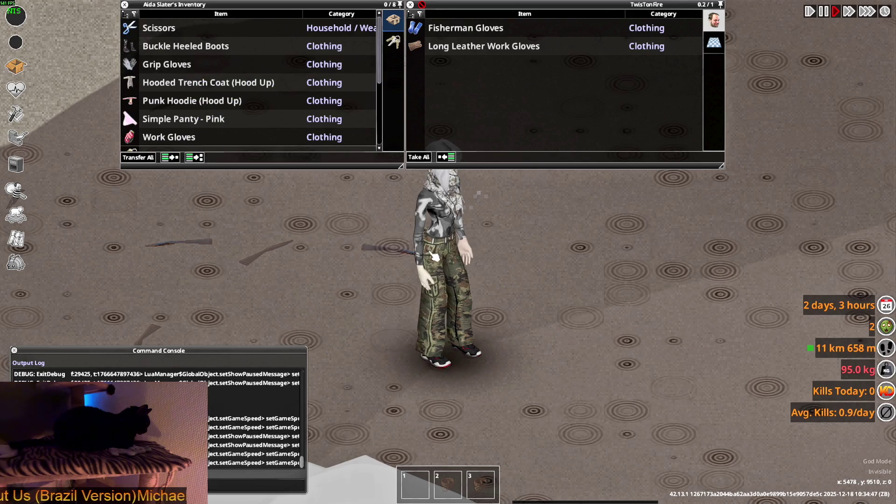
- Quit to the main menu and continue the saved game to reload it
{"action": "key", "text": "Escape"}
{"action": "left_click", "coordinate": [135, 333]}
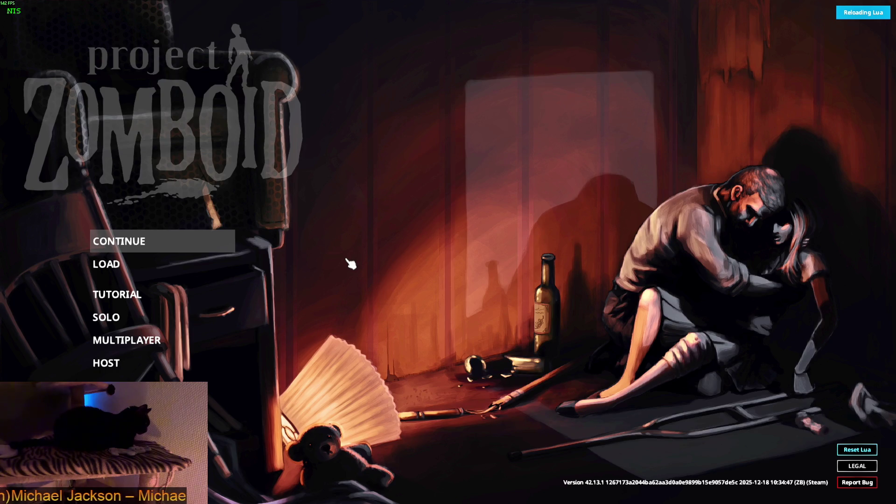
{"action": "key", "text": "Return"}
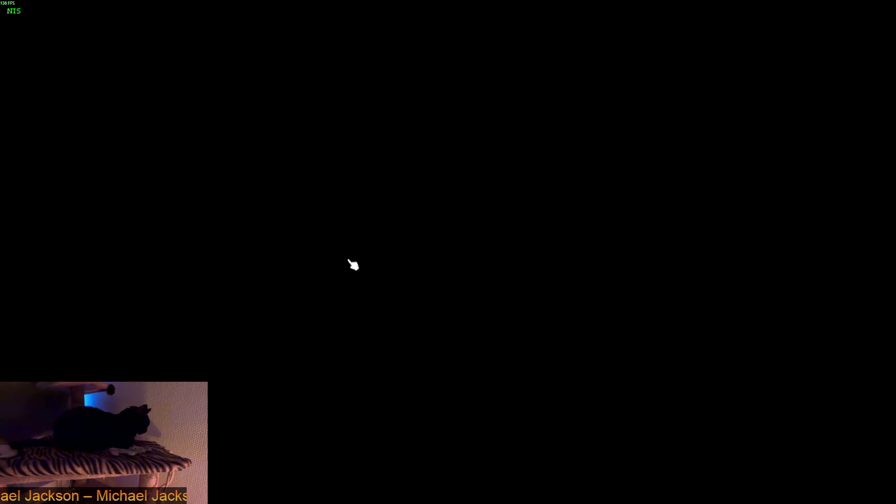
- Walk the character with WASD around the dropped gloves to inspect their ground models
{"action": "scroll", "coordinate": [436, 279], "scroll_direction": "up", "scroll_amount": 5}
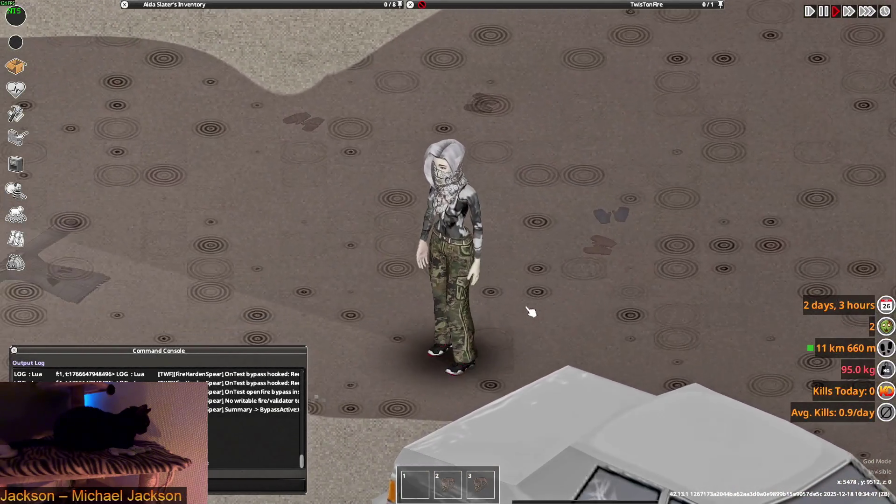
{"action": "key", "text": "w"}
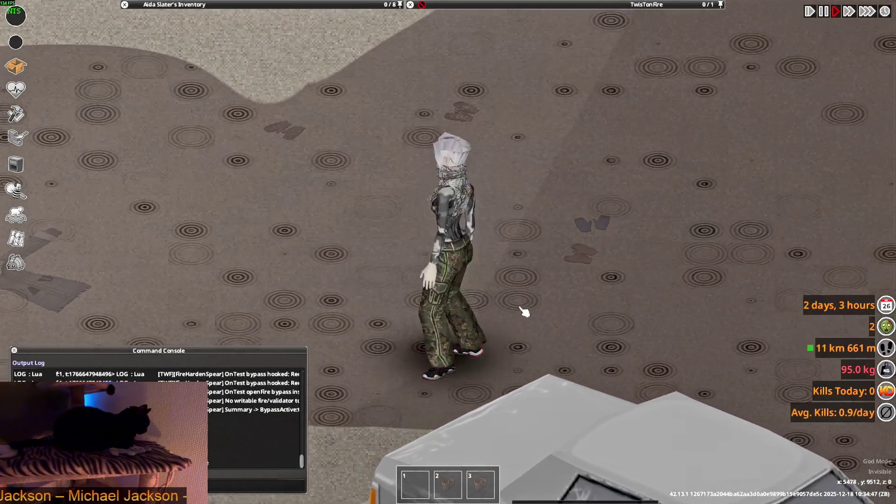
{"action": "key", "text": "d"}
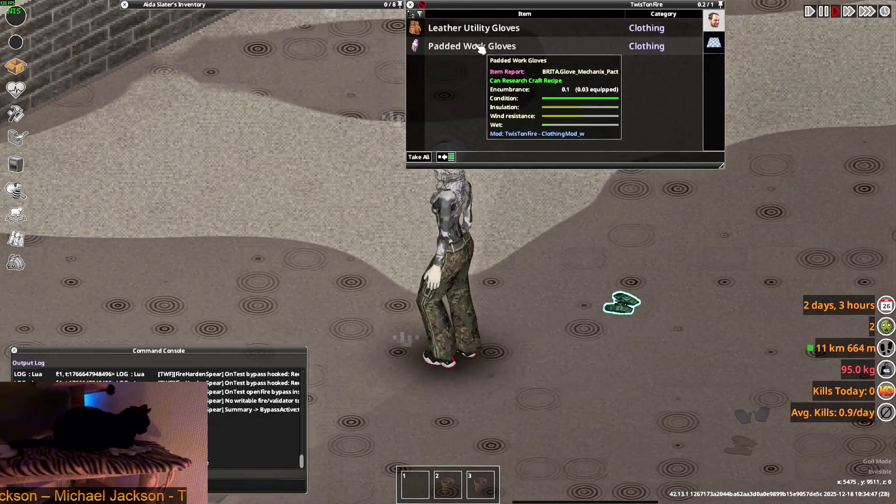
{"action": "key", "text": "s"}
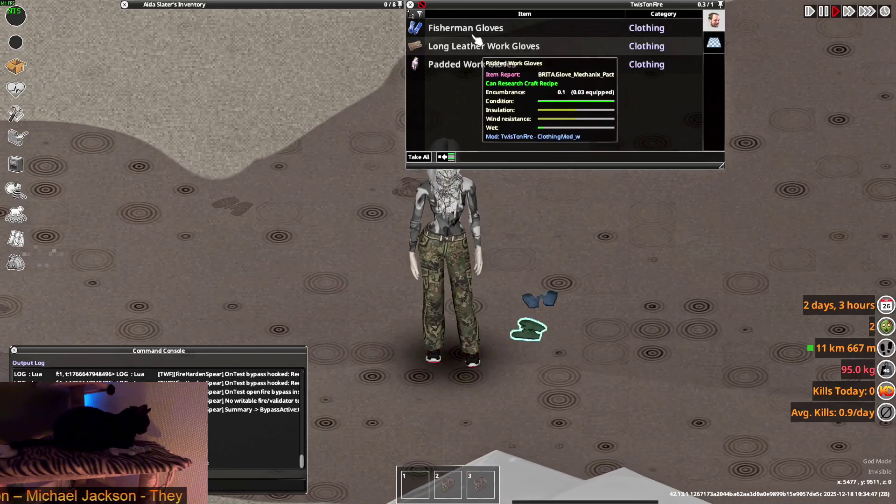
{"action": "key", "text": "a"}
{"action": "key", "text": "alt+Tab"}
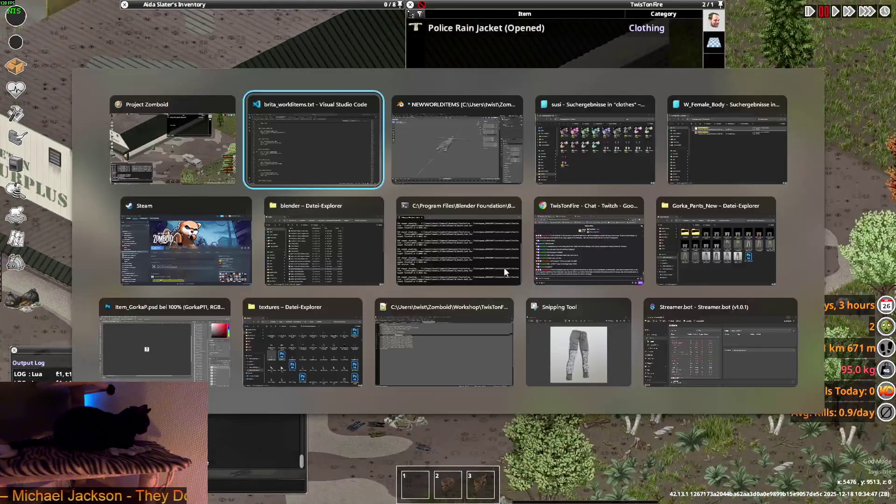
{"action": "scroll", "coordinate": [225, 212], "scroll_direction": "up", "scroll_amount": 4}
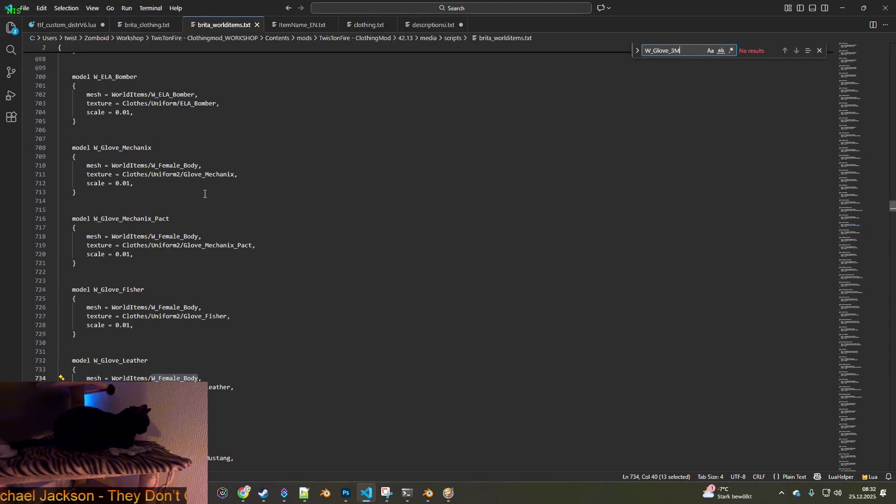
- Delete the W_Glove model definition blocks and leftover blank lines from brita_worlditems.txt
{"action": "mouse_move", "coordinate": [71, 147]}
{"action": "left_mouse_down"}
{"action": "mouse_move", "coordinate": [303, 166]}
{"action": "mouse_move", "coordinate": [327, 264]}
{"action": "mouse_move", "coordinate": [278, 381]}
{"action": "left_mouse_up"}
{"action": "scroll", "coordinate": [310, 208], "scroll_direction": "down", "scroll_amount": 2}
{"action": "scroll", "coordinate": [309, 219], "scroll_direction": "down", "scroll_amount": 1}
{"action": "scroll", "coordinate": [327, 262], "scroll_direction": "down", "scroll_amount": 1}
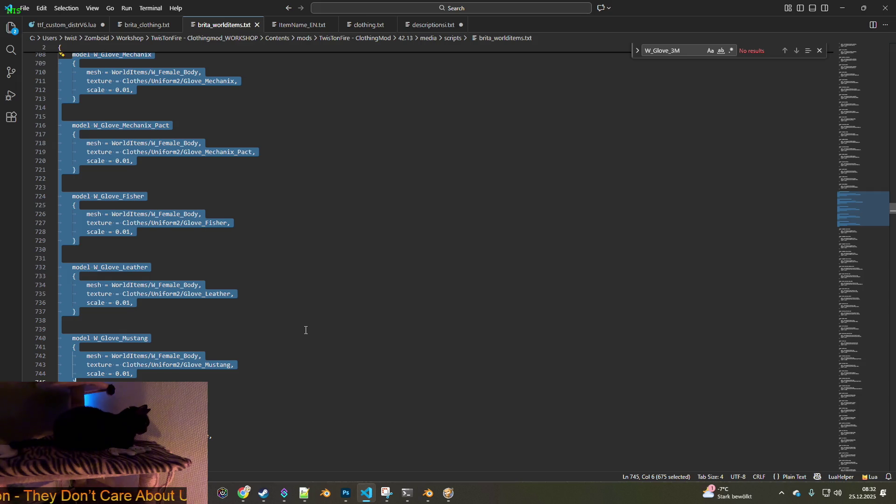
{"action": "key", "text": "BackSpace"}
{"action": "scroll", "coordinate": [300, 324], "scroll_direction": "up", "scroll_amount": 6}
{"action": "key", "text": "Down"}
{"action": "key", "text": "BackSpace"}
{"action": "key", "text": "BackSpace"}
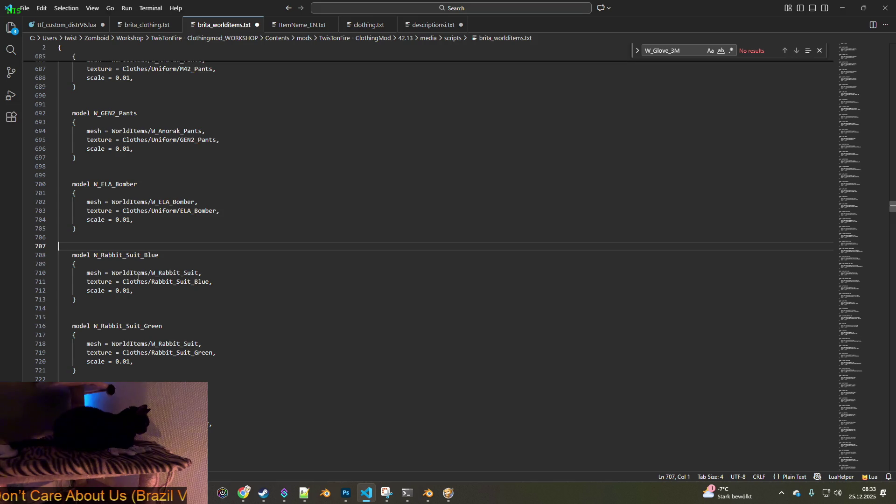
- Save brita_worlditems.txt and bring up the vanilla clothing.txt
{"action": "left_click", "coordinate": [26, 8]}
{"action": "left_click", "coordinate": [42, 171]}
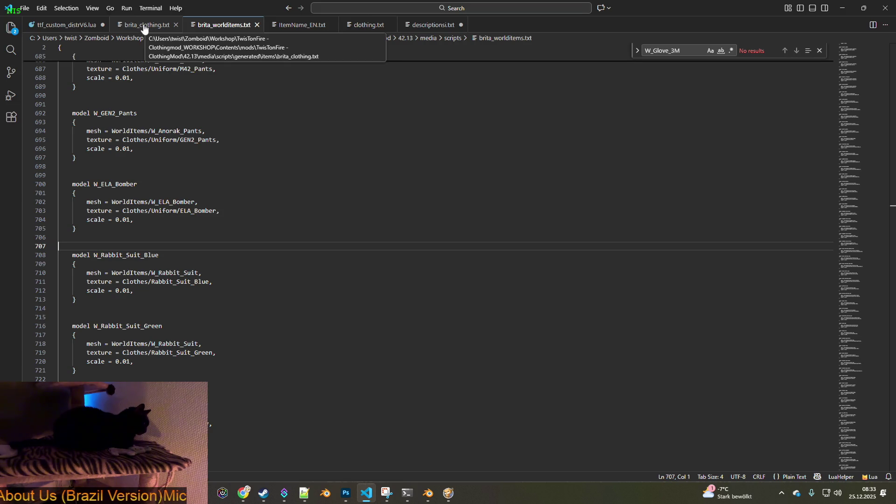
{"action": "left_click", "coordinate": [368, 25]}
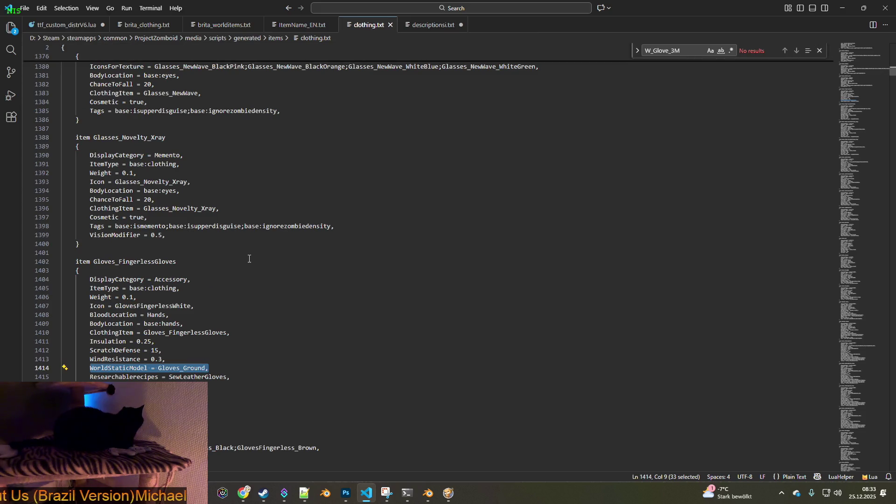
- Search clothing.txt for 'stockings' and select StockingsWhite's StockingsWhite_Ground model line
{"action": "left_click", "coordinate": [683, 50]}
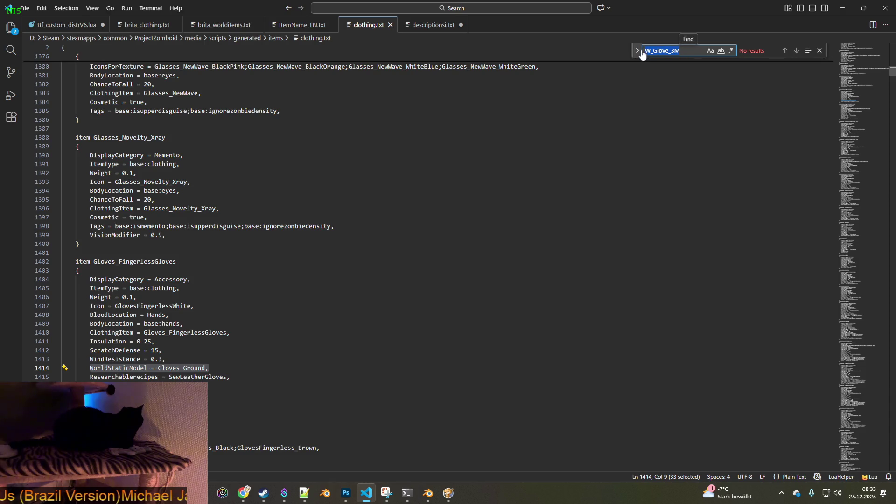
{"action": "type", "text": "stockings"}
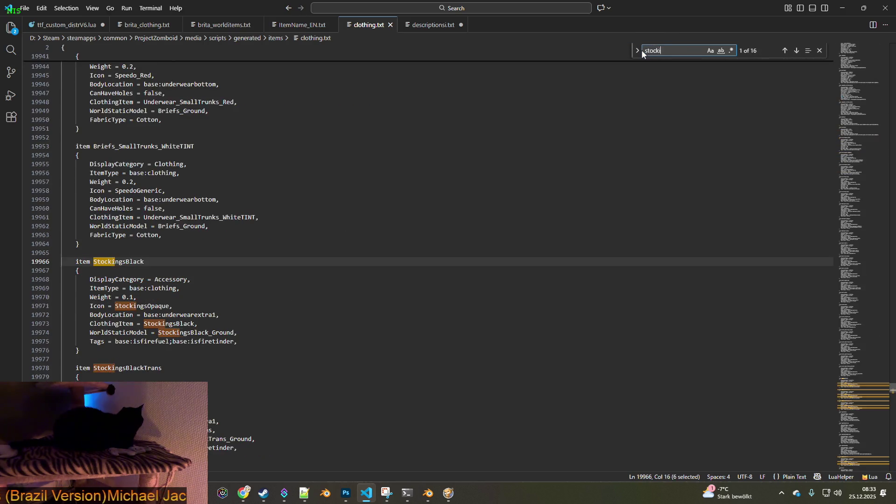
{"action": "scroll", "coordinate": [288, 336], "scroll_direction": "down", "scroll_amount": 10}
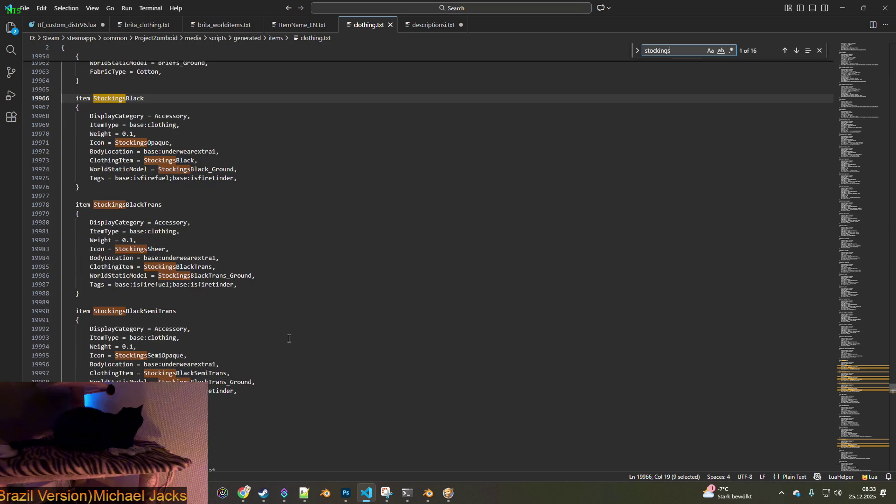
{"action": "scroll", "coordinate": [244, 317], "scroll_direction": "down", "scroll_amount": 12}
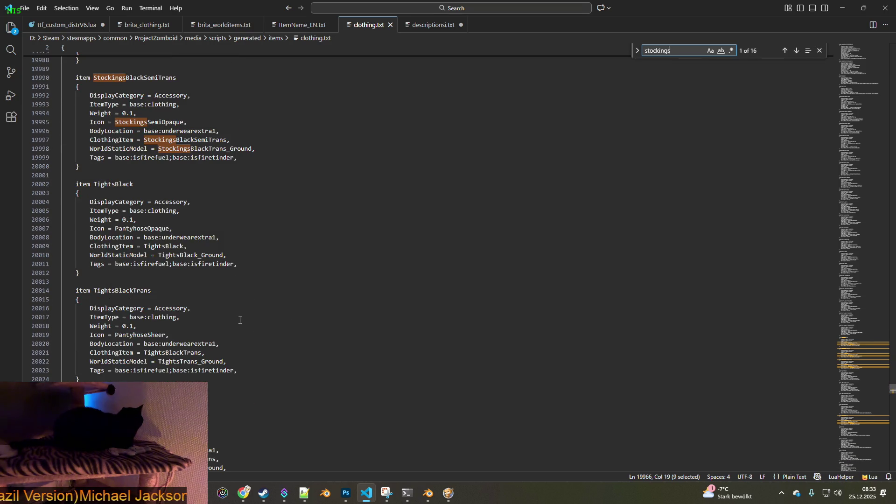
{"action": "scroll", "coordinate": [213, 311], "scroll_direction": "down", "scroll_amount": 3}
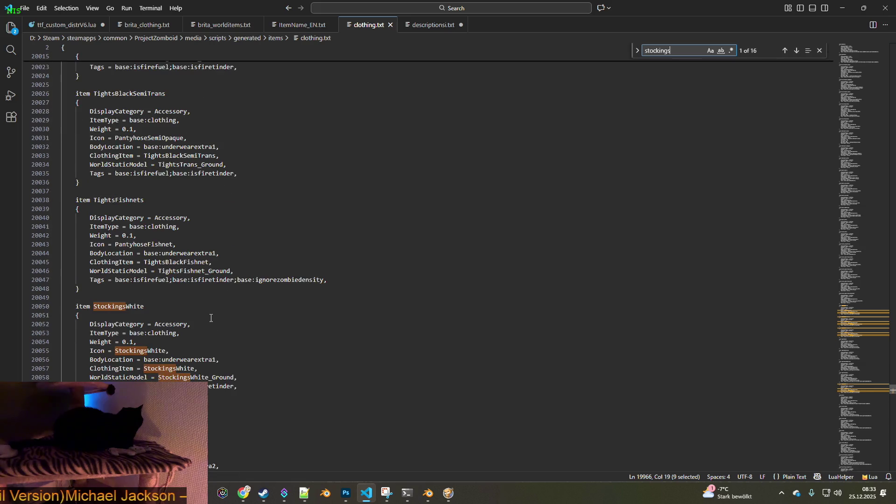
{"action": "left_click_drag", "start_coordinate": [248, 375], "coordinate": [91, 377]}
{"action": "key", "text": "ctrl+c"}
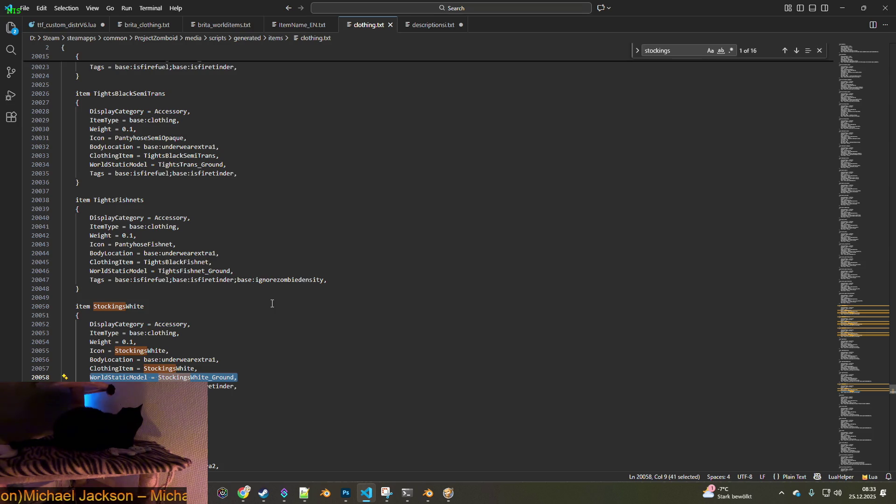
{"action": "left_click", "coordinate": [144, 25]}
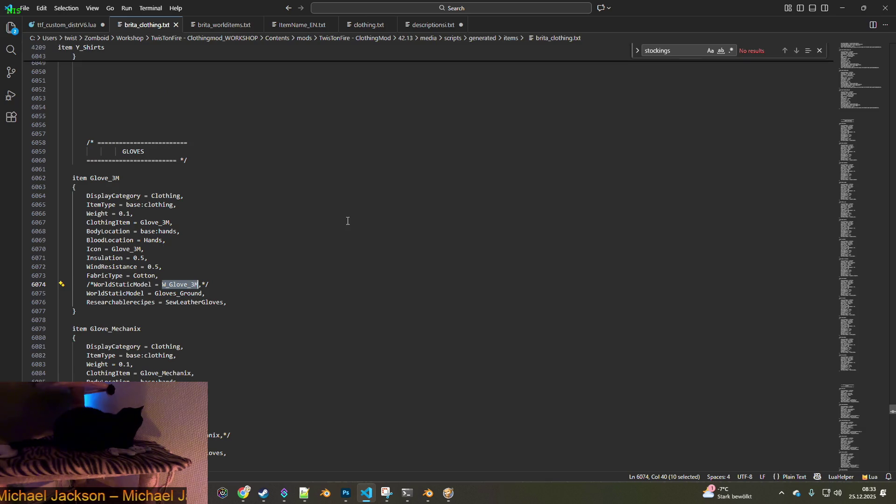
- Delete the commented-out world model lines under Glove_3M, Glove_Mechanix and the next glove item
{"action": "left_click_drag", "start_coordinate": [231, 280], "coordinate": [46, 284]}
{"action": "key", "text": "BackSpace"}
{"action": "key", "text": "BackSpace"}
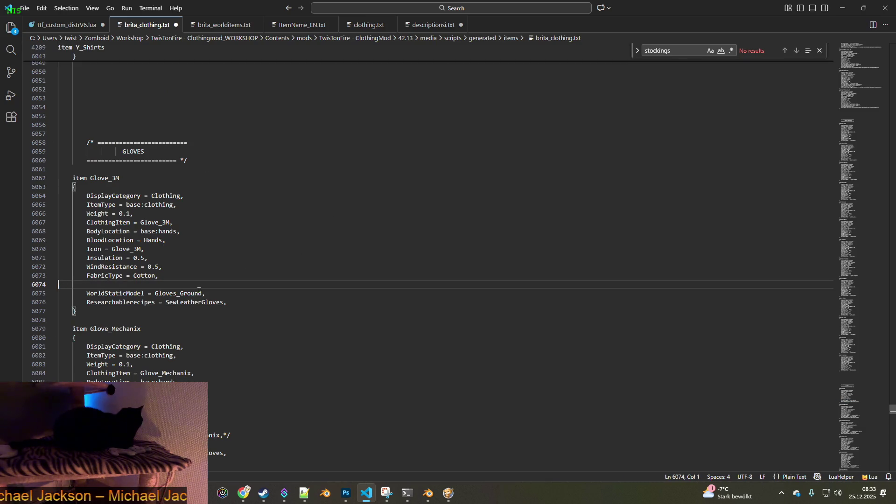
{"action": "scroll", "coordinate": [228, 324], "scroll_direction": "down", "scroll_amount": 4}
{"action": "left_click_drag", "start_coordinate": [242, 309], "coordinate": [46, 310]}
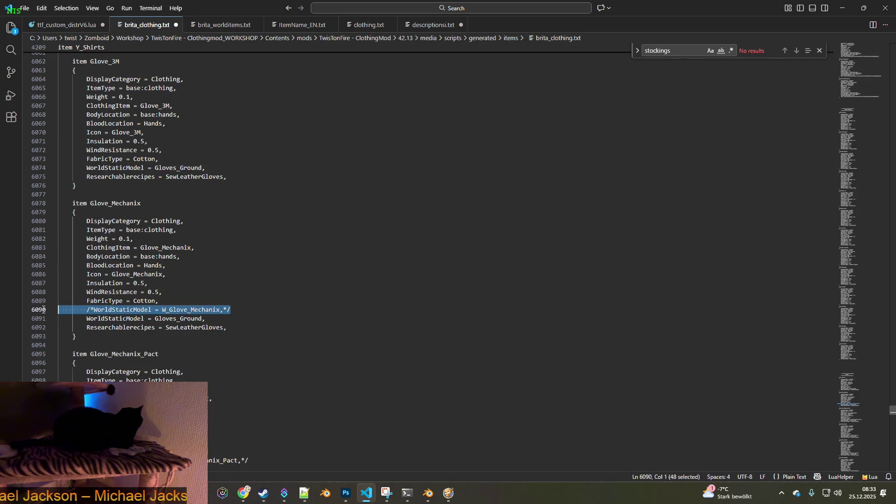
{"action": "key", "text": "BackSpace"}
{"action": "key", "text": "BackSpace"}
{"action": "scroll", "coordinate": [202, 344], "scroll_direction": "down", "scroll_amount": 3}
{"action": "left_click_drag", "start_coordinate": [261, 356], "coordinate": [47, 359]}
{"action": "key", "text": "BackSpace"}
{"action": "key", "text": "BackSpace"}
{"action": "scroll", "coordinate": [210, 361], "scroll_direction": "down", "scroll_amount": 4}
- Delete the remaining commented-out model lines, including those under Glove_Leather and Glove_Mustang
{"action": "left_click_drag", "start_coordinate": [236, 382], "coordinate": [47, 383]}
{"action": "key", "text": "BackSpace"}
{"action": "key", "text": "BackSpace"}
{"action": "scroll", "coordinate": [217, 379], "scroll_direction": "down", "scroll_amount": 5}
{"action": "left_click_drag", "start_coordinate": [234, 379], "coordinate": [47, 381]}
{"action": "key", "text": "BackSpace"}
{"action": "key", "text": "BackSpace"}
{"action": "scroll", "coordinate": [220, 392], "scroll_direction": "down", "scroll_amount": 4}
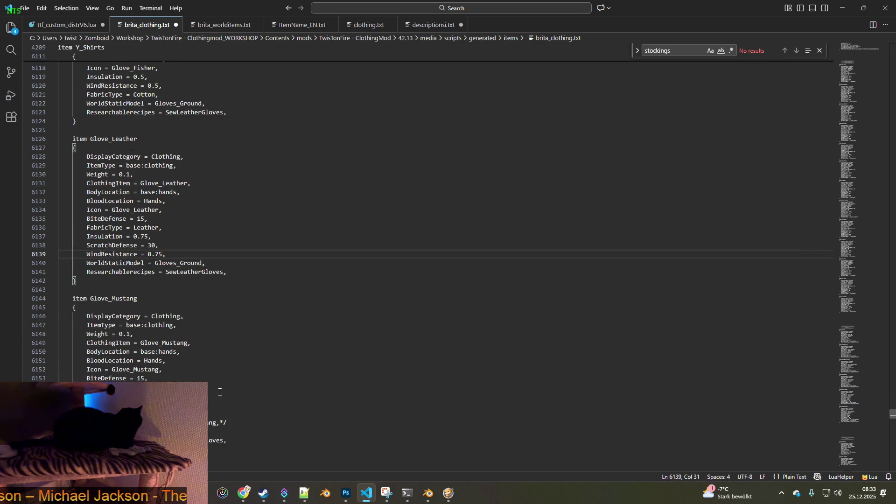
{"action": "left_click_drag", "start_coordinate": [240, 420], "coordinate": [46, 422]}
{"action": "key", "text": "BackSpace"}
{"action": "key", "text": "BackSpace"}
{"action": "scroll", "coordinate": [219, 400], "scroll_direction": "down", "scroll_amount": 3}
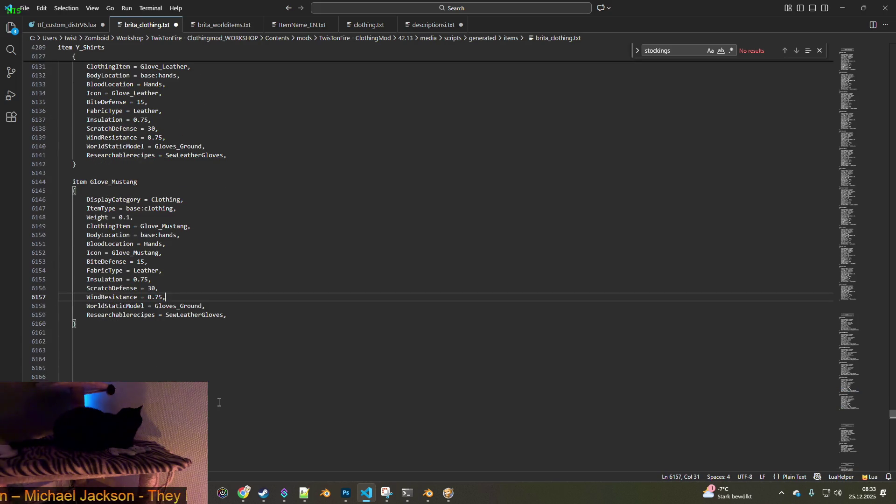
{"action": "key", "text": "ctrl+f"}
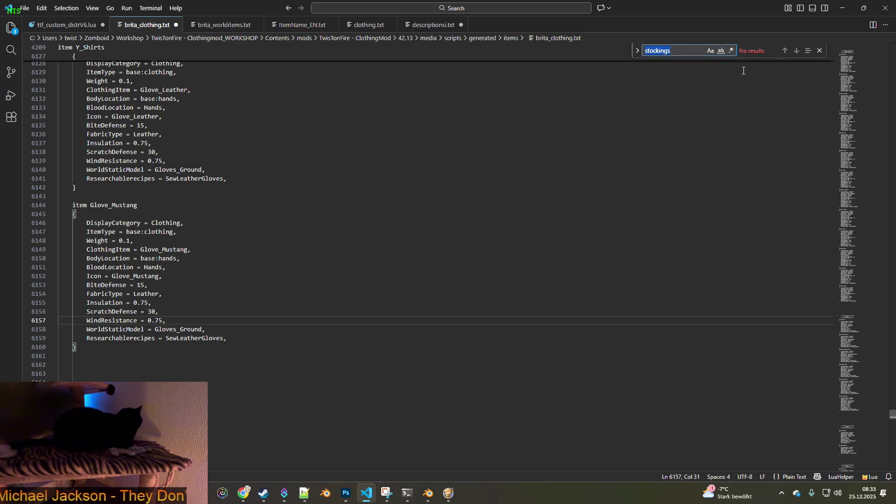
- Broaden the search term to 'stocking' to find the Susie_Stocking entry
{"action": "left_click", "coordinate": [689, 50]}
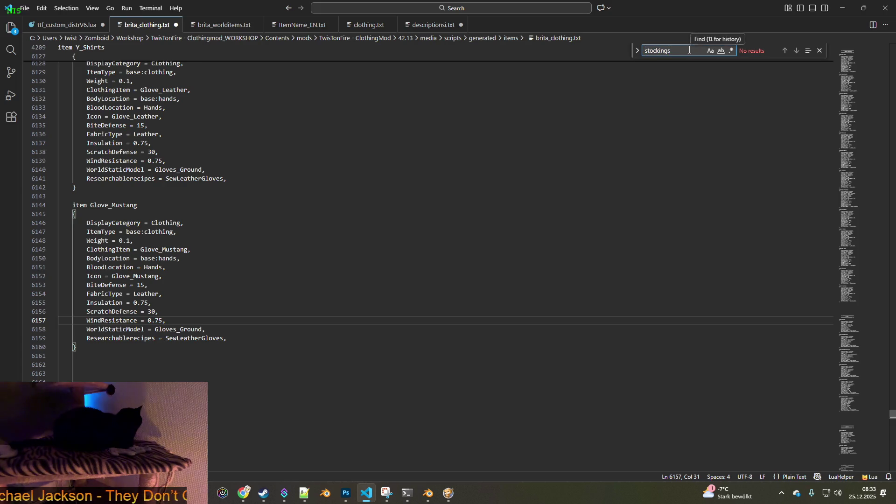
{"action": "key", "text": "BackSpace"}
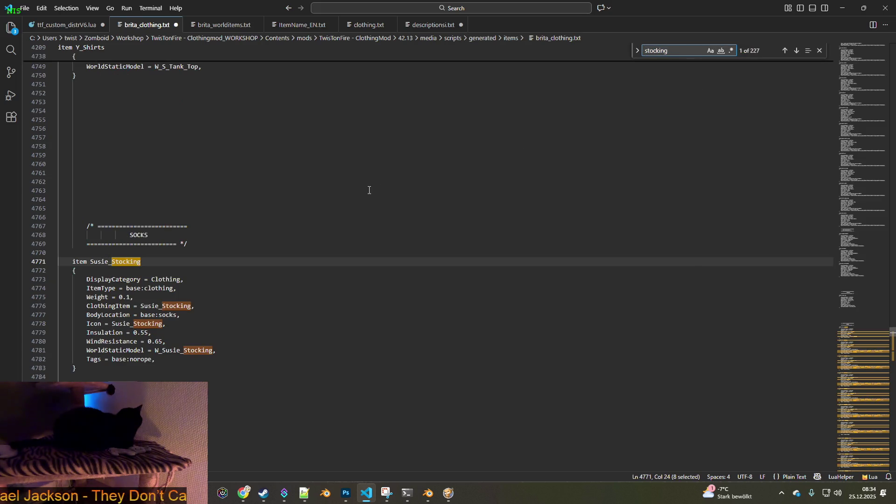
{"action": "scroll", "coordinate": [287, 231], "scroll_direction": "down", "scroll_amount": 3}
- Wrap Susie_Stocking's old WorldStaticModel line in /* */ and add WorldStaticModel = StockingsWhite_Ground below it
{"action": "left_click", "coordinate": [237, 258]}
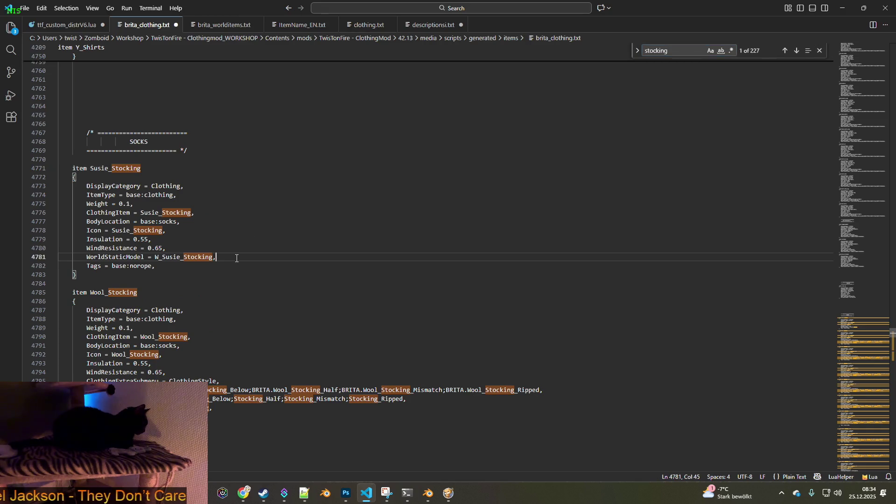
{"action": "key", "text": "Return"}
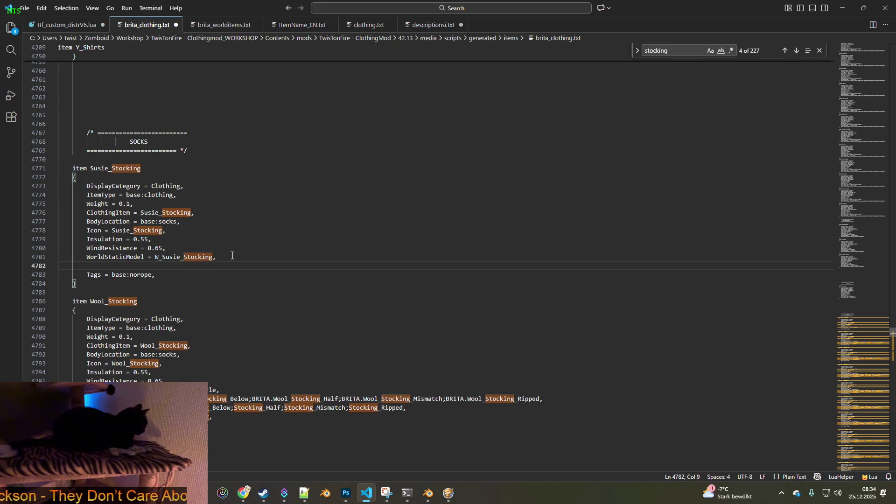
{"action": "left_click", "coordinate": [89, 257]}
{"action": "type", "text": "/"}
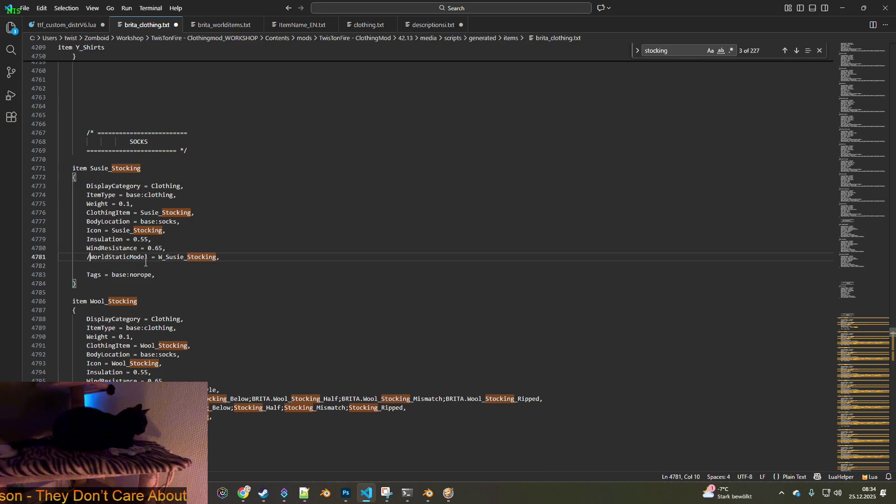
{"action": "type", "text": "*"}
{"action": "key", "text": "End"}
{"action": "type", "text": "*/"}
{"action": "key", "text": "Return"}
{"action": "key", "text": "ctrl+v"}
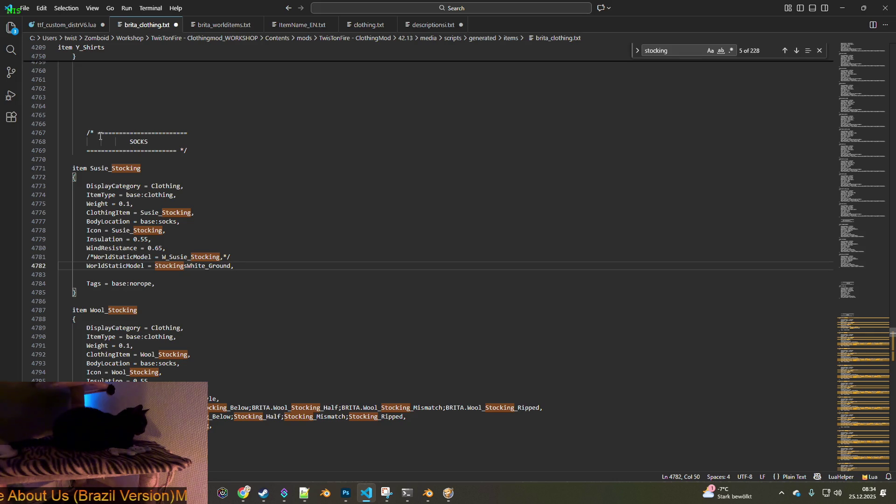
- Save brita_clothing.txt and return to the game
{"action": "left_click", "coordinate": [25, 8]}
{"action": "left_click", "coordinate": [39, 170]}
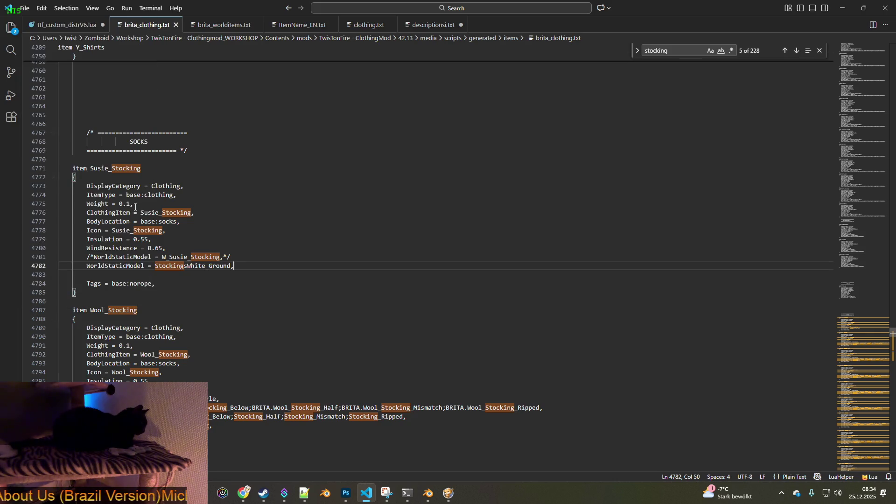
{"action": "key", "text": "alt+Tab"}
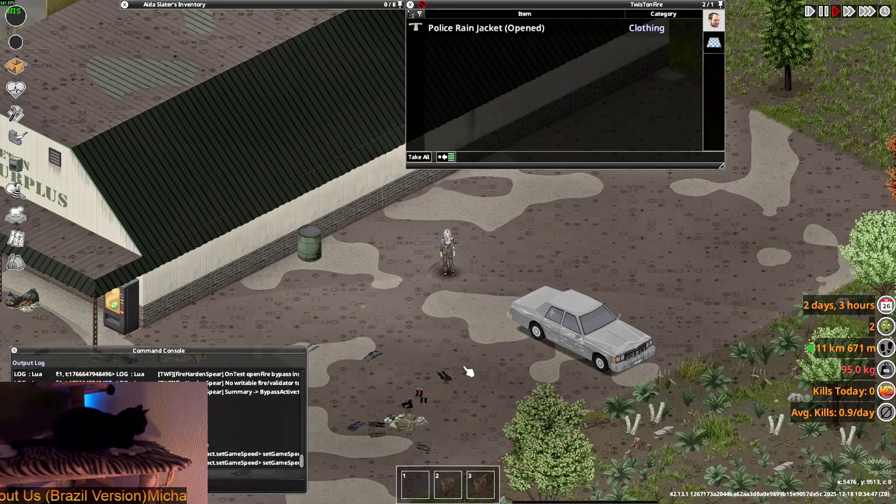
- Walk over, pick up the Punk Stockings, then quit from the pause menu to the main menu
{"action": "key", "text": "s"}
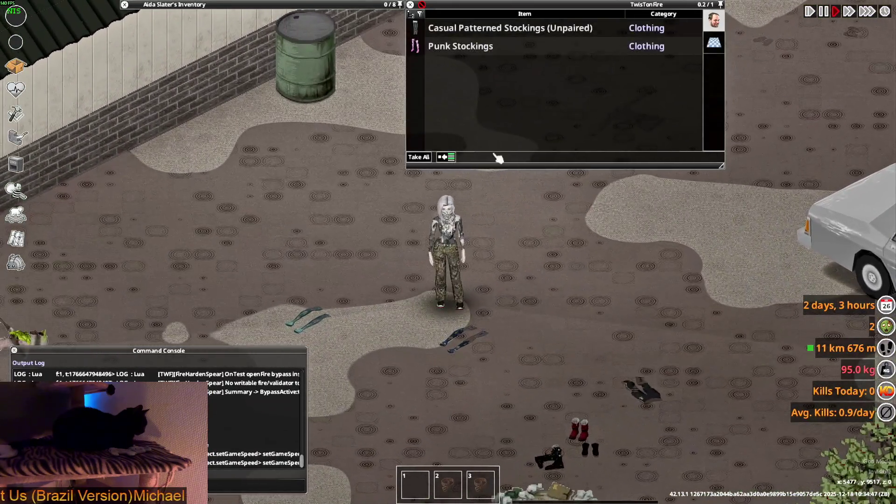
{"action": "double_click", "coordinate": [485, 53]}
{"action": "key", "text": "w"}
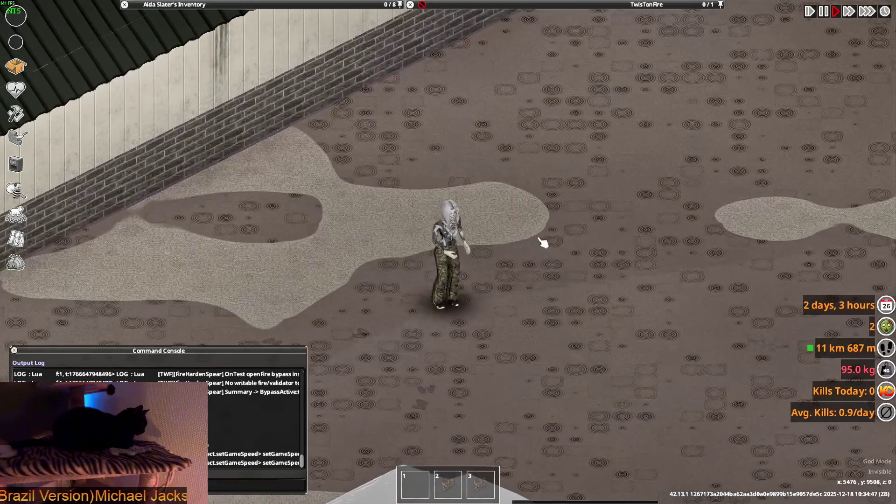
{"action": "key", "text": "Escape"}
{"action": "left_click", "coordinate": [126, 332]}
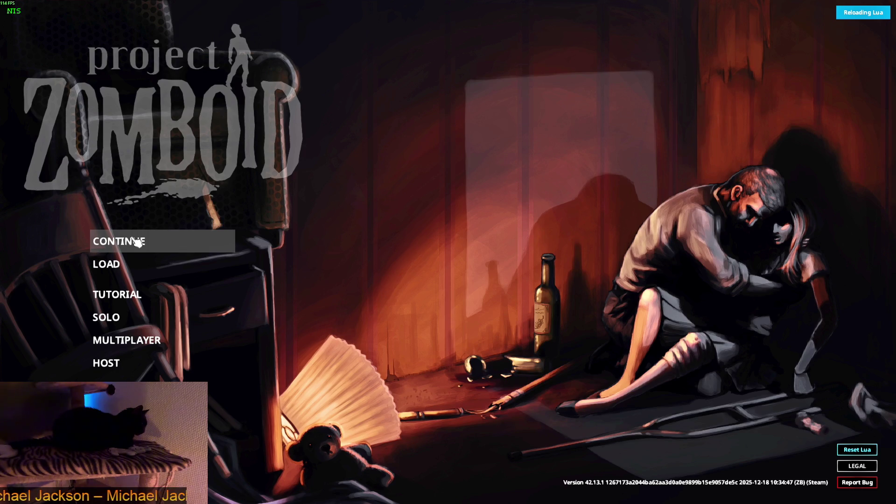
- Continue the saved game and drop the Punk Stockings from the inventory onto the floor
{"action": "left_click", "coordinate": [137, 242]}
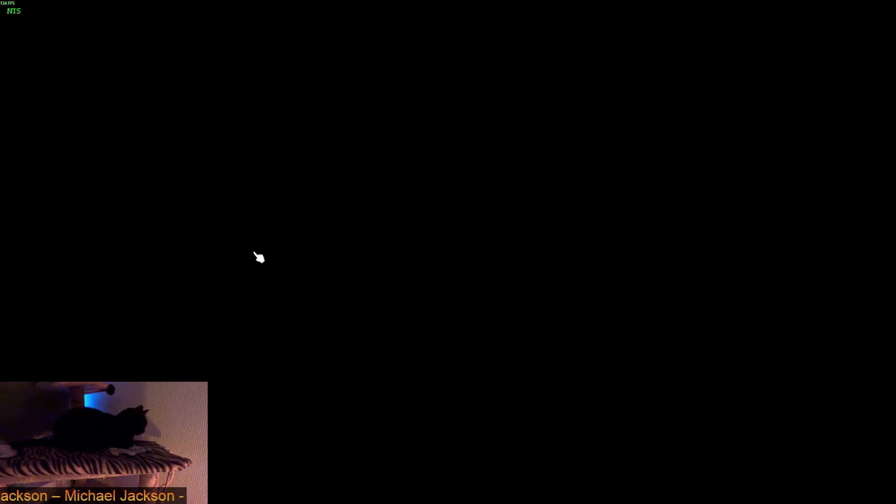
{"action": "scroll", "coordinate": [400, 294], "scroll_direction": "up", "scroll_amount": 3}
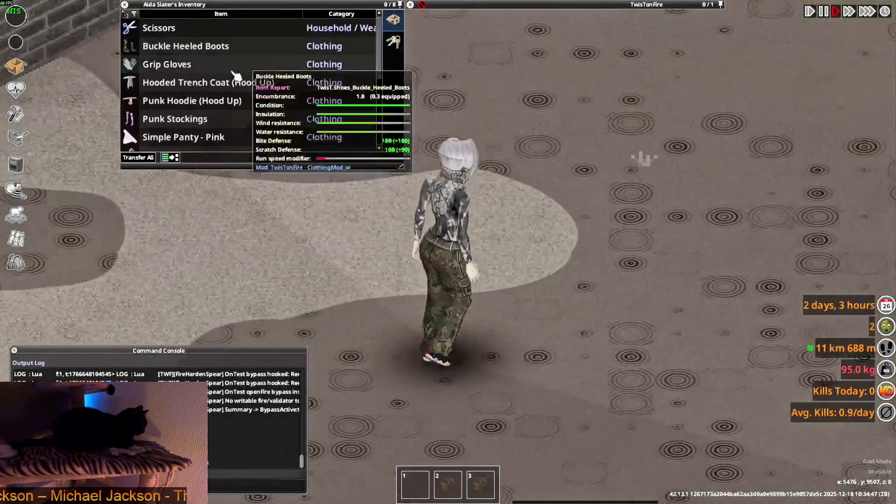
{"action": "double_click", "coordinate": [183, 122]}
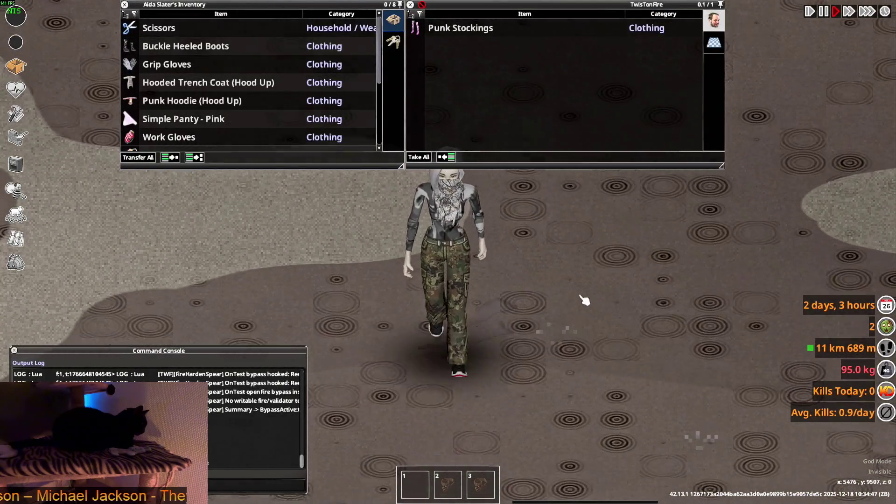
- Move around the dropped Punk Stockings to check their flat ground model
{"action": "key", "text": "w"}
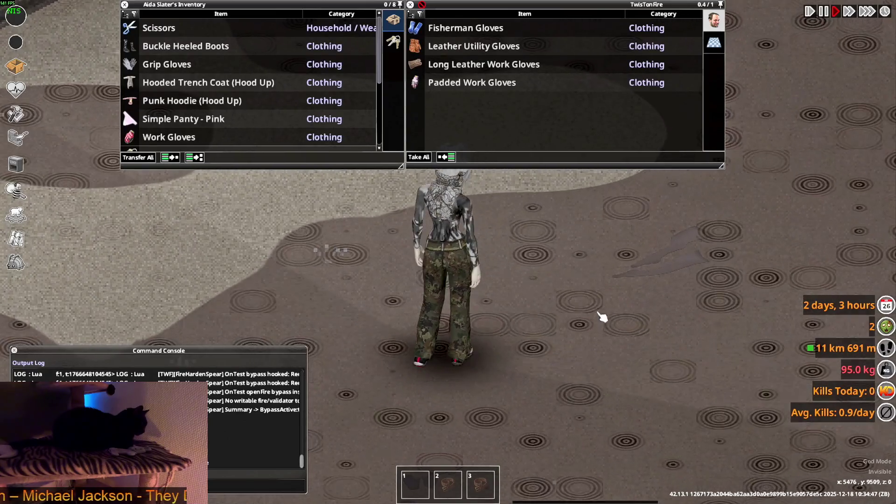
{"action": "key", "text": "d"}
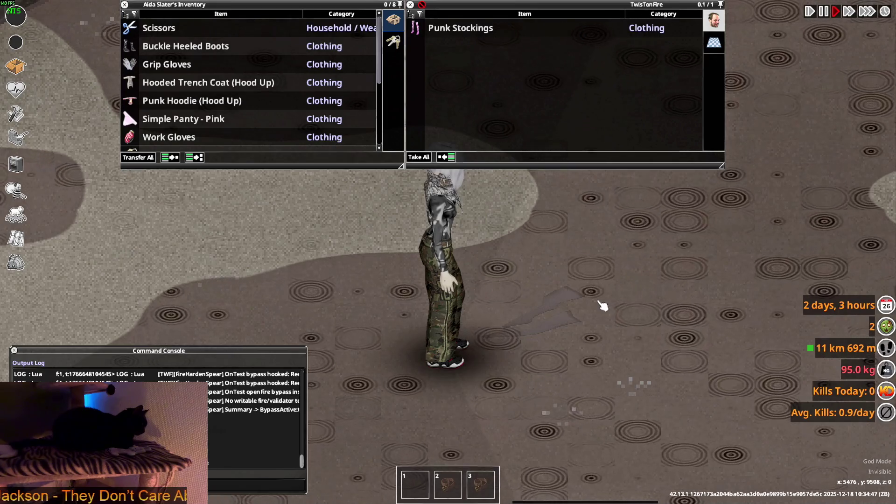
{"action": "mouse_move", "coordinate": [471, 33]}
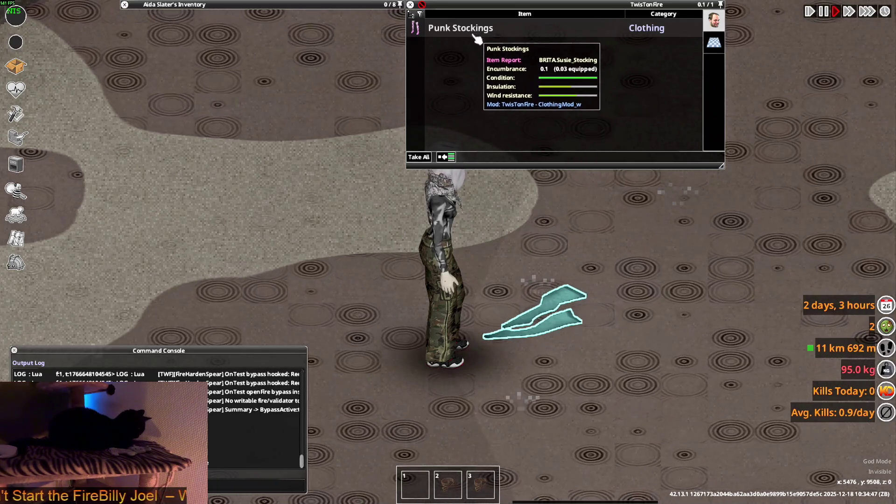
{"action": "mouse_move", "coordinate": [191, 68]}
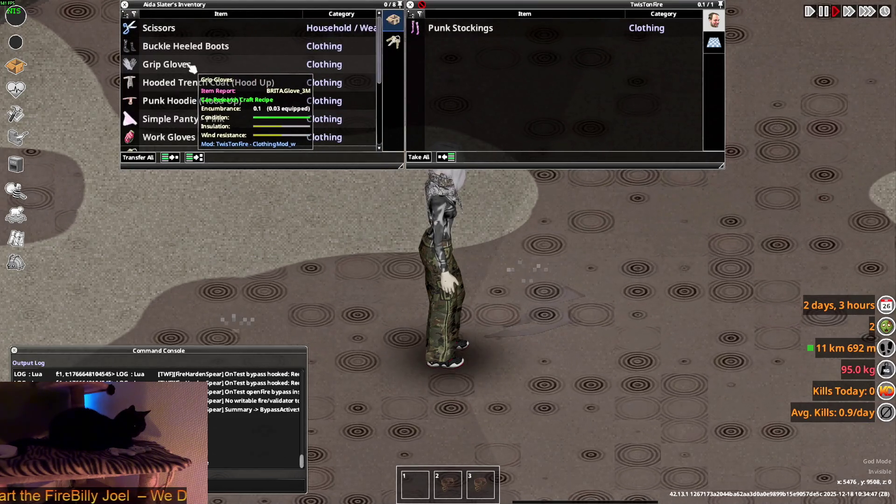
{"action": "key", "text": "a"}
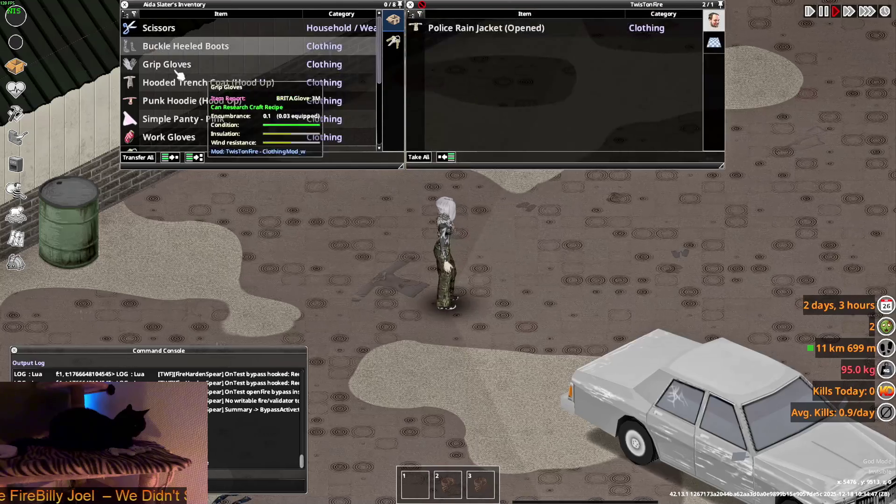
- Drop the Grip Gloves from the inventory onto the floor
{"action": "double_click", "coordinate": [186, 64]}
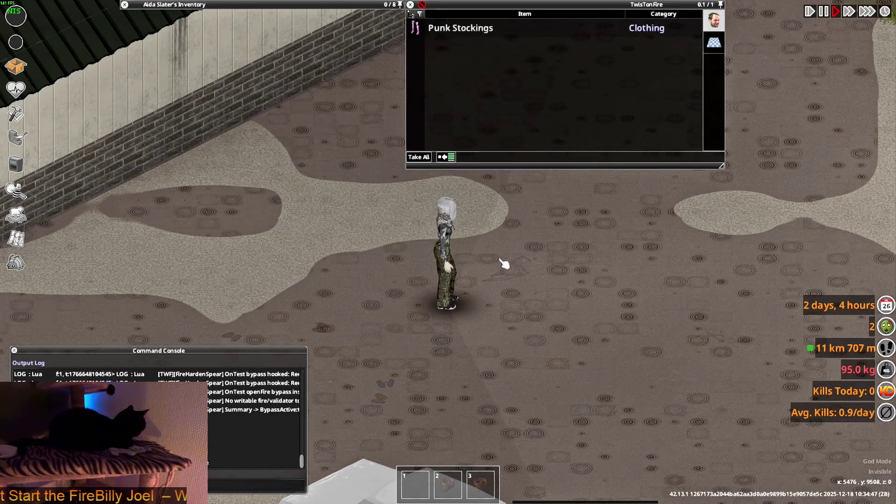
{"action": "scroll", "coordinate": [522, 289], "scroll_direction": "up", "scroll_amount": 3}
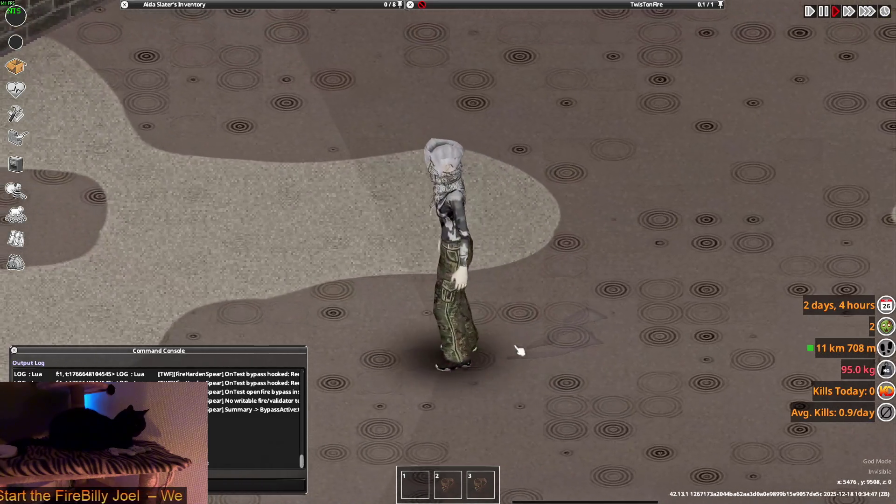
{"action": "mouse_move", "coordinate": [536, 4]}
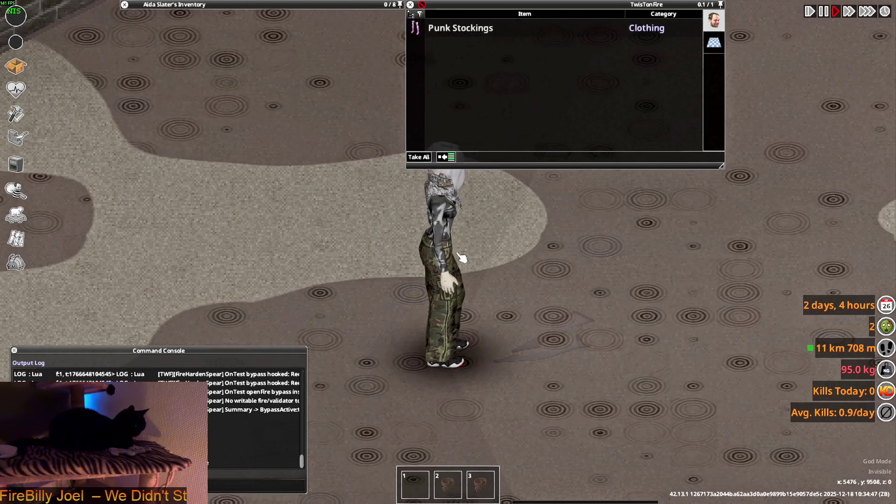
- Walk south and back onto the pile of dropped items to inspect the floor listing
{"action": "scroll", "coordinate": [462, 258], "scroll_direction": "down", "scroll_amount": 2}
{"action": "key", "text": "s"}
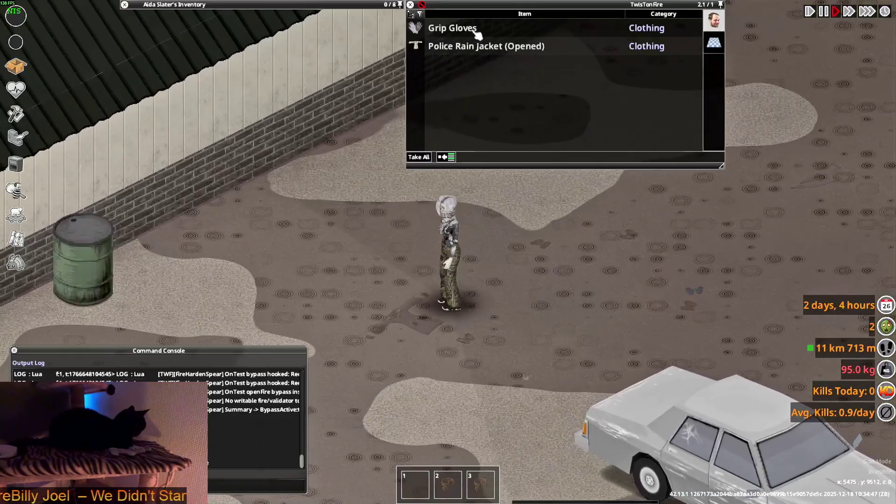
{"action": "mouse_move", "coordinate": [458, 57]}
{"action": "key", "text": "s"}
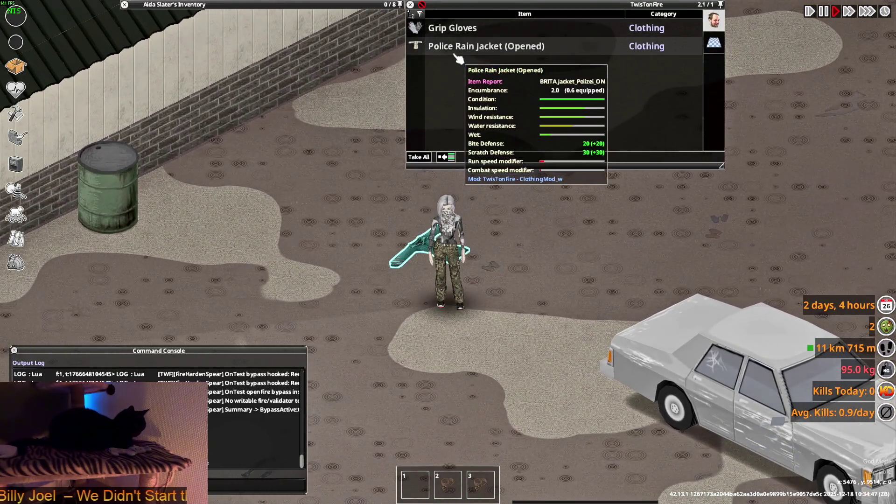
{"action": "key", "text": "w"}
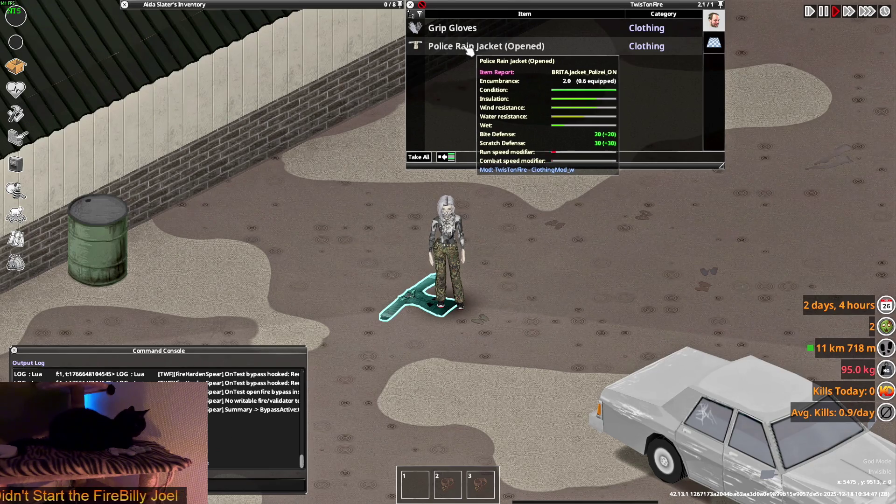
{"action": "key", "text": "w"}
{"action": "scroll", "coordinate": [464, 288], "scroll_direction": "down", "scroll_amount": 2}
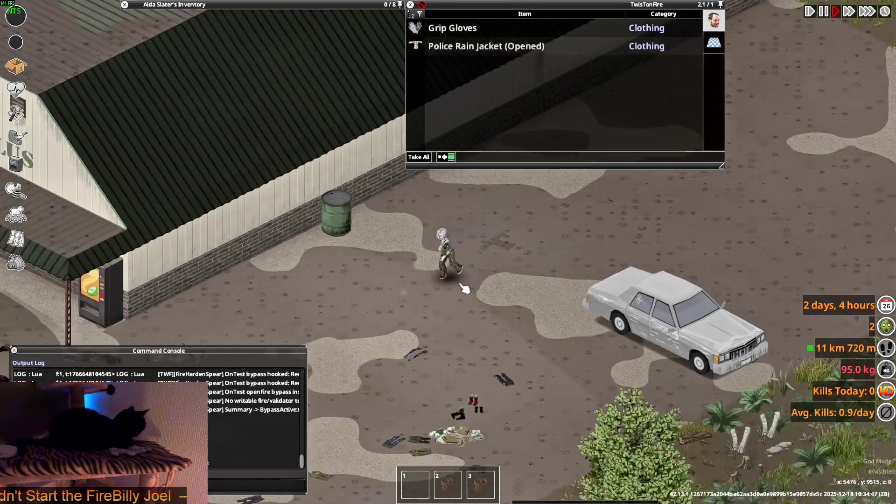
{"action": "scroll", "coordinate": [464, 288], "scroll_direction": "up", "scroll_amount": 3}
{"action": "key", "text": "s"}
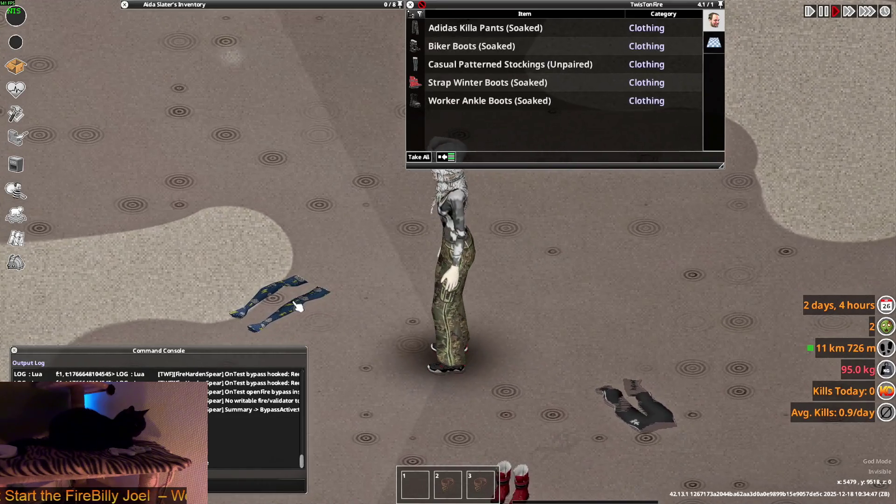
- Step on and off the Casual Patterned Stockings to inspect them, then bring up Alt+Tab
{"action": "key", "text": "a"}
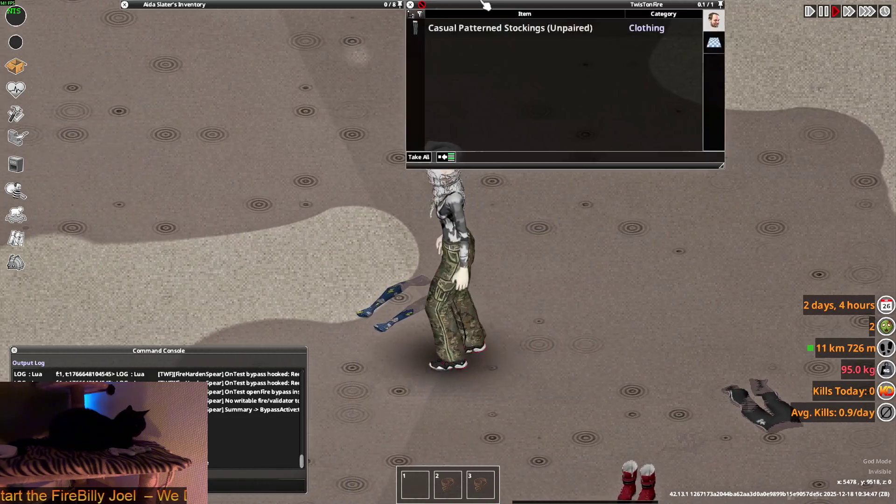
{"action": "key", "text": "w"}
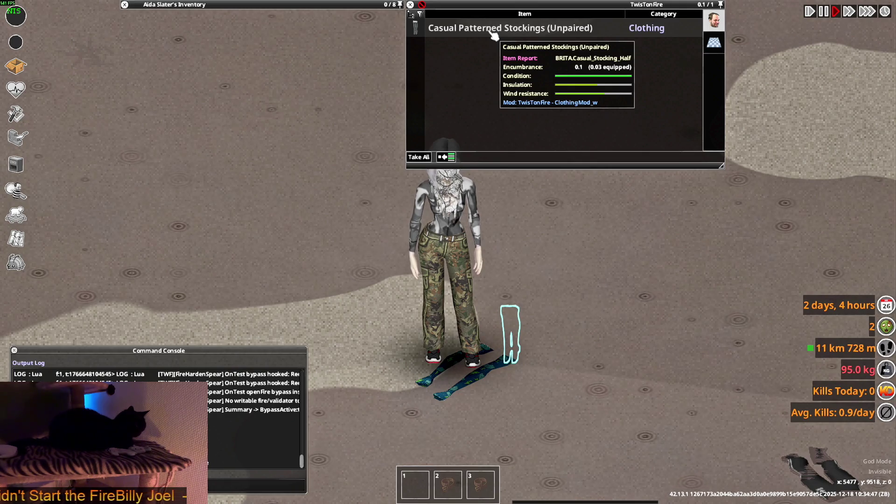
{"action": "key", "text": "alt+Tab"}
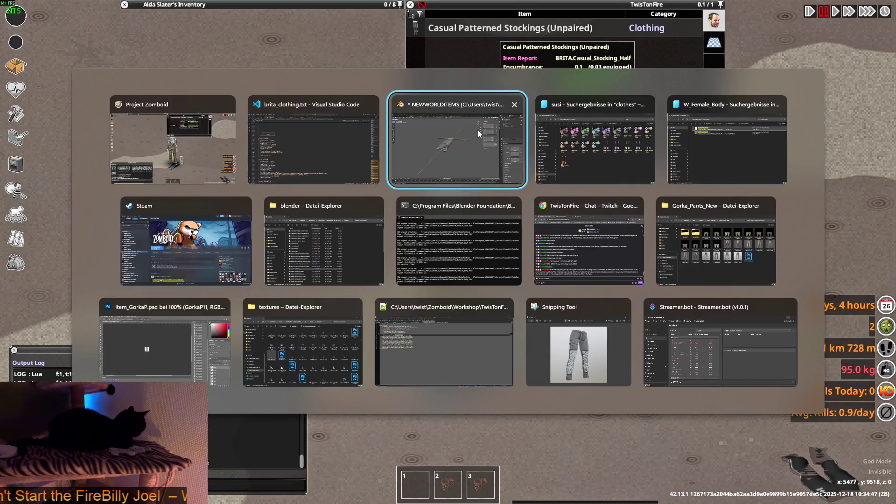
- Switch to Blender's NEWWORLDITEMS.blend and view the flattened Body mesh from low and top-down angles
{"action": "left_click", "coordinate": [478, 129]}
{"action": "mouse_move", "coordinate": [440, 240]}
{"action": "middle_mouse_down"}
{"action": "mouse_move", "coordinate": [466, 293]}
{"action": "mouse_move", "coordinate": [498, 239]}
{"action": "mouse_move", "coordinate": [374, 213]}
{"action": "mouse_move", "coordinate": [433, 247]}
{"action": "mouse_move", "coordinate": [383, 249]}
{"action": "mouse_move", "coordinate": [393, 216]}
{"action": "mouse_move", "coordinate": [464, 236]}
{"action": "mouse_move", "coordinate": [442, 234]}
{"action": "mouse_move", "coordinate": [484, 229]}
{"action": "mouse_move", "coordinate": [263, 158]}
{"action": "mouse_move", "coordinate": [347, 244]}
{"action": "mouse_move", "coordinate": [415, 239]}
{"action": "mouse_move", "coordinate": [315, 257]}
{"action": "mouse_move", "coordinate": [478, 246]}
{"action": "mouse_move", "coordinate": [406, 245]}
{"action": "mouse_move", "coordinate": [480, 258]}
{"action": "mouse_move", "coordinate": [494, 226]}
{"action": "mouse_move", "coordinate": [491, 201]}
{"action": "mouse_move", "coordinate": [460, 230]}
{"action": "mouse_move", "coordinate": [435, 239]}
{"action": "mouse_move", "coordinate": [420, 226]}
{"action": "mouse_move", "coordinate": [469, 211]}
{"action": "mouse_move", "coordinate": [462, 234]}
{"action": "middle_mouse_up"}
{"action": "scroll", "coordinate": [458, 254], "scroll_direction": "up", "scroll_amount": 6}
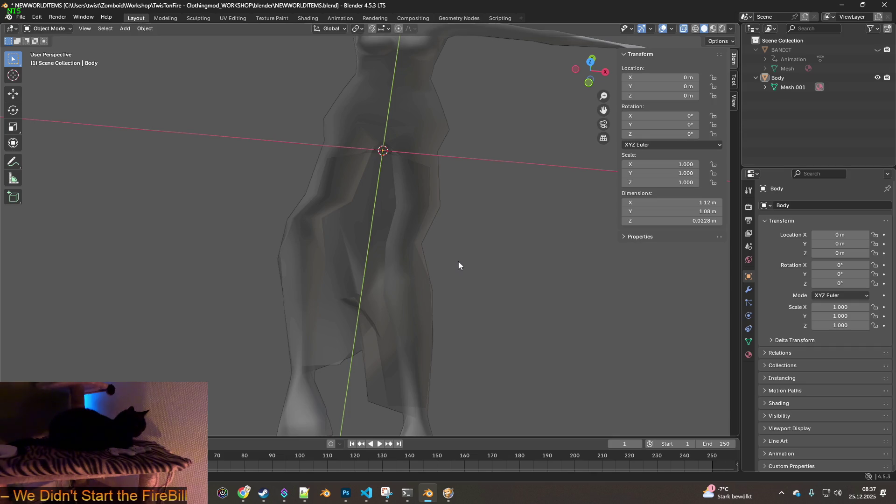
{"action": "middle_click_drag", "start_coordinate": [458, 261], "coordinate": [459, 262]}
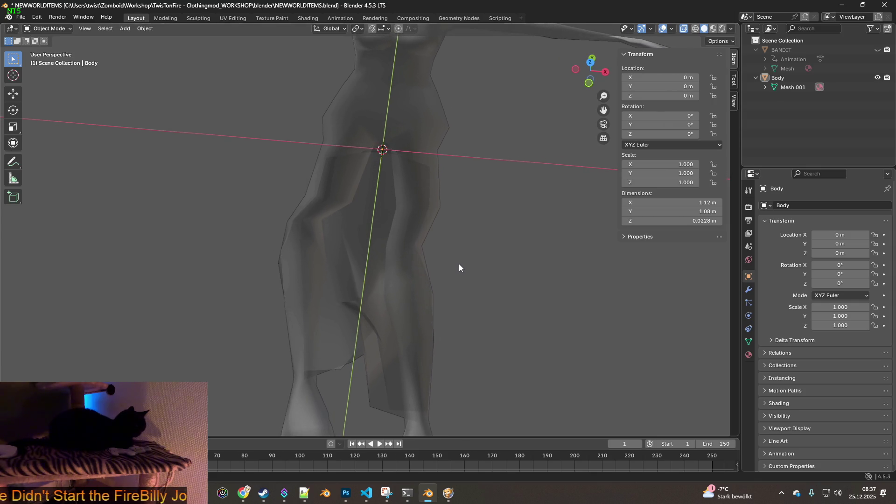
{"action": "scroll", "coordinate": [461, 253], "scroll_direction": "down", "scroll_amount": 2}
{"action": "mouse_move", "coordinate": [464, 256]}
{"action": "middle_mouse_down"}
{"action": "mouse_move", "coordinate": [483, 195]}
{"action": "mouse_move", "coordinate": [481, 203]}
{"action": "middle_mouse_up"}
{"action": "mouse_move", "coordinate": [436, 236]}
{"action": "middle_mouse_down"}
{"action": "mouse_move", "coordinate": [434, 246]}
{"action": "mouse_move", "coordinate": [394, 256]}
{"action": "mouse_move", "coordinate": [500, 256]}
{"action": "mouse_move", "coordinate": [477, 278]}
{"action": "mouse_move", "coordinate": [424, 258]}
{"action": "middle_mouse_up"}
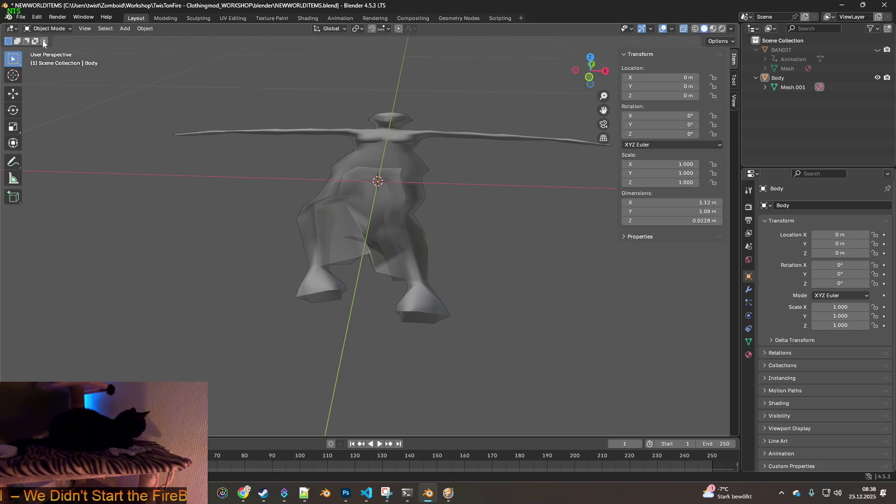
- Start an FBX import from the File menu
{"action": "left_click", "coordinate": [21, 19]}
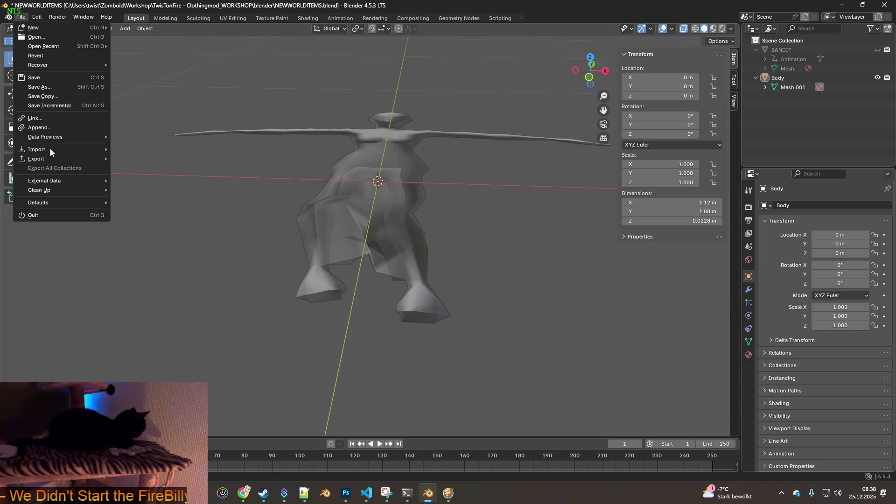
{"action": "mouse_move", "coordinate": [50, 150]}
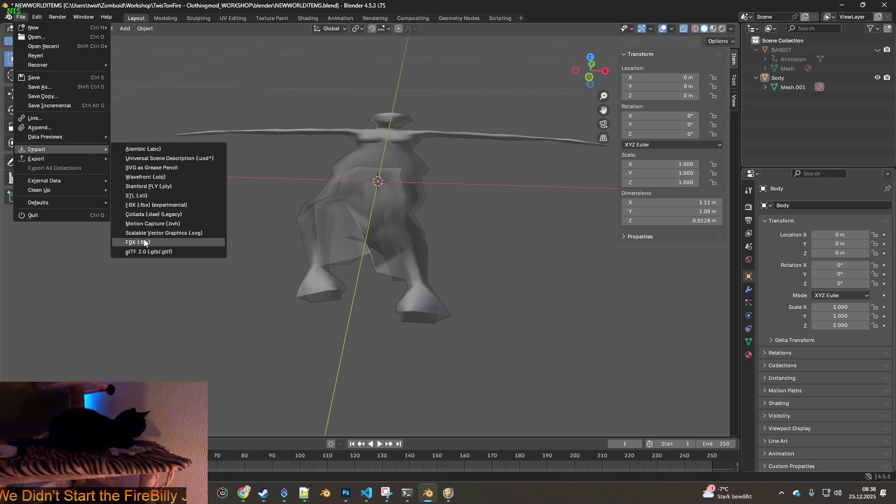
{"action": "left_click", "coordinate": [140, 242]}
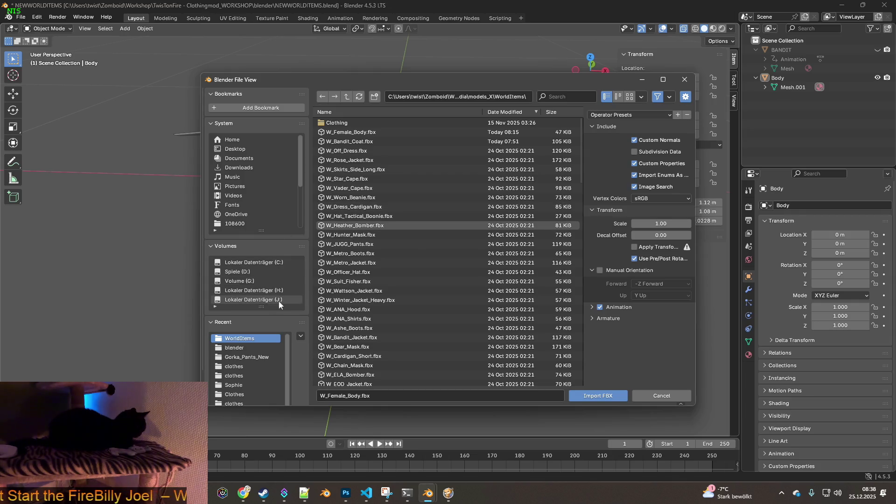
{"action": "scroll", "coordinate": [260, 358], "scroll_direction": "down", "scroll_amount": 1}
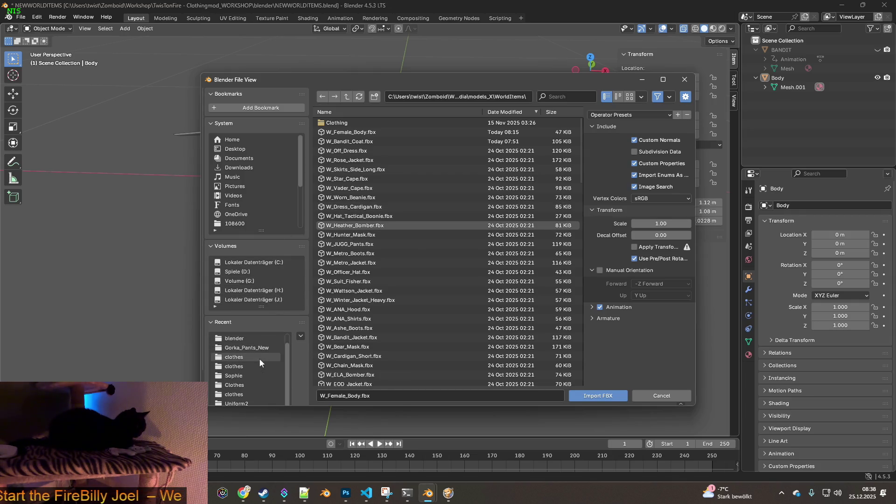
{"action": "scroll", "coordinate": [243, 224], "scroll_direction": "down", "scroll_amount": 4}
{"action": "scroll", "coordinate": [255, 219], "scroll_direction": "down", "scroll_amount": 4}
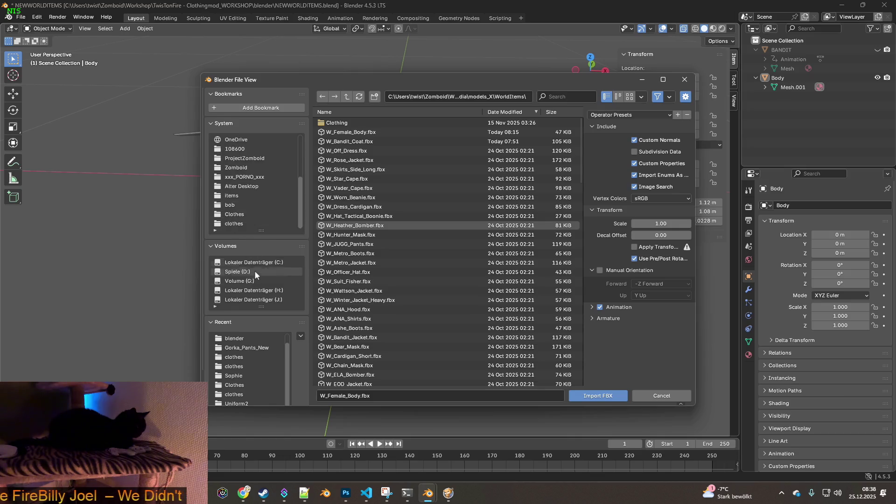
{"action": "scroll", "coordinate": [262, 275], "scroll_direction": "down", "scroll_amount": 3}
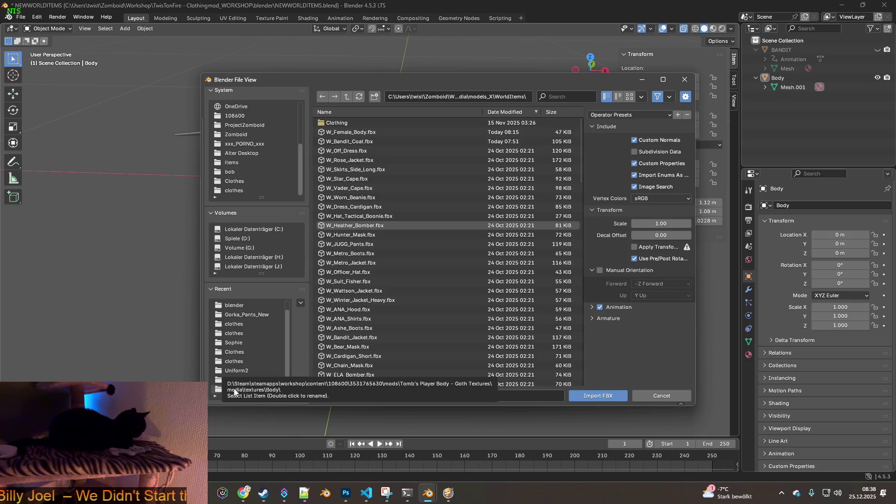
{"action": "scroll", "coordinate": [243, 372], "scroll_direction": "up", "scroll_amount": 1}
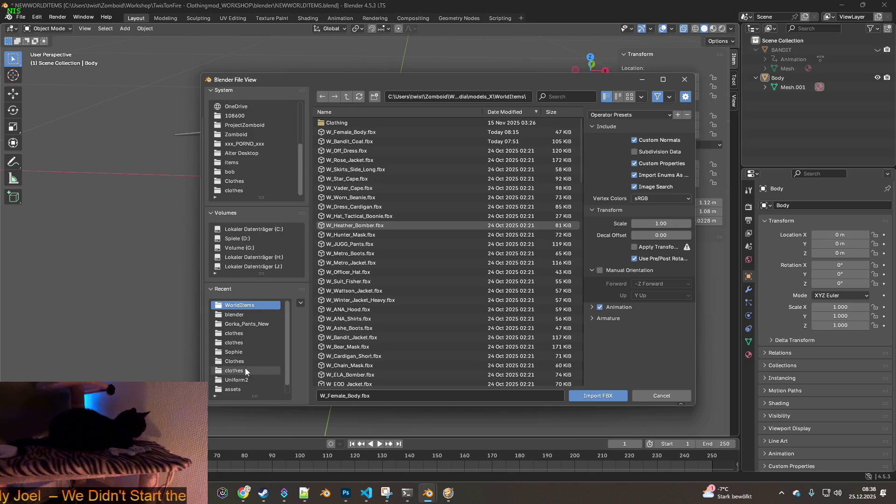
{"action": "scroll", "coordinate": [244, 183], "scroll_direction": "up", "scroll_amount": 3}
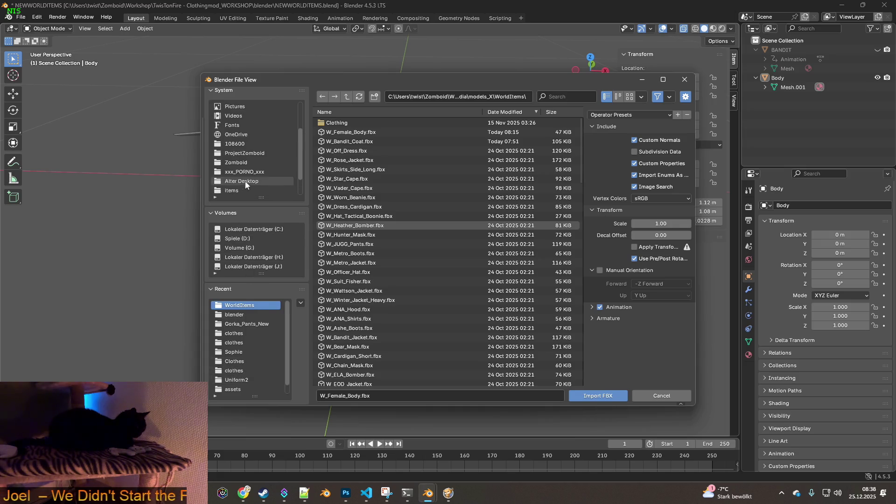
- Browse to 108600 > mods > Tomb's Player Body > 42.13 > media > models_X > Skinned and import FemaleBody.fbx
{"action": "left_click", "coordinate": [243, 143]}
{"action": "double_click", "coordinate": [346, 131]}
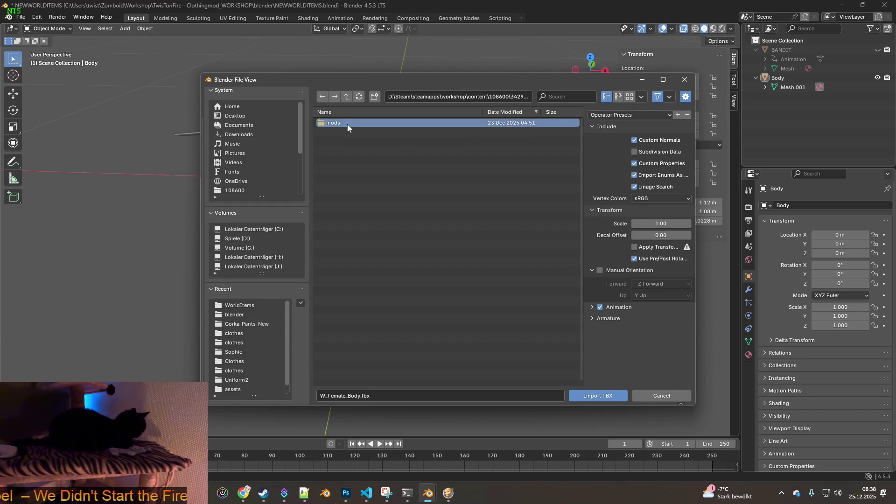
{"action": "double_click", "coordinate": [348, 124]}
{"action": "double_click", "coordinate": [353, 123]}
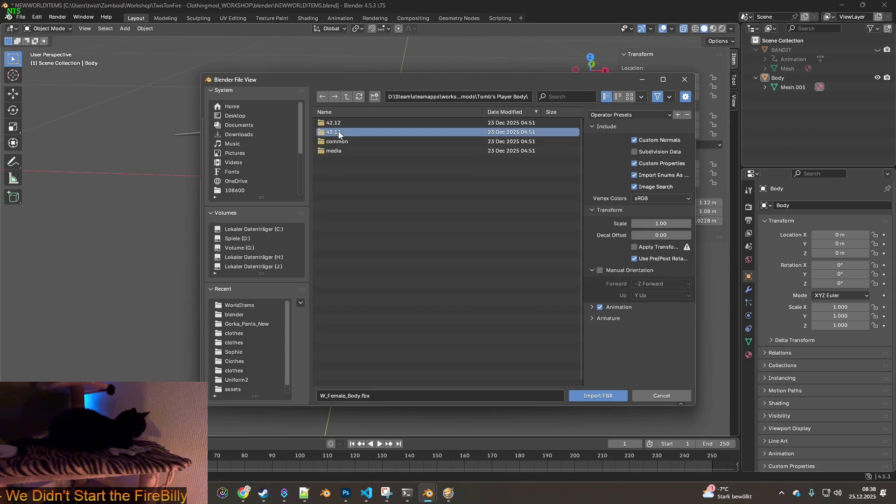
{"action": "double_click", "coordinate": [338, 132]}
{"action": "double_click", "coordinate": [337, 124]}
{"action": "double_click", "coordinate": [342, 124]}
{"action": "double_click", "coordinate": [336, 123]}
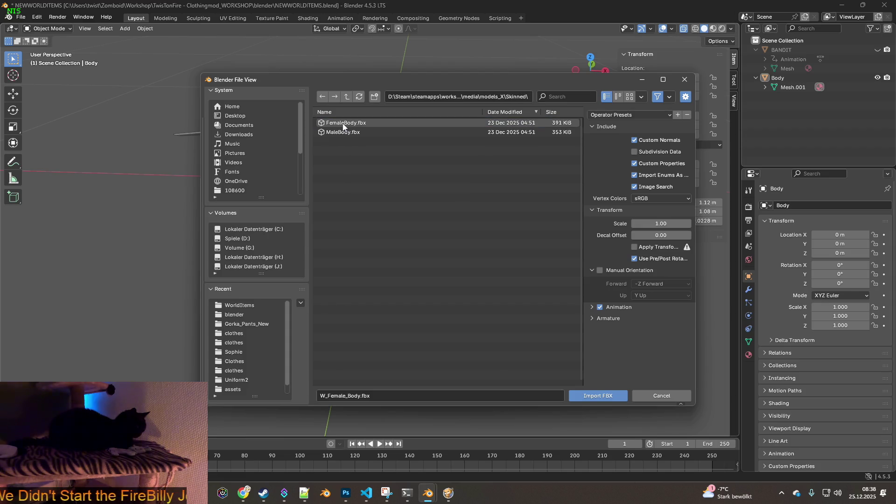
{"action": "left_click", "coordinate": [345, 125]}
{"action": "left_click", "coordinate": [589, 391]}
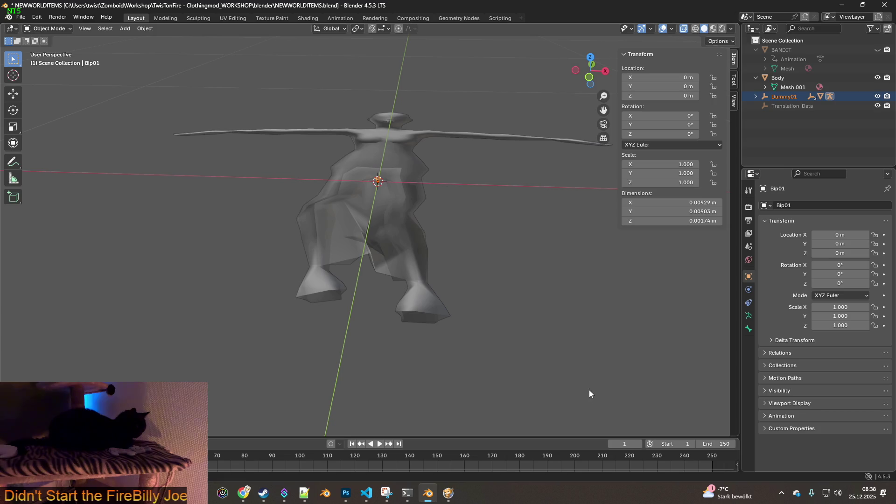
{"action": "scroll", "coordinate": [483, 270], "scroll_direction": "down", "scroll_amount": 5}
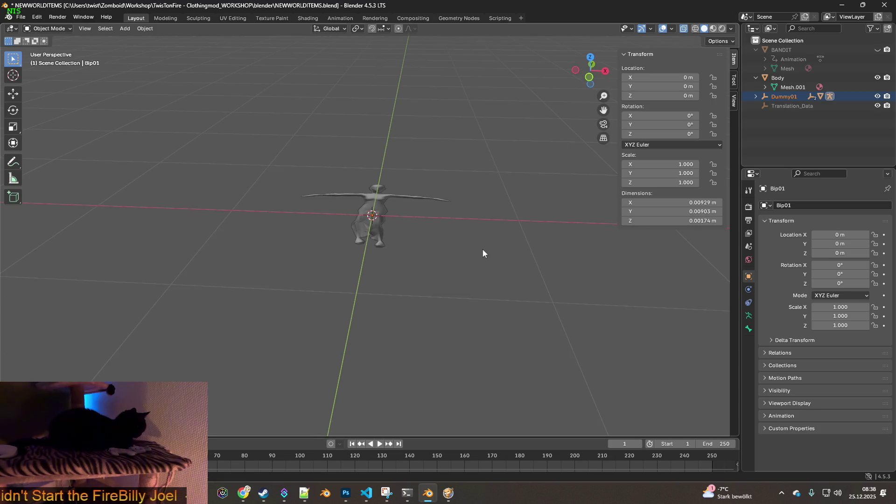
- Delete the old flattened Body object
{"action": "middle_click_drag", "start_coordinate": [483, 248], "coordinate": [537, 220]}
{"action": "left_click", "coordinate": [755, 96]}
{"action": "left_click", "coordinate": [765, 106]}
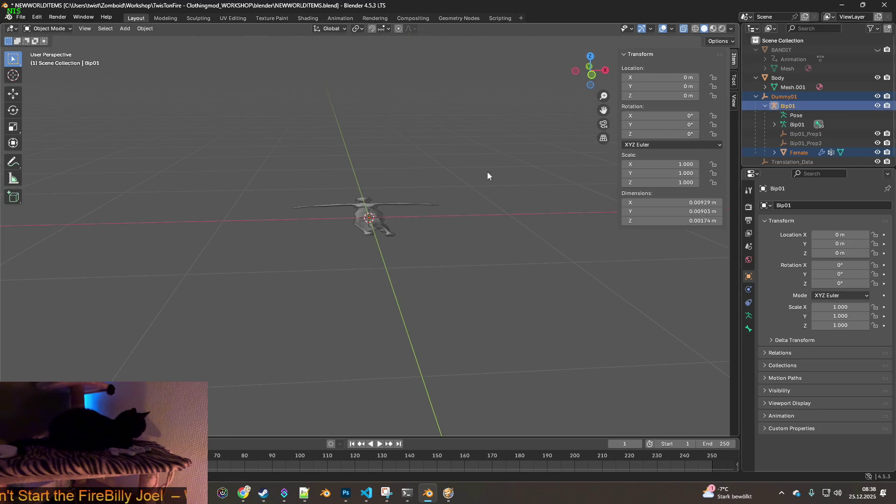
{"action": "scroll", "coordinate": [447, 219], "scroll_direction": "up", "scroll_amount": 5}
{"action": "mouse_move", "coordinate": [447, 220]}
{"action": "middle_mouse_down"}
{"action": "mouse_move", "coordinate": [449, 194]}
{"action": "mouse_move", "coordinate": [346, 197]}
{"action": "mouse_move", "coordinate": [397, 239]}
{"action": "mouse_move", "coordinate": [348, 221]}
{"action": "middle_mouse_up"}
{"action": "left_click", "coordinate": [297, 205]}
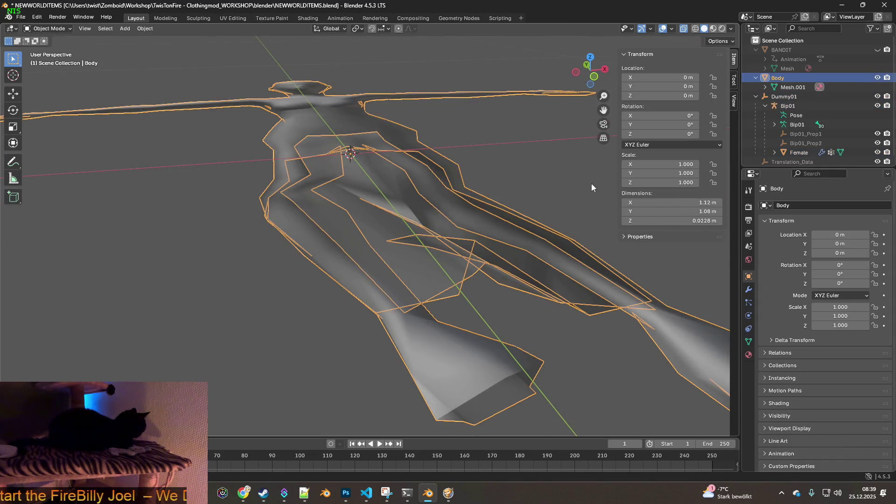
{"action": "key", "text": "Delete"}
- Rename the imported Female object to mystockings
{"action": "mouse_move", "coordinate": [455, 155]}
{"action": "middle_mouse_down"}
{"action": "mouse_move", "coordinate": [472, 152]}
{"action": "mouse_move", "coordinate": [407, 172]}
{"action": "mouse_move", "coordinate": [446, 232]}
{"action": "mouse_move", "coordinate": [502, 219]}
{"action": "mouse_move", "coordinate": [536, 231]}
{"action": "mouse_move", "coordinate": [541, 246]}
{"action": "mouse_move", "coordinate": [448, 239]}
{"action": "middle_mouse_up"}
{"action": "scroll", "coordinate": [443, 224], "scroll_direction": "up", "scroll_amount": 8}
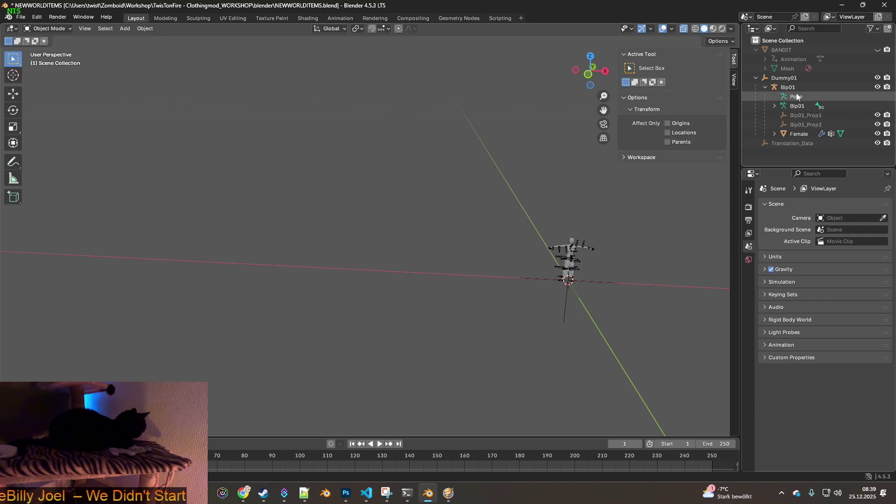
{"action": "left_click", "coordinate": [774, 134]}
{"action": "scroll", "coordinate": [809, 138], "scroll_direction": "down", "scroll_amount": 1}
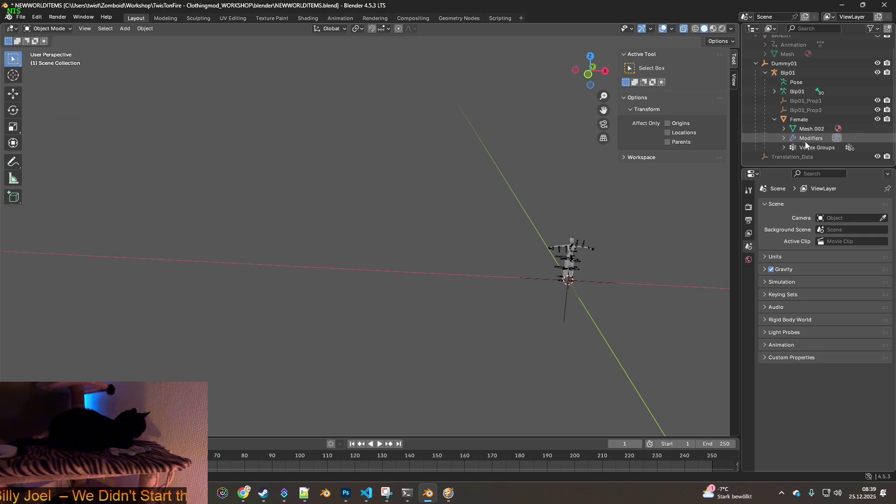
{"action": "left_click", "coordinate": [799, 119]}
{"action": "double_click", "coordinate": [805, 120]}
{"action": "type", "text": "mystocking"}
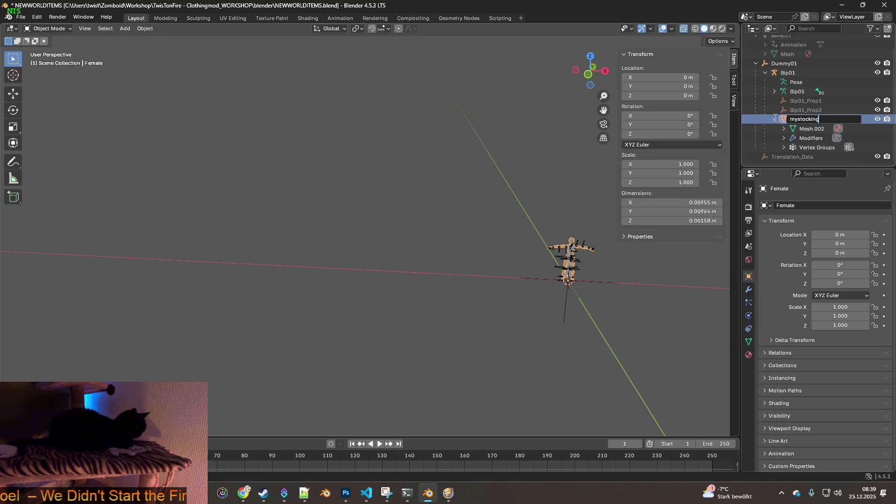
{"action": "type", "text": "s"}
{"action": "key", "text": "Return"}
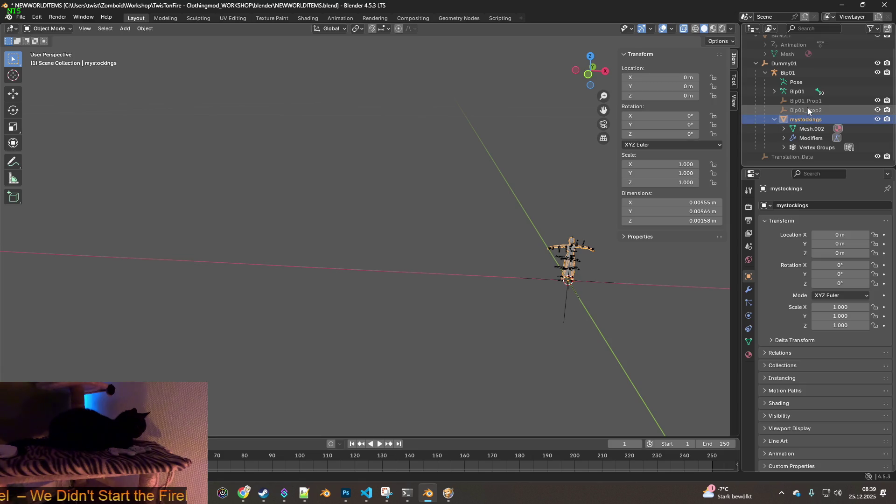
- Delete the Dummy01 rig objects from Dummy01 through Bip01_Prop2
{"action": "left_click", "coordinate": [803, 109]}
{"action": "left_click", "coordinate": [803, 64], "text": "shift"}
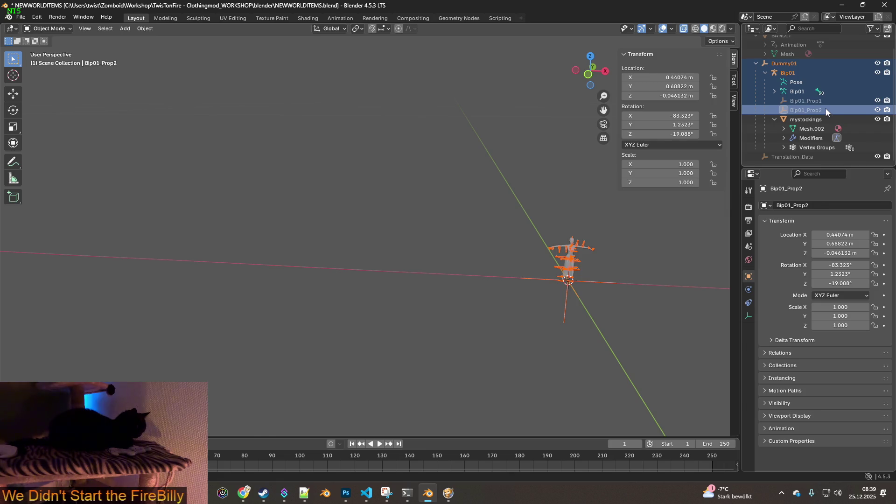
{"action": "key", "text": "Delete"}
{"action": "scroll", "coordinate": [539, 133], "scroll_direction": "down", "scroll_amount": 5}
{"action": "mouse_move", "coordinate": [457, 166]}
{"action": "middle_mouse_down"}
{"action": "mouse_move", "coordinate": [486, 180]}
{"action": "mouse_move", "coordinate": [425, 153]}
{"action": "mouse_move", "coordinate": [400, 160]}
{"action": "mouse_move", "coordinate": [408, 162]}
{"action": "mouse_move", "coordinate": [289, 143]}
{"action": "mouse_move", "coordinate": [251, 145]}
{"action": "mouse_move", "coordinate": [387, 154]}
{"action": "mouse_move", "coordinate": [323, 105]}
{"action": "mouse_move", "coordinate": [422, 148]}
{"action": "middle_mouse_up"}
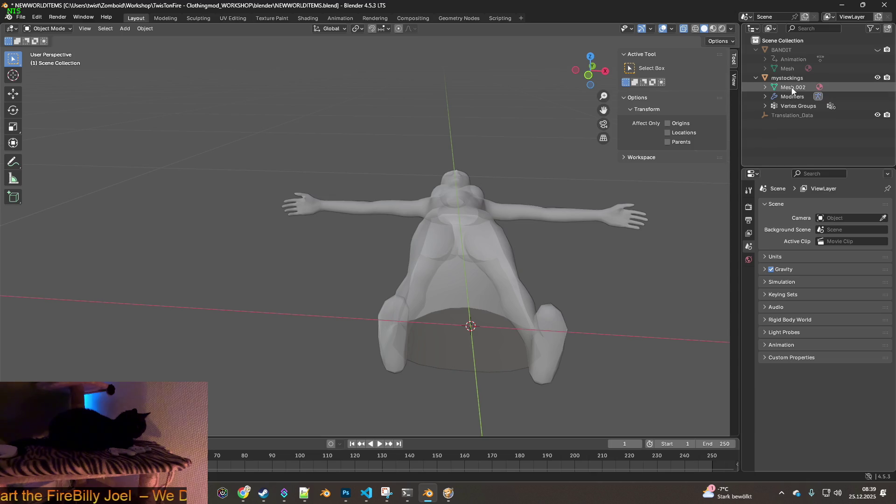
- Inspect mystockings' Bip01 armature modifier, undoing an accidental deletion of the object
{"action": "left_click", "coordinate": [765, 87]}
{"action": "left_click", "coordinate": [792, 106]}
{"action": "left_click", "coordinate": [764, 106]}
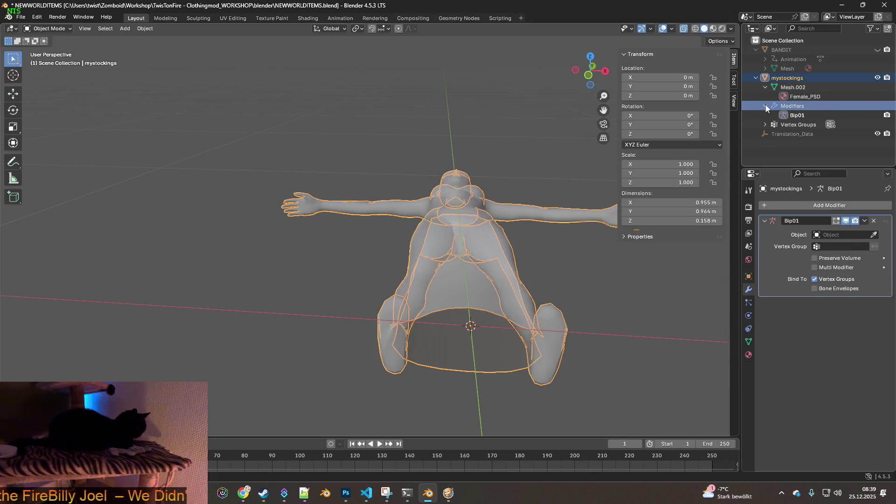
{"action": "left_click", "coordinate": [797, 117]}
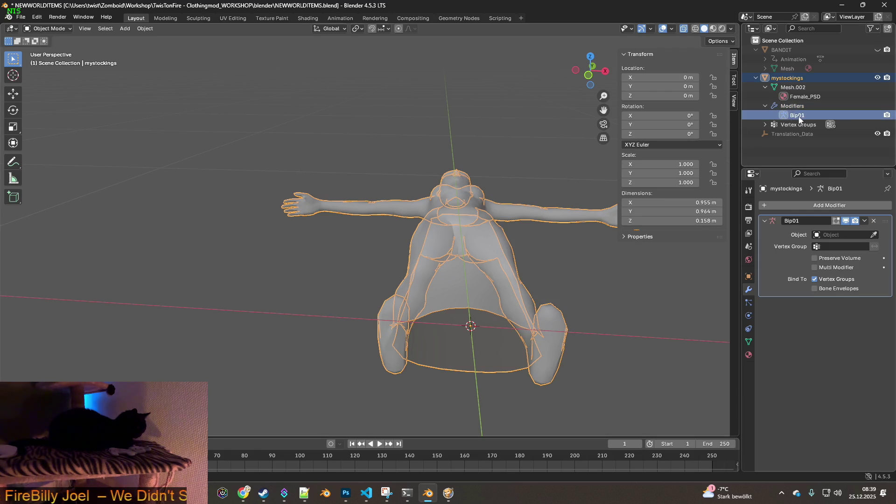
{"action": "left_click", "coordinate": [801, 110]}
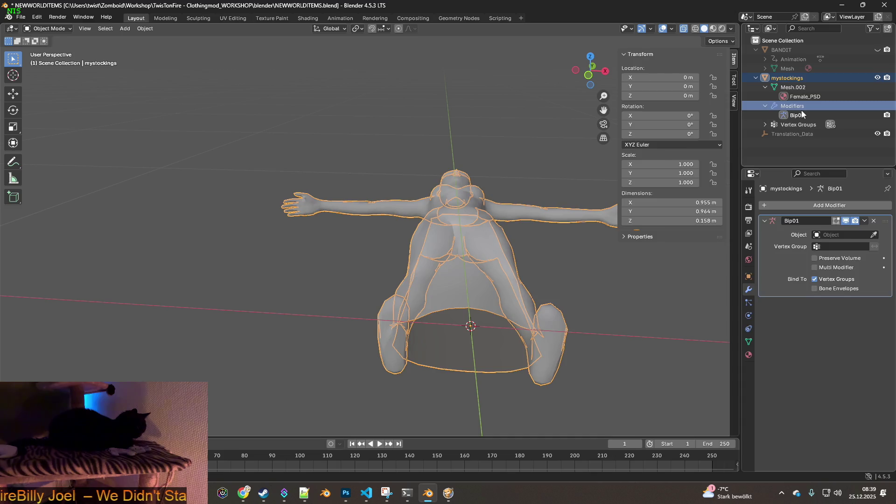
{"action": "key", "text": "Delete"}
{"action": "left_click", "coordinate": [38, 17]}
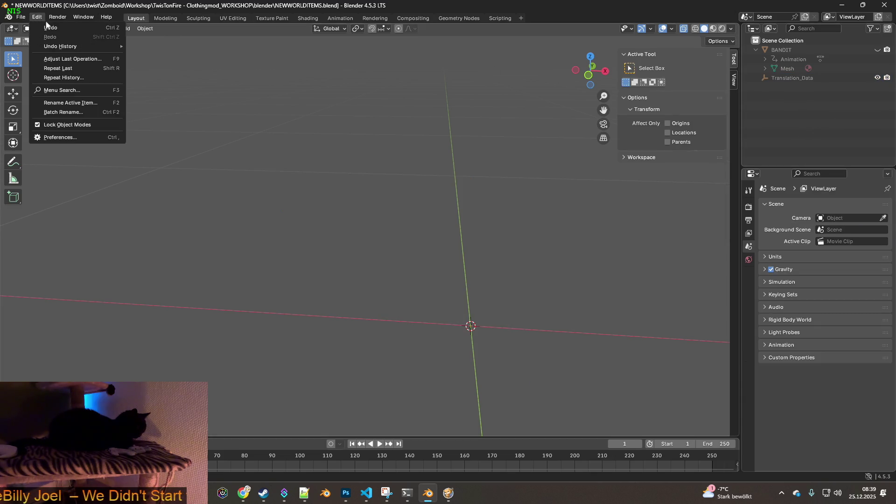
{"action": "left_click", "coordinate": [47, 26]}
- Delete the leftover Translation_Data object from the scene
{"action": "left_click", "coordinate": [789, 87]}
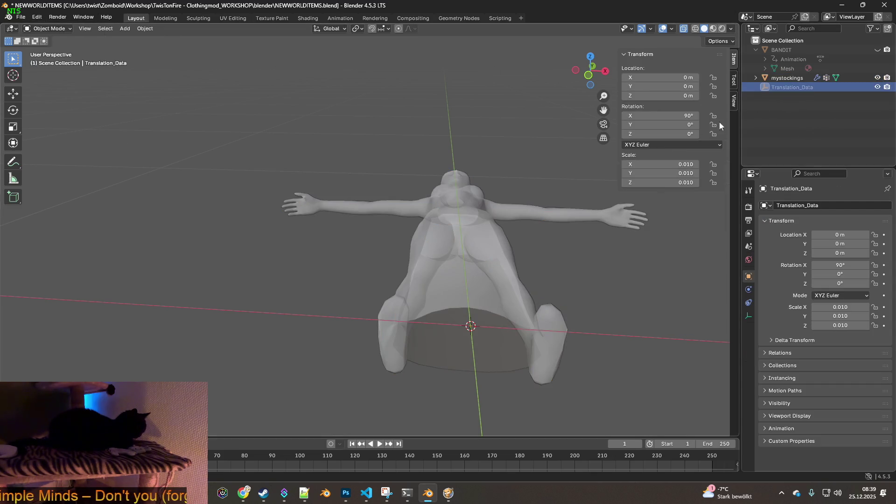
{"action": "key", "text": "Delete"}
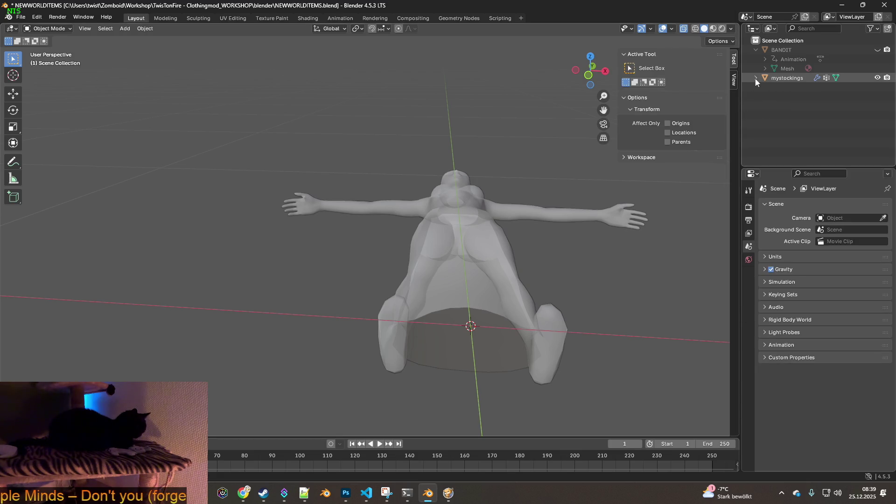
{"action": "left_click", "coordinate": [756, 79]}
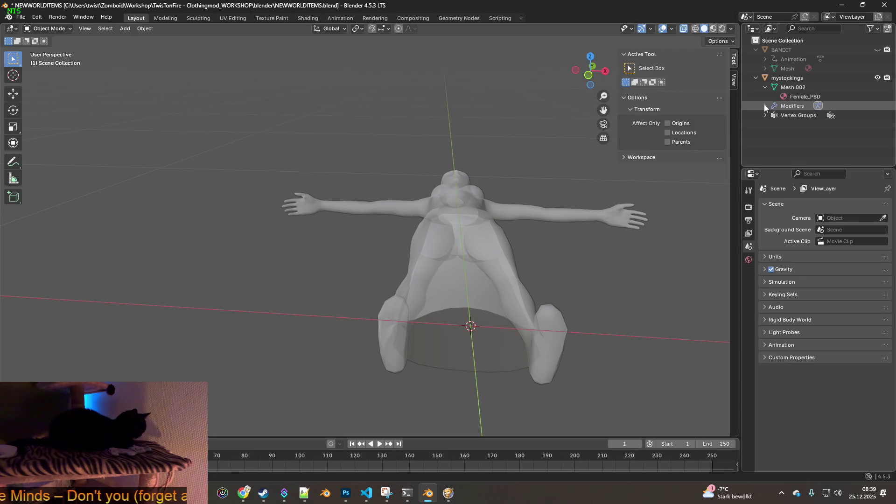
{"action": "left_click", "coordinate": [791, 87]}
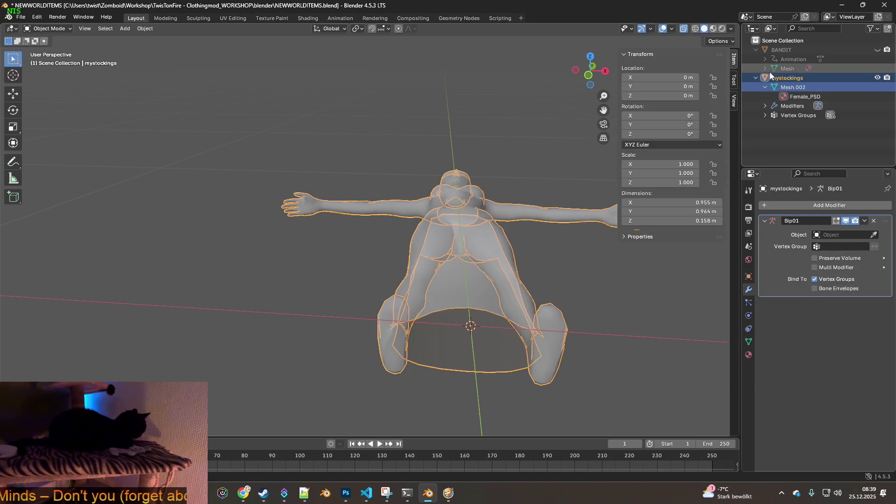
- Select the mystockings mesh and switch it into Edit Mode
{"action": "middle_click_drag", "start_coordinate": [495, 140], "coordinate": [531, 170]}
{"action": "left_click", "coordinate": [528, 230]}
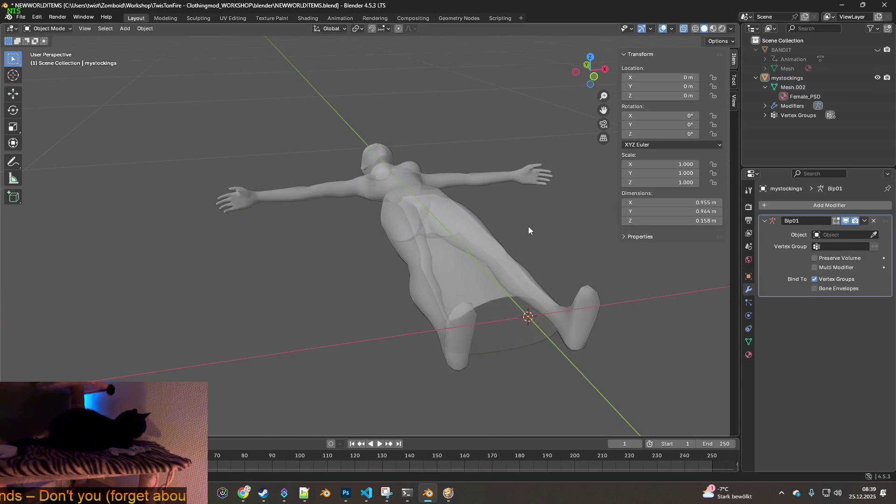
{"action": "middle_click_drag", "start_coordinate": [528, 230], "coordinate": [491, 233]}
{"action": "left_click", "coordinate": [453, 219]}
{"action": "left_click", "coordinate": [51, 29]}
{"action": "left_click", "coordinate": [47, 47]}
{"action": "mouse_move", "coordinate": [329, 147]}
{"action": "middle_mouse_down"}
{"action": "mouse_move", "coordinate": [430, 192]}
{"action": "mouse_move", "coordinate": [459, 181]}
{"action": "mouse_move", "coordinate": [461, 262]}
{"action": "middle_mouse_up"}
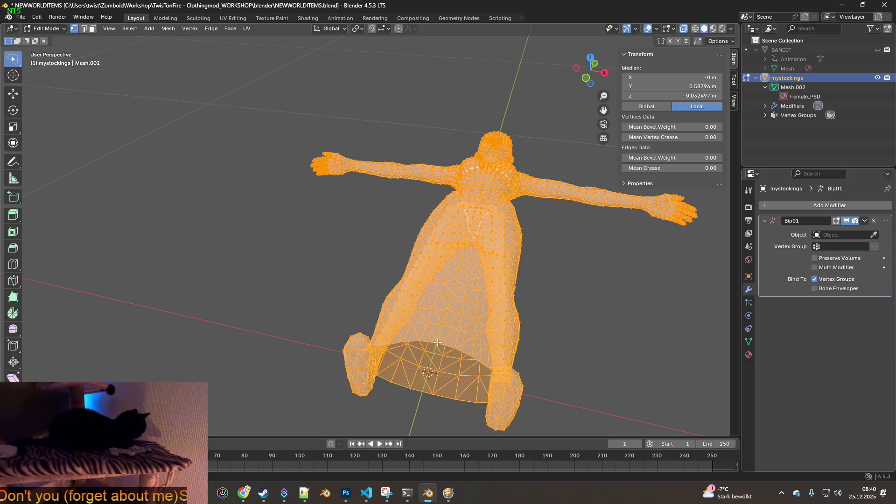
- Select the linked skirt regions and delete their vertices
{"action": "key", "text": "alt+a"}
{"action": "key", "text": "l"}
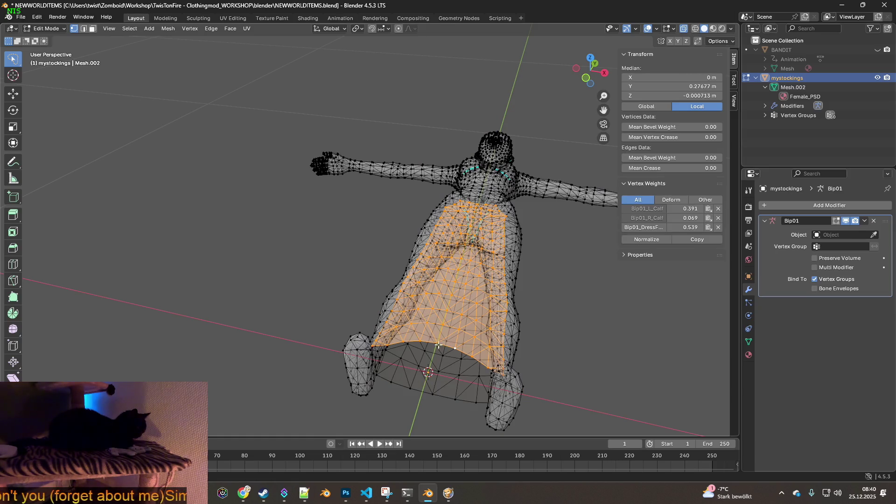
{"action": "key", "text": "l"}
{"action": "key", "text": "x"}
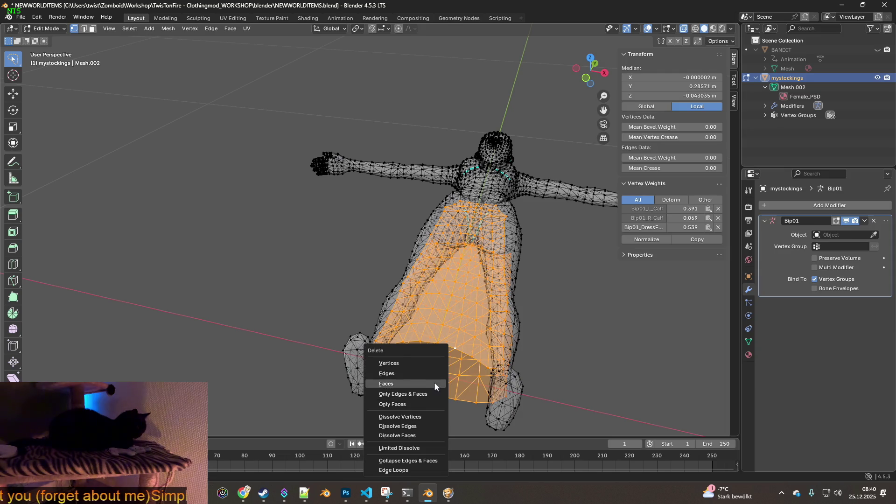
{"action": "left_click", "coordinate": [413, 369]}
- Lasso the torso, arms and head and delete those vertices, leaving the legs
{"action": "mouse_move", "coordinate": [458, 344]}
{"action": "middle_mouse_down"}
{"action": "mouse_move", "coordinate": [434, 337]}
{"action": "mouse_move", "coordinate": [531, 373]}
{"action": "mouse_move", "coordinate": [493, 335]}
{"action": "mouse_move", "coordinate": [491, 351]}
{"action": "middle_mouse_up"}
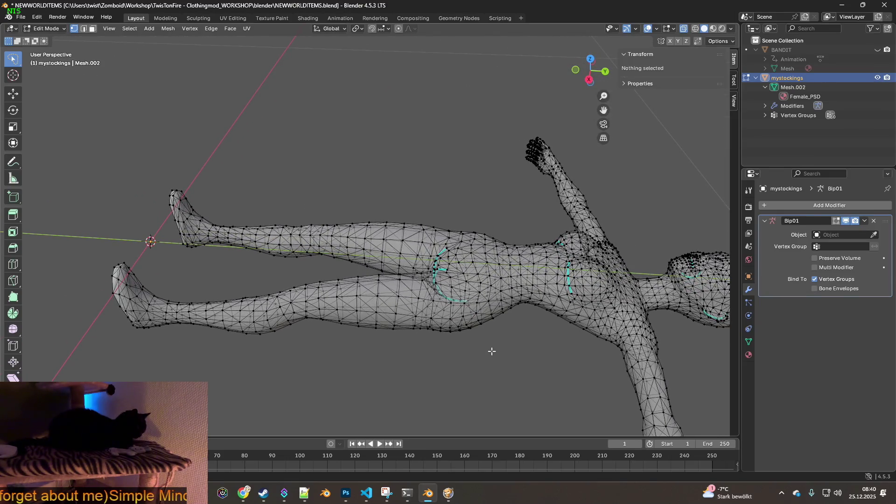
{"action": "scroll", "coordinate": [508, 376], "scroll_direction": "down", "scroll_amount": 5}
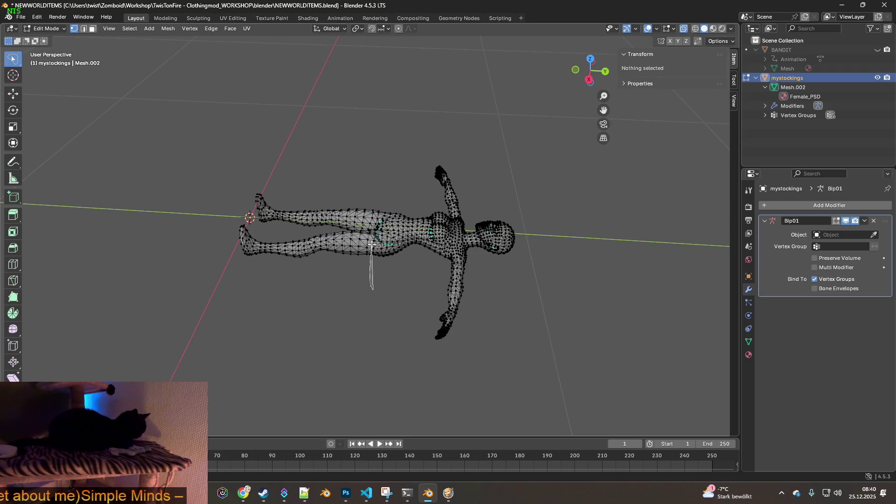
{"action": "mouse_move", "coordinate": [372, 227]}
{"action": "right_mouse_down", "text": "ctrl"}
{"action": "mouse_move", "coordinate": [411, 159]}
{"action": "mouse_move", "coordinate": [590, 344]}
{"action": "mouse_move", "coordinate": [384, 357]}
{"action": "mouse_move", "coordinate": [368, 294]}
{"action": "right_mouse_up", "text": "ctrl"}
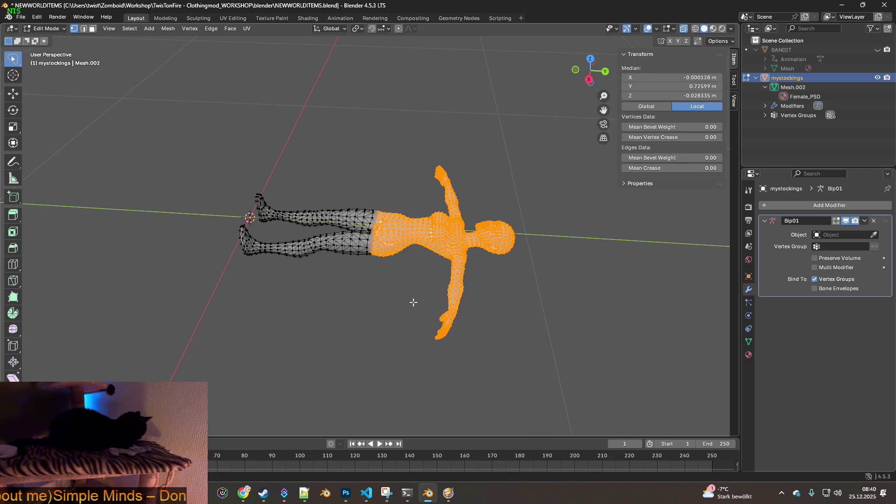
{"action": "key", "text": "x"}
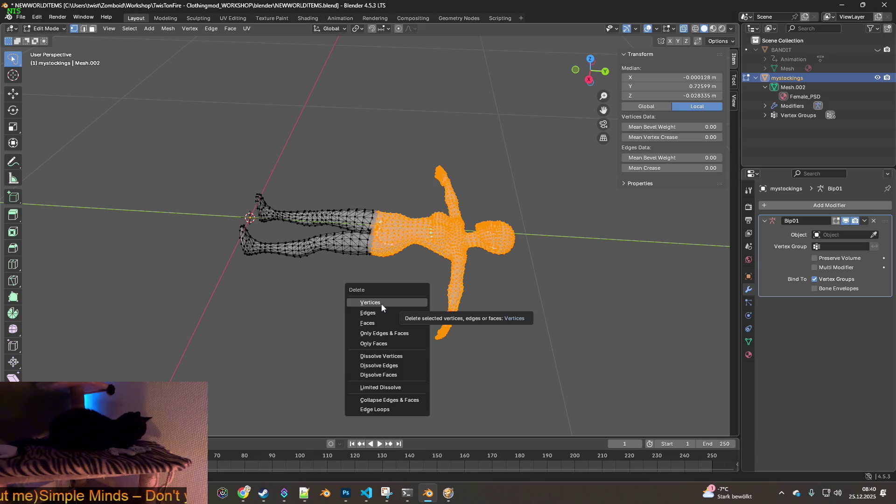
{"action": "left_click", "coordinate": [381, 303]}
{"action": "mouse_move", "coordinate": [355, 300]}
{"action": "middle_mouse_down"}
{"action": "mouse_move", "coordinate": [466, 280]}
{"action": "mouse_move", "coordinate": [565, 278]}
{"action": "mouse_move", "coordinate": [506, 268]}
{"action": "mouse_move", "coordinate": [441, 295]}
{"action": "mouse_move", "coordinate": [466, 304]}
{"action": "mouse_move", "coordinate": [452, 265]}
{"action": "mouse_move", "coordinate": [480, 247]}
{"action": "mouse_move", "coordinate": [584, 292]}
{"action": "mouse_move", "coordinate": [527, 299]}
{"action": "mouse_move", "coordinate": [546, 274]}
{"action": "mouse_move", "coordinate": [446, 264]}
{"action": "middle_mouse_up"}
{"action": "scroll", "coordinate": [467, 303], "scroll_direction": "up", "scroll_amount": 3}
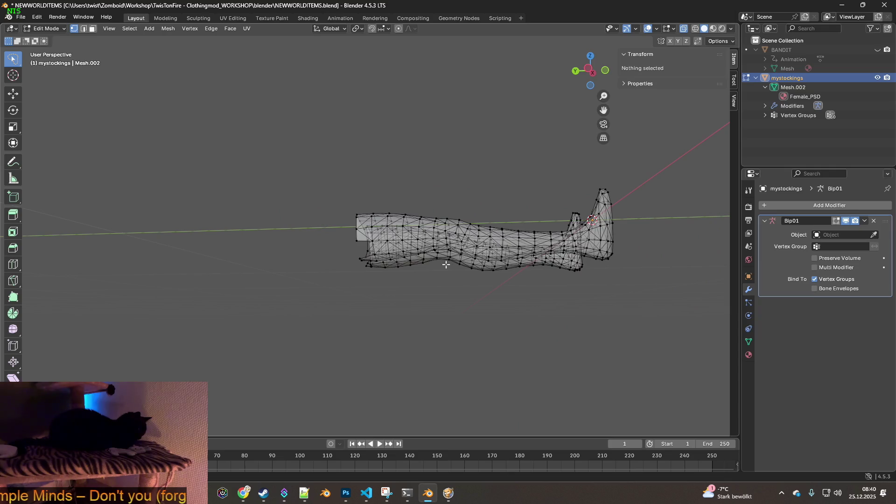
- Undo the upper-body deletion, then delete the upper-body vertices again
{"action": "left_click", "coordinate": [36, 16]}
{"action": "left_click", "coordinate": [44, 28]}
{"action": "scroll", "coordinate": [365, 232], "scroll_direction": "up", "scroll_amount": 5}
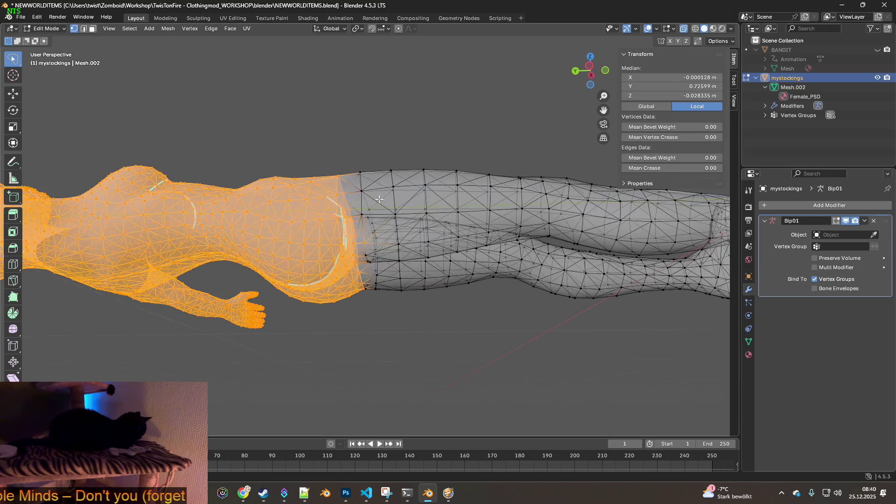
{"action": "mouse_move", "coordinate": [405, 215]}
{"action": "middle_mouse_down"}
{"action": "mouse_move", "coordinate": [383, 199]}
{"action": "mouse_move", "coordinate": [439, 212]}
{"action": "mouse_move", "coordinate": [379, 279]}
{"action": "middle_mouse_up"}
{"action": "key", "text": "x"}
{"action": "left_click", "coordinate": [366, 192]}
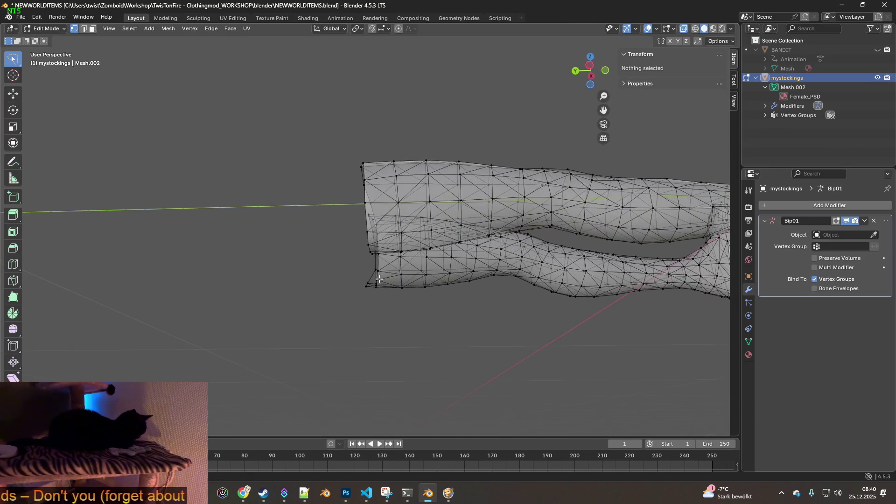
- Delete the stray vertices left at the leg's top cut edge
{"action": "left_click_drag", "start_coordinate": [364, 275], "coordinate": [369, 287]}
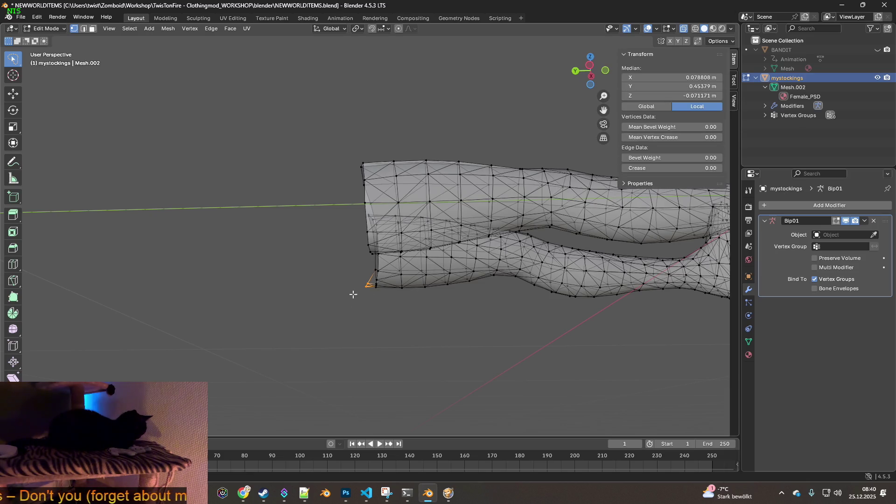
{"action": "key", "text": "l"}
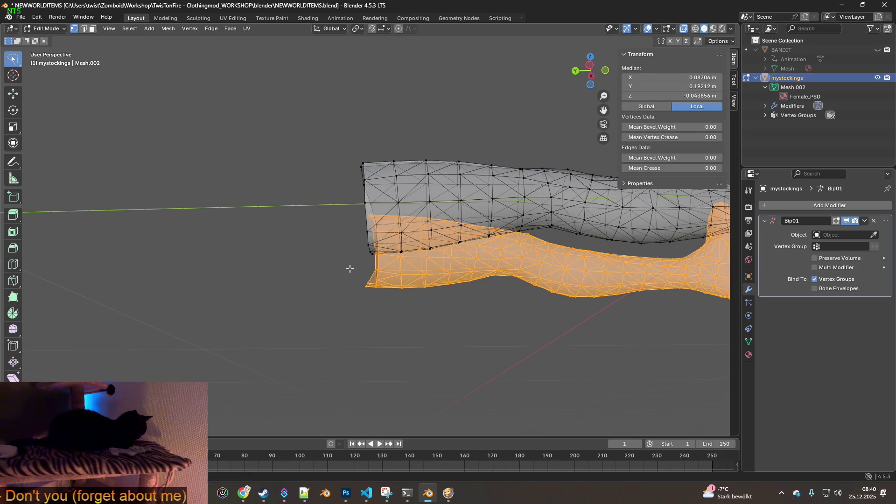
{"action": "left_click", "coordinate": [350, 269]}
{"action": "mouse_move", "coordinate": [360, 266]}
{"action": "left_mouse_down"}
{"action": "mouse_move", "coordinate": [363, 294]}
{"action": "mouse_move", "coordinate": [371, 282]}
{"action": "mouse_move", "coordinate": [347, 301]}
{"action": "mouse_move", "coordinate": [355, 291]}
{"action": "left_mouse_up"}
{"action": "key", "text": "x"}
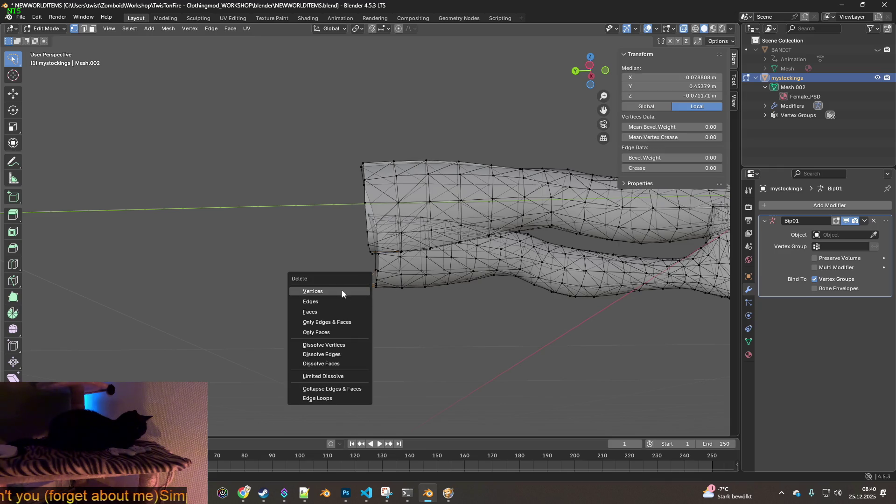
{"action": "left_click", "coordinate": [341, 291]}
{"action": "mouse_move", "coordinate": [420, 290]}
{"action": "middle_mouse_down"}
{"action": "mouse_move", "coordinate": [444, 282]}
{"action": "mouse_move", "coordinate": [530, 291]}
{"action": "mouse_move", "coordinate": [376, 271]}
{"action": "mouse_move", "coordinate": [386, 263]}
{"action": "mouse_move", "coordinate": [377, 261]}
{"action": "middle_mouse_up"}
{"action": "scroll", "coordinate": [384, 256], "scroll_direction": "down", "scroll_amount": 3}
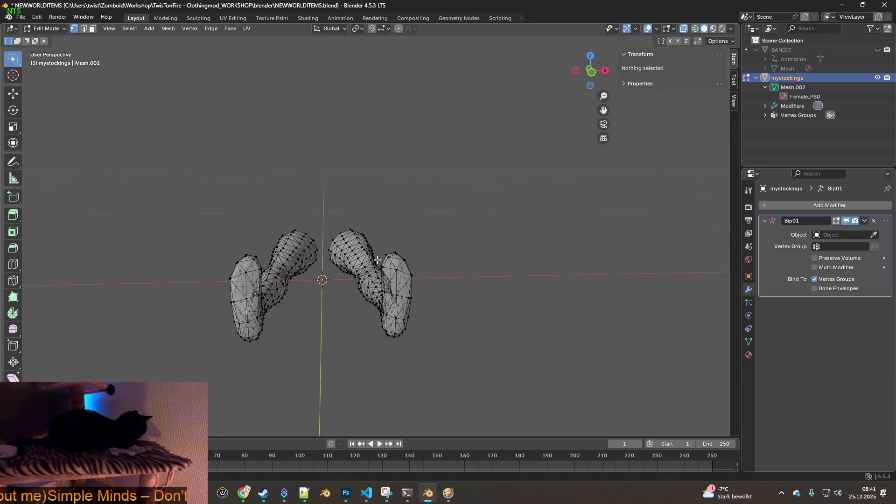
- Select the whole left leg and rotate it about the Y axis to lie flat
{"action": "mouse_move", "coordinate": [344, 289]}
{"action": "middle_mouse_down"}
{"action": "mouse_move", "coordinate": [384, 304]}
{"action": "mouse_move", "coordinate": [355, 312]}
{"action": "mouse_move", "coordinate": [389, 335]}
{"action": "mouse_move", "coordinate": [354, 319]}
{"action": "middle_mouse_up"}
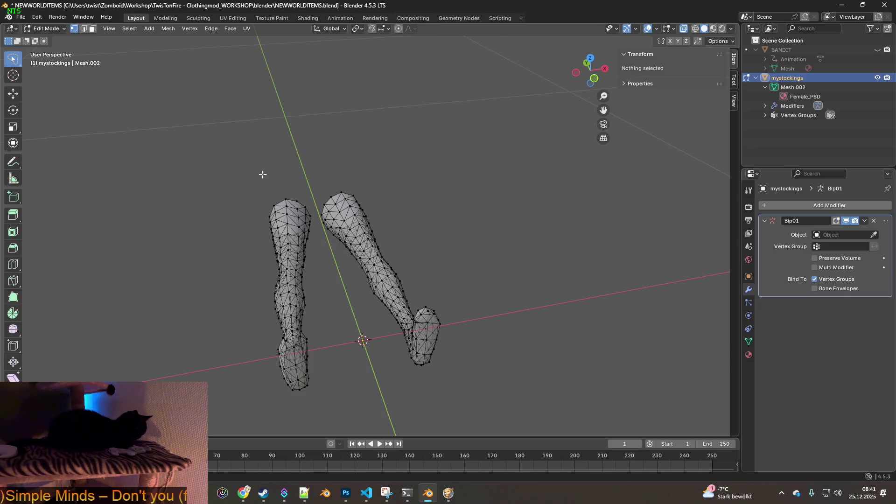
{"action": "mouse_move", "coordinate": [310, 222]}
{"action": "left_mouse_down"}
{"action": "mouse_move", "coordinate": [318, 310]}
{"action": "mouse_move", "coordinate": [216, 352]}
{"action": "mouse_move", "coordinate": [280, 168]}
{"action": "mouse_move", "coordinate": [320, 196]}
{"action": "left_mouse_up"}
{"action": "left_click", "coordinate": [306, 171]}
{"action": "mouse_move", "coordinate": [310, 164]}
{"action": "left_mouse_down"}
{"action": "mouse_move", "coordinate": [313, 261]}
{"action": "mouse_move", "coordinate": [311, 189]}
{"action": "left_mouse_up"}
{"action": "mouse_move", "coordinate": [316, 243]}
{"action": "left_mouse_down"}
{"action": "mouse_move", "coordinate": [312, 400]}
{"action": "mouse_move", "coordinate": [252, 172]}
{"action": "mouse_move", "coordinate": [292, 191]}
{"action": "left_mouse_up"}
{"action": "mouse_move", "coordinate": [308, 174]}
{"action": "middle_mouse_down"}
{"action": "mouse_move", "coordinate": [290, 144]}
{"action": "mouse_move", "coordinate": [302, 144]}
{"action": "middle_mouse_up"}
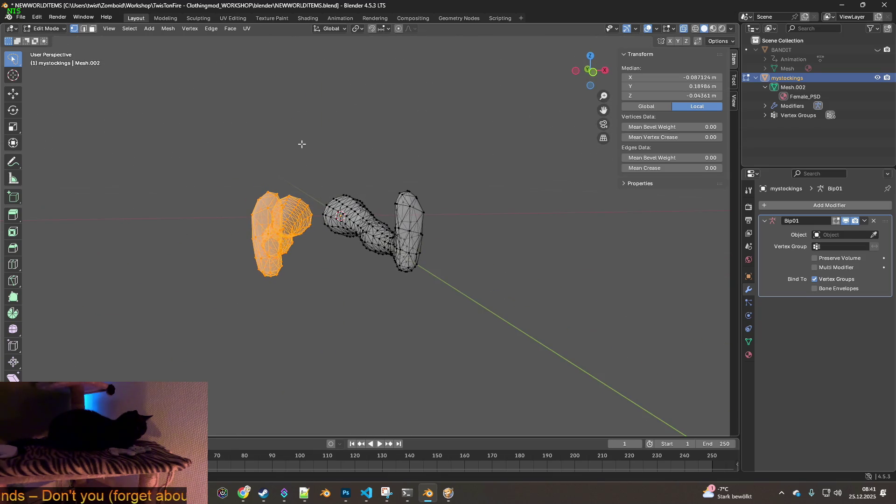
{"action": "key", "text": "r"}
{"action": "key", "text": "x"}
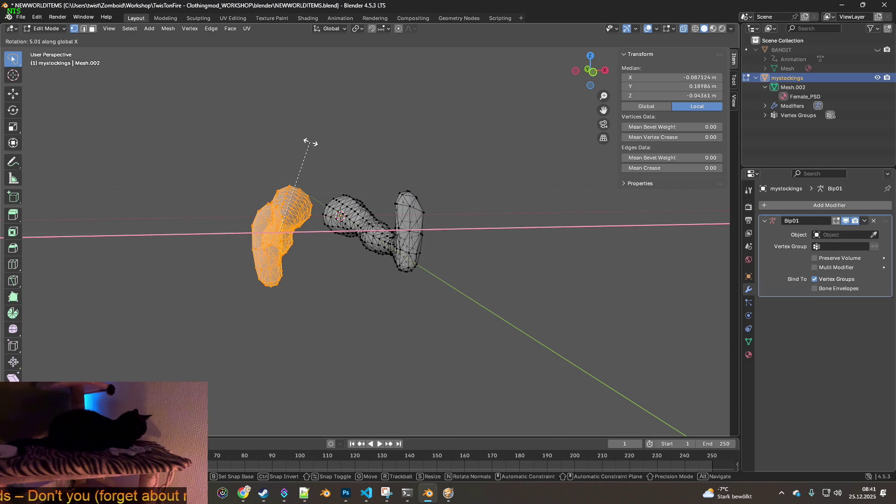
{"action": "key", "text": "y"}
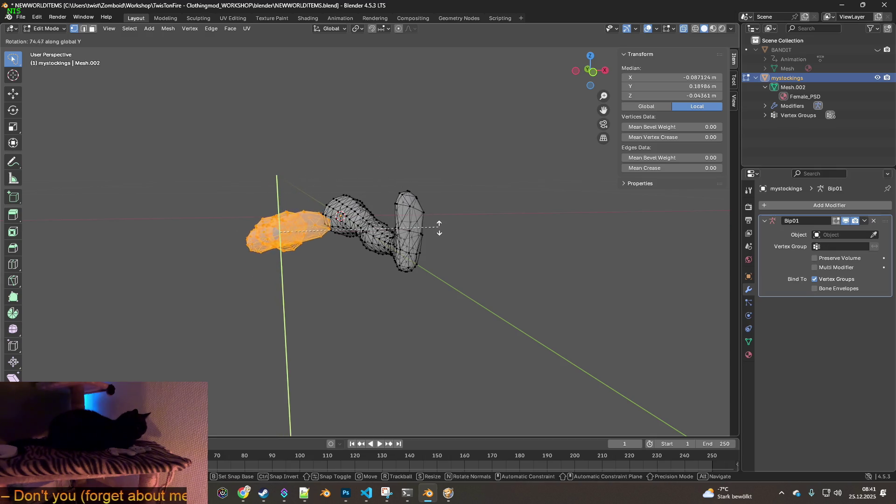
{"action": "left_click", "coordinate": [444, 284]}
{"action": "mouse_move", "coordinate": [444, 284]}
{"action": "middle_mouse_down"}
{"action": "mouse_move", "coordinate": [400, 292]}
{"action": "mouse_move", "coordinate": [479, 273]}
{"action": "mouse_move", "coordinate": [513, 280]}
{"action": "mouse_move", "coordinate": [468, 201]}
{"action": "middle_mouse_up"}
- Begin a further Y-axis rotation to fine-tune the leg's angle
{"action": "key", "text": "r"}
{"action": "key", "text": "y"}
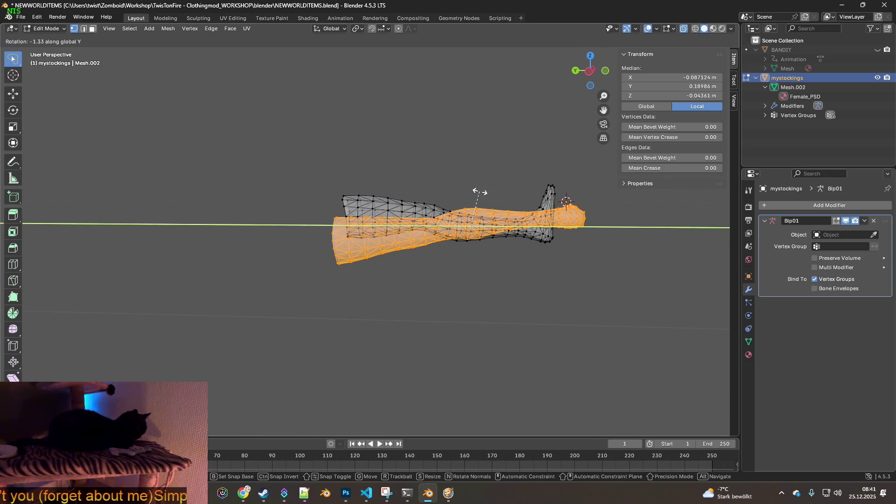
{"action": "key", "text": "r"}
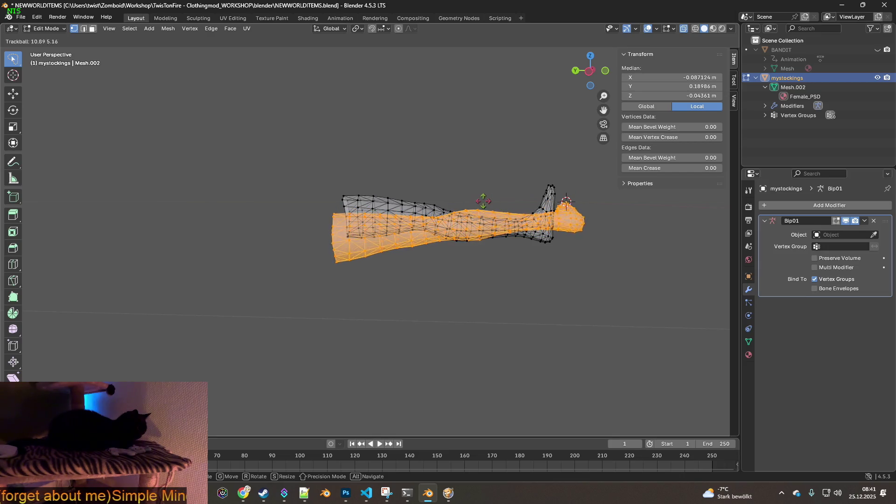
{"action": "right_click", "coordinate": [483, 201]}
{"action": "key", "text": "r"}
{"action": "key", "text": "y"}
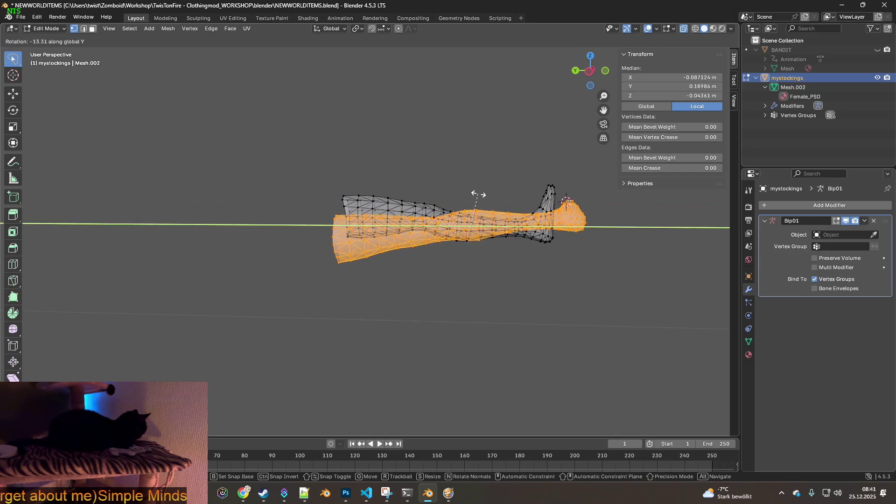